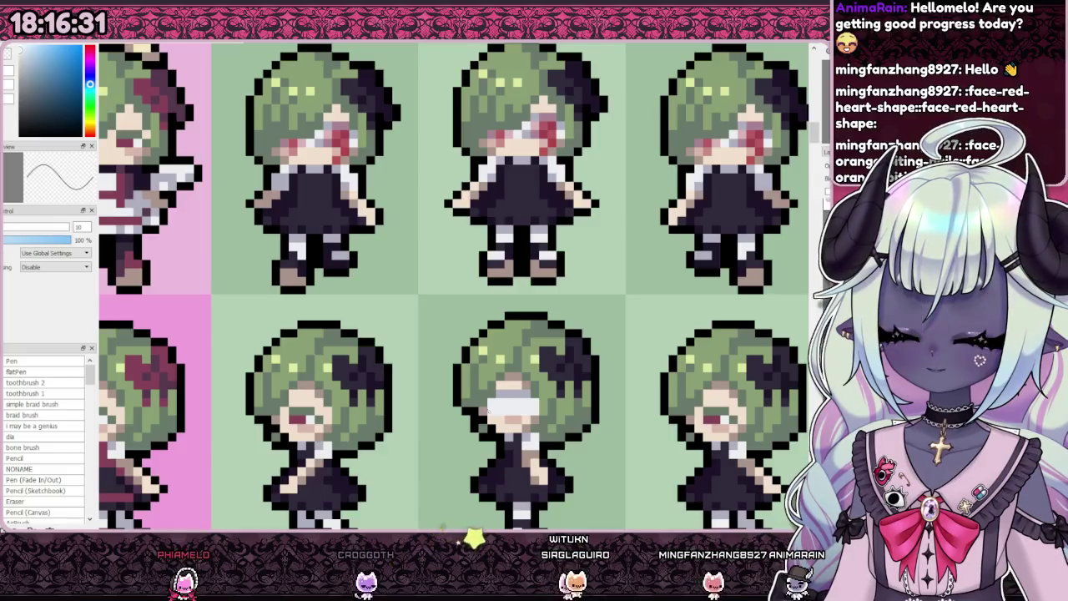
Step: Eyedrop the pale blindfold colour from a blindfolded sprite in the bottom row
alt+click(522, 406)
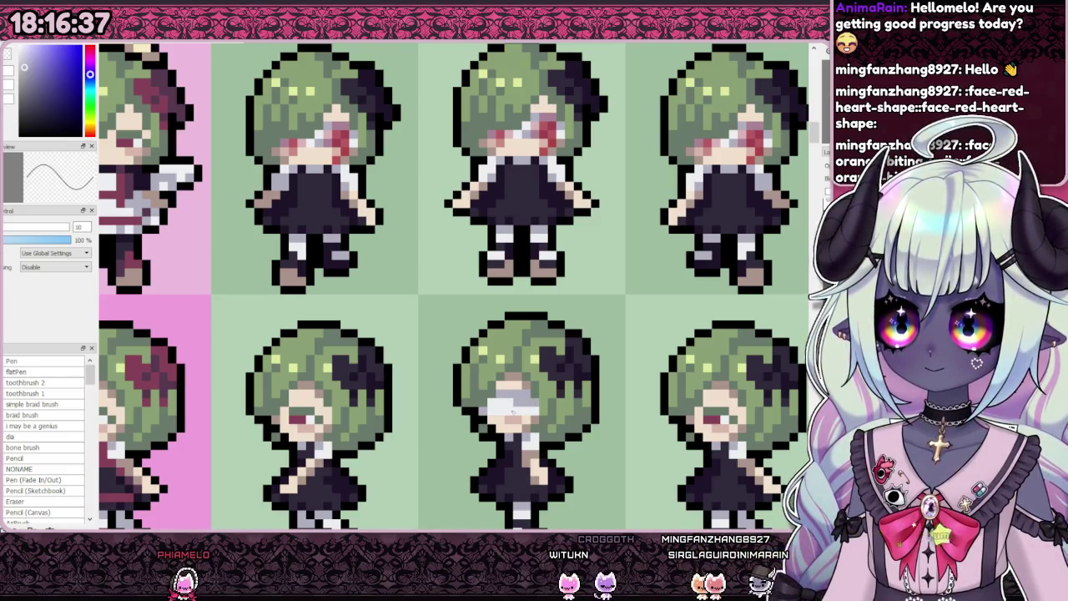
scroll(451, 284, down, 3)
scroll(451, 284, down, 2)
scroll(450, 283, up, 4)
scroll(451, 284, up, 1)
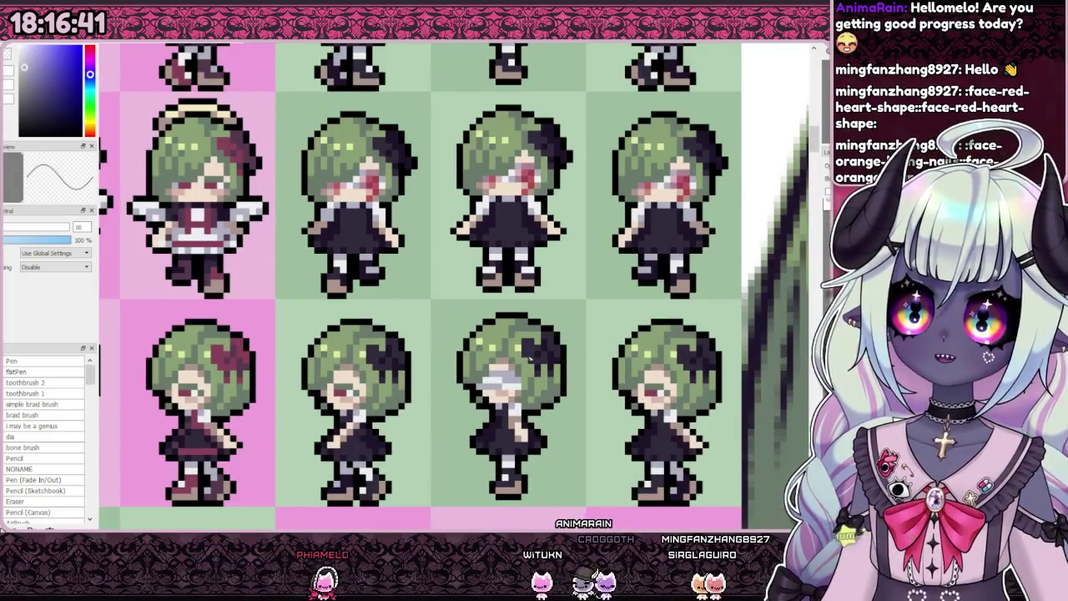
scroll(518, 248, up, 1)
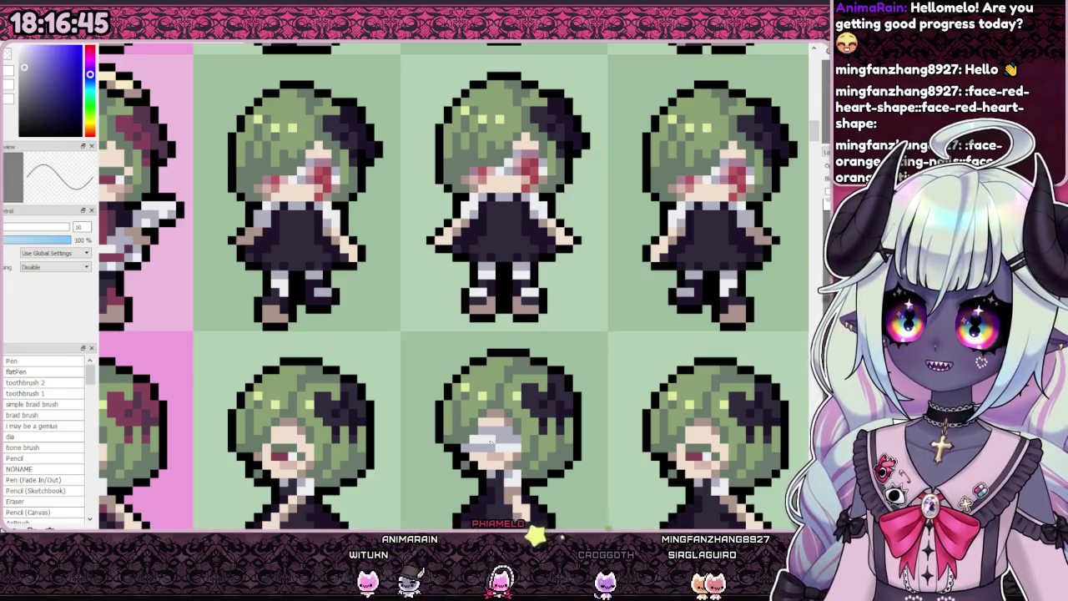
scroll(505, 392, down, 1)
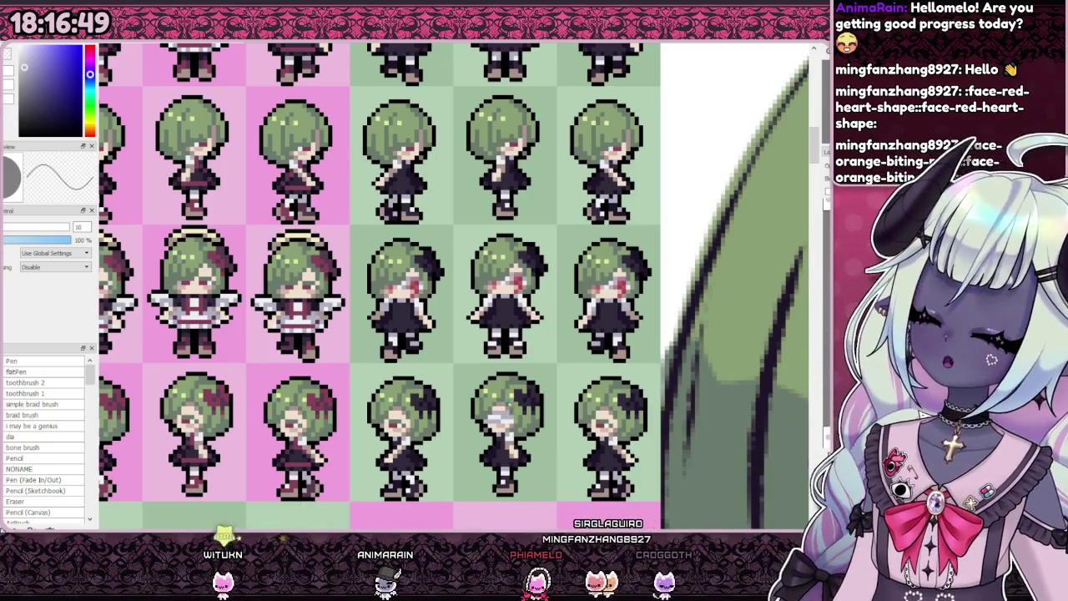
scroll(505, 404, up, 1)
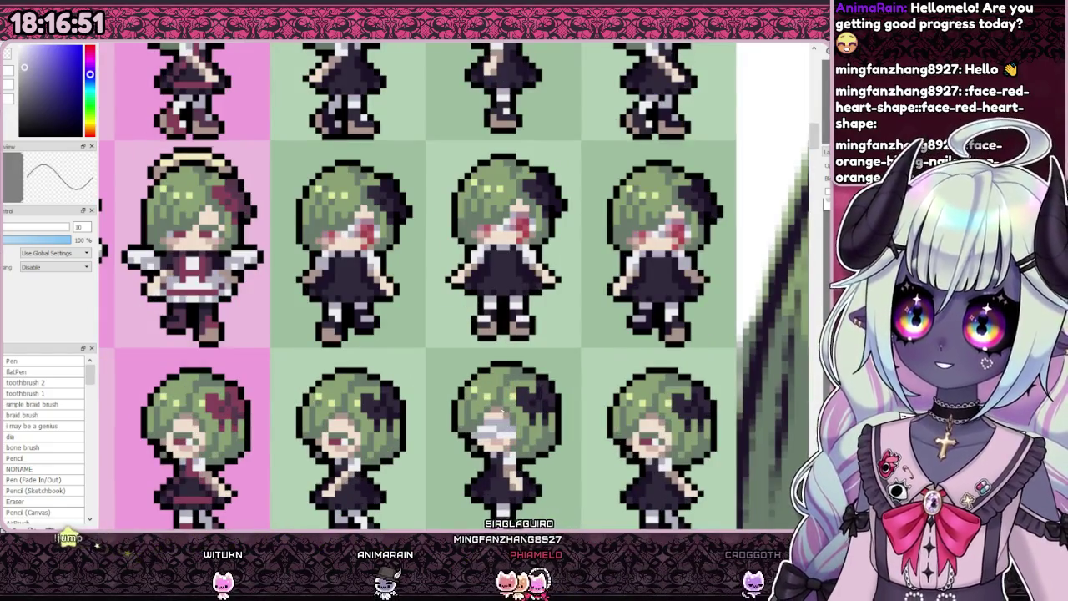
scroll(516, 409, down, 1)
scroll(546, 424, up, 1)
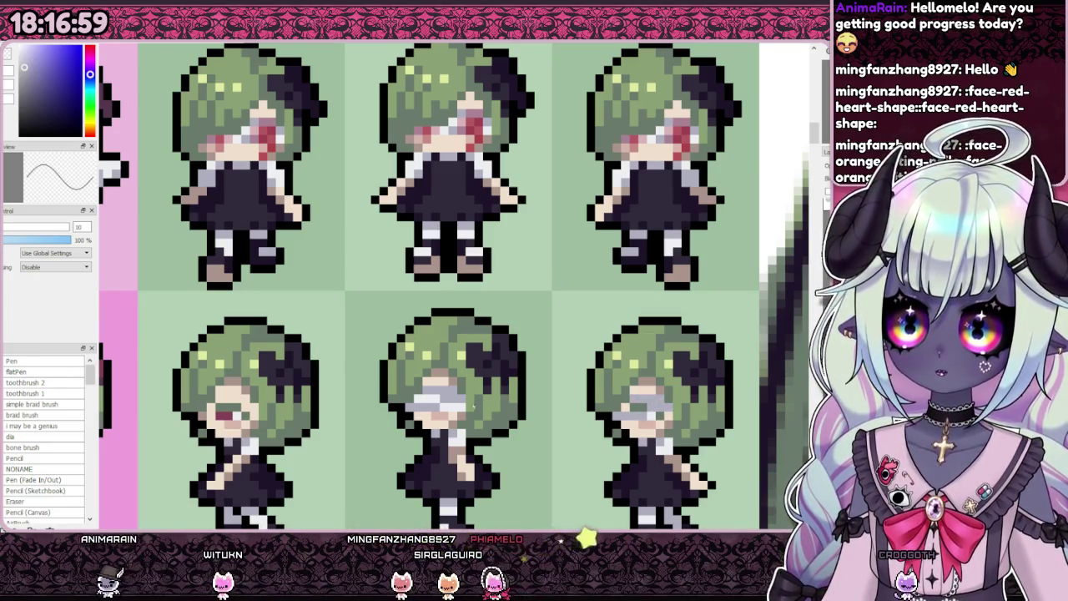
Step: Paint a white blindfold band across the second green-haired sprite's eyes
alt+click(451, 411)
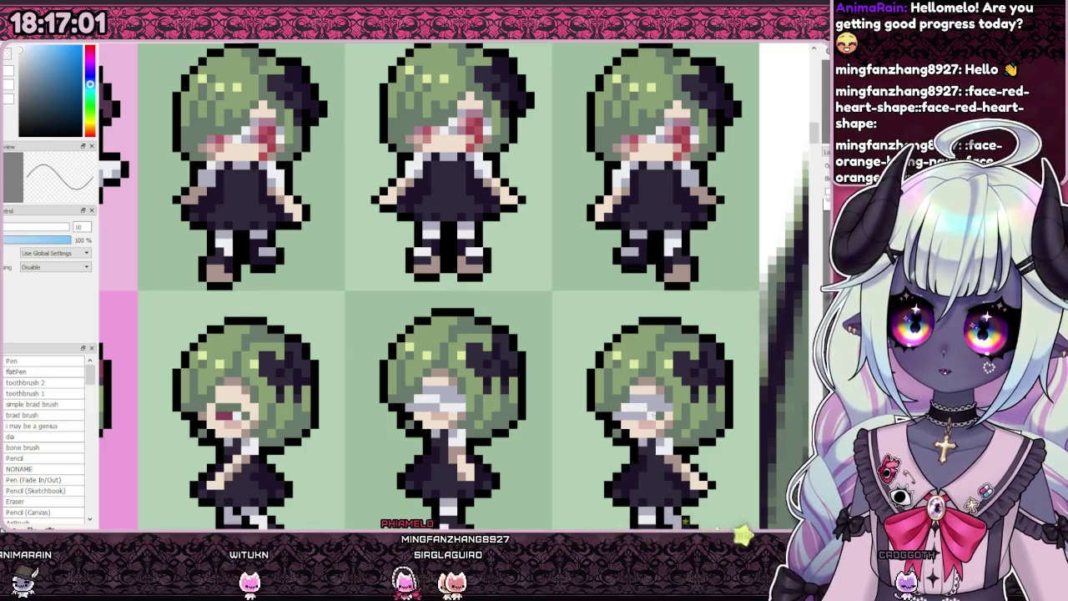
scroll(334, 284, down, 1)
scroll(334, 284, up, 1)
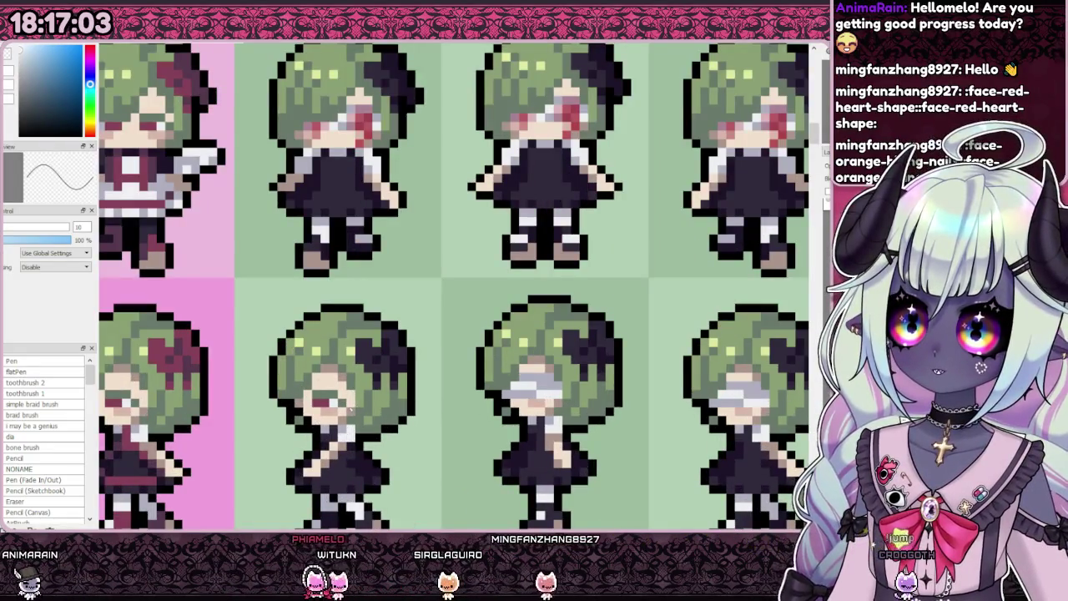
drag(298, 402, 350, 398)
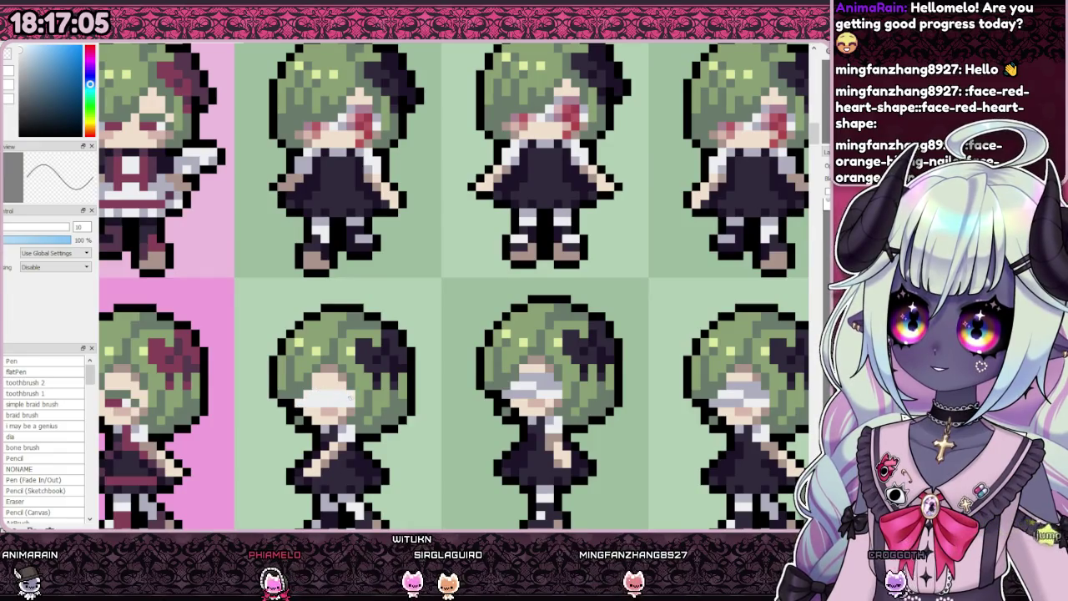
alt+click(320, 403)
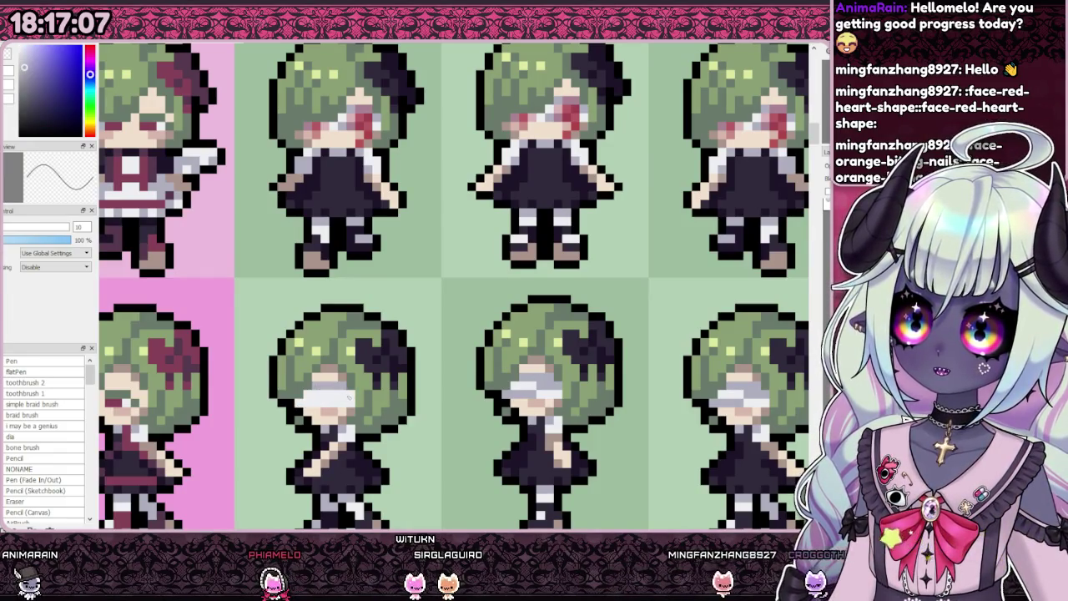
scroll(338, 402, down, 4)
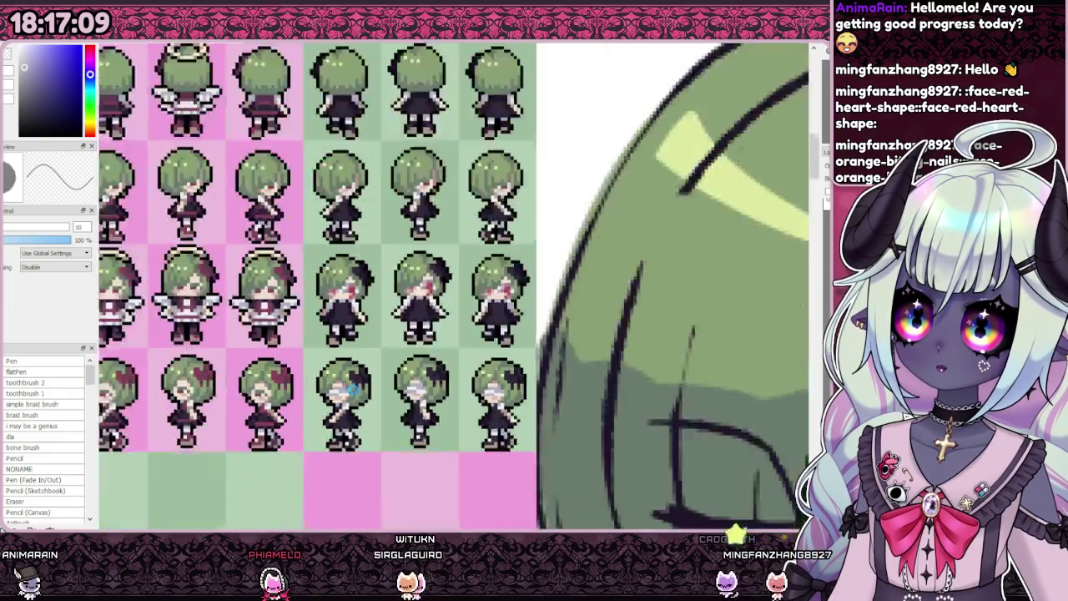
scroll(349, 250, up, 2)
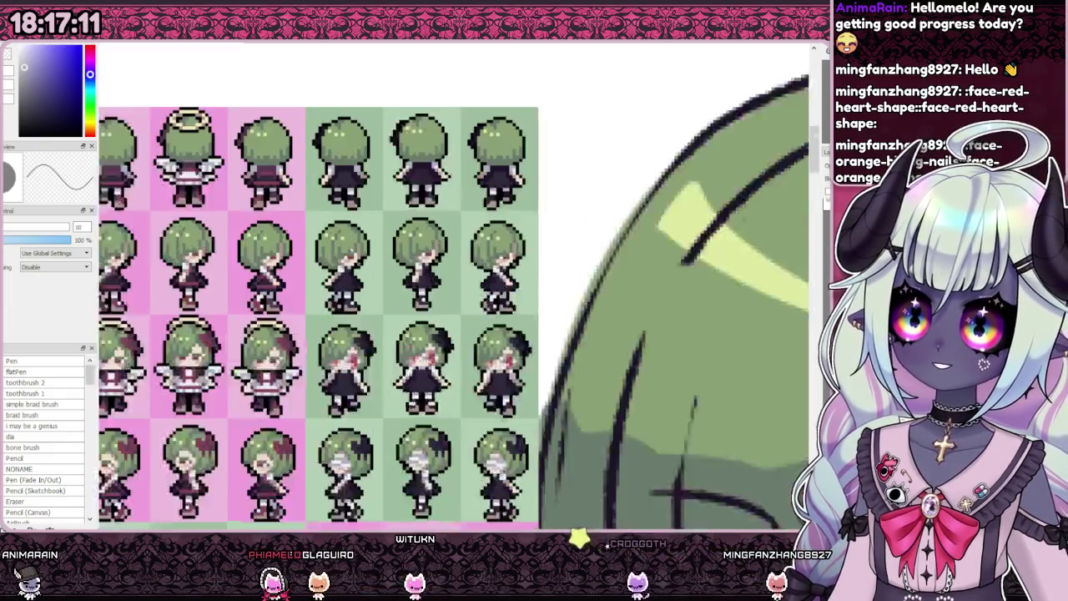
scroll(334, 241, down, 1)
scroll(334, 240, up, 3)
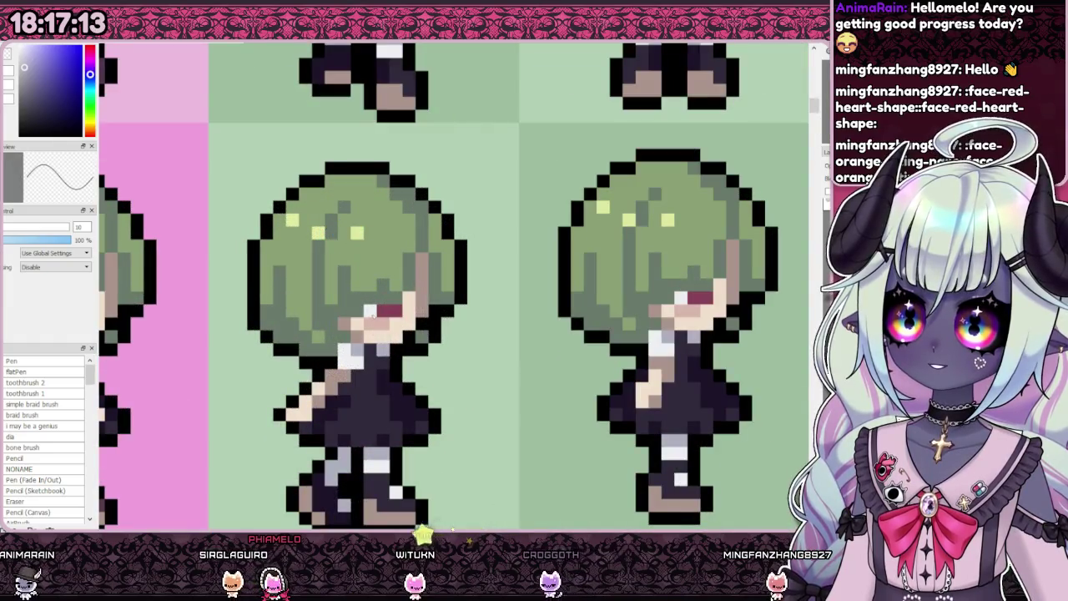
scroll(451, 284, down, 3)
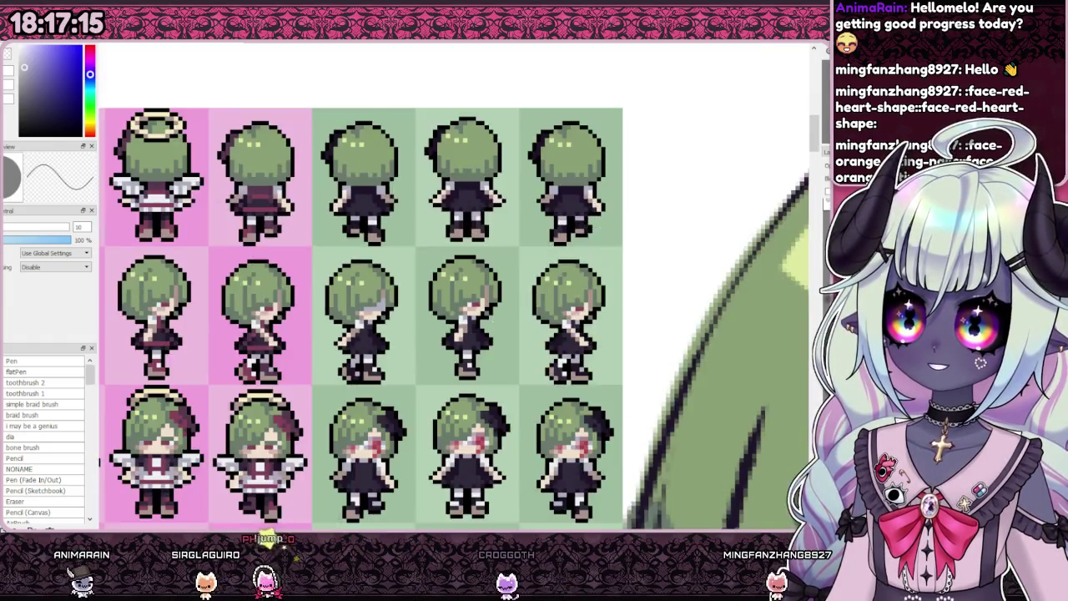
scroll(450, 284, up, 3)
scroll(392, 284, down, 2)
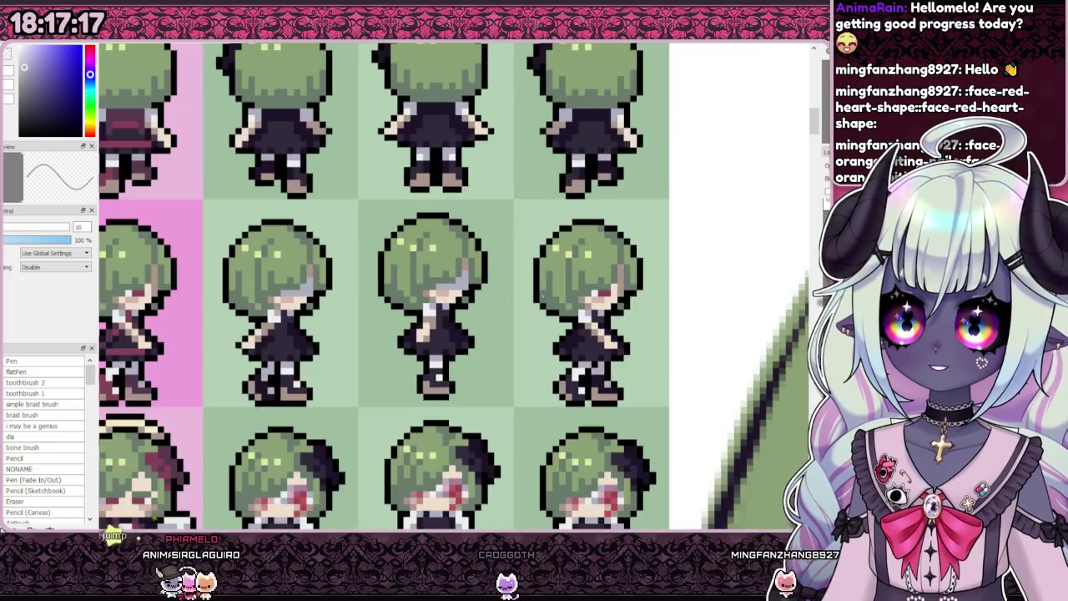
scroll(392, 284, up, 1)
scroll(393, 284, down, 3)
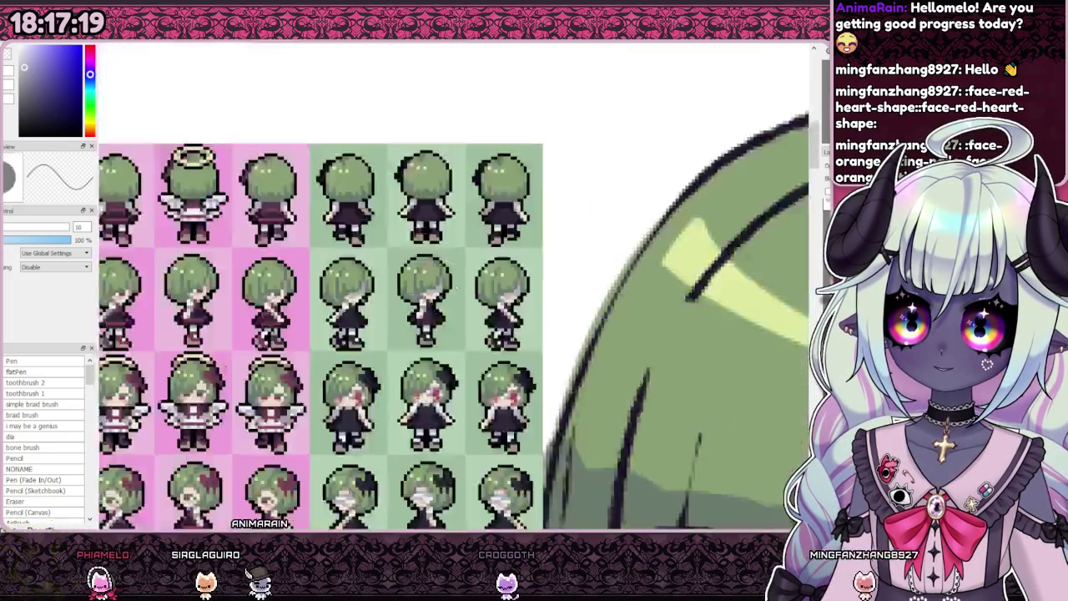
scroll(450, 284, up, 3)
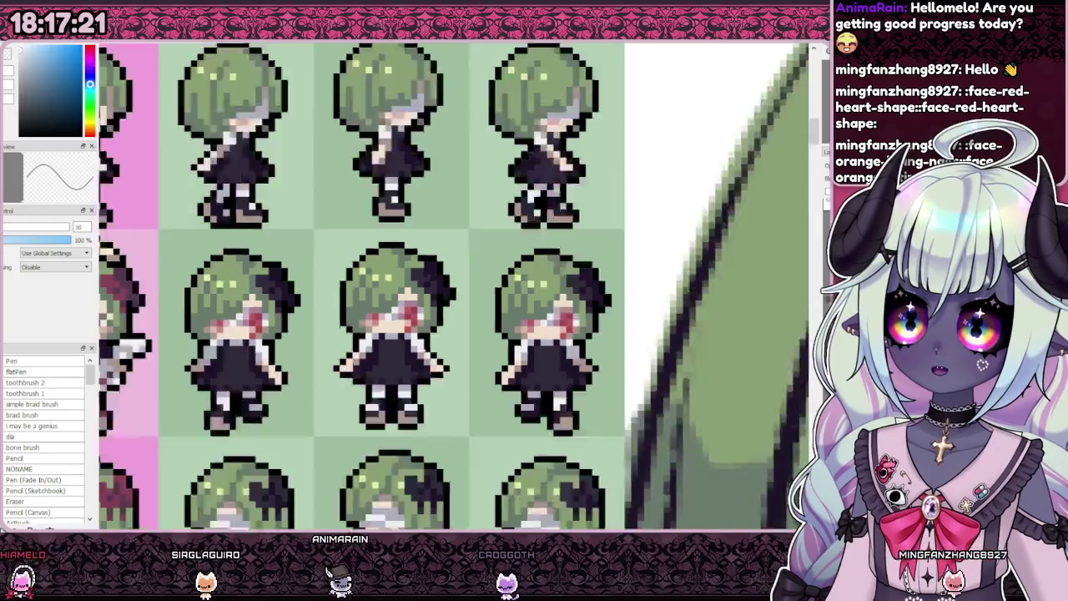
scroll(451, 284, down, 2)
scroll(543, 284, up, 1)
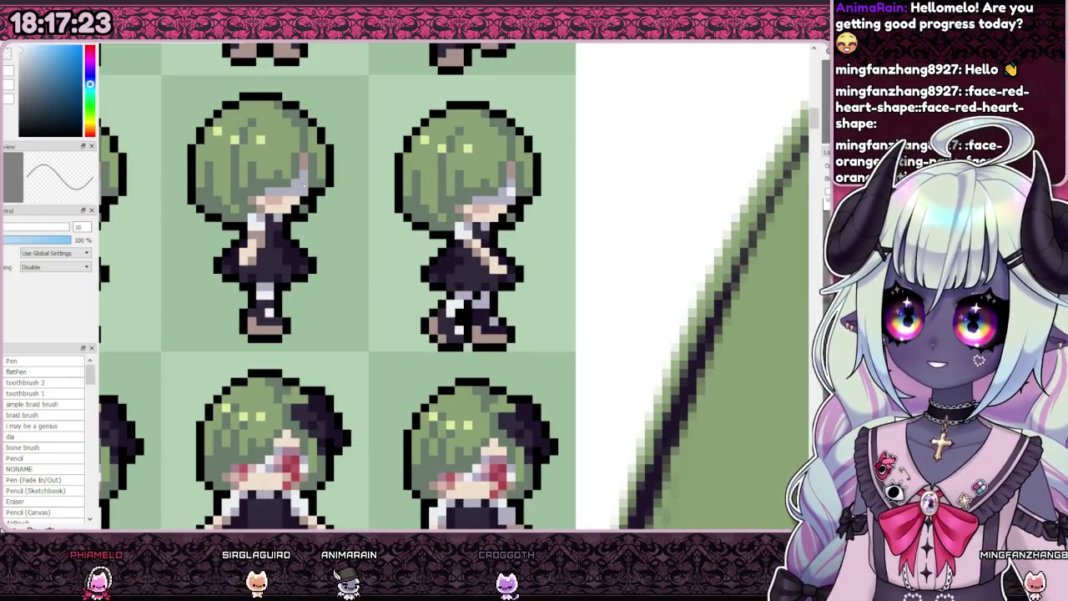
scroll(384, 284, down, 1)
scroll(226, 191, up, 1)
scroll(257, 226, down, 1)
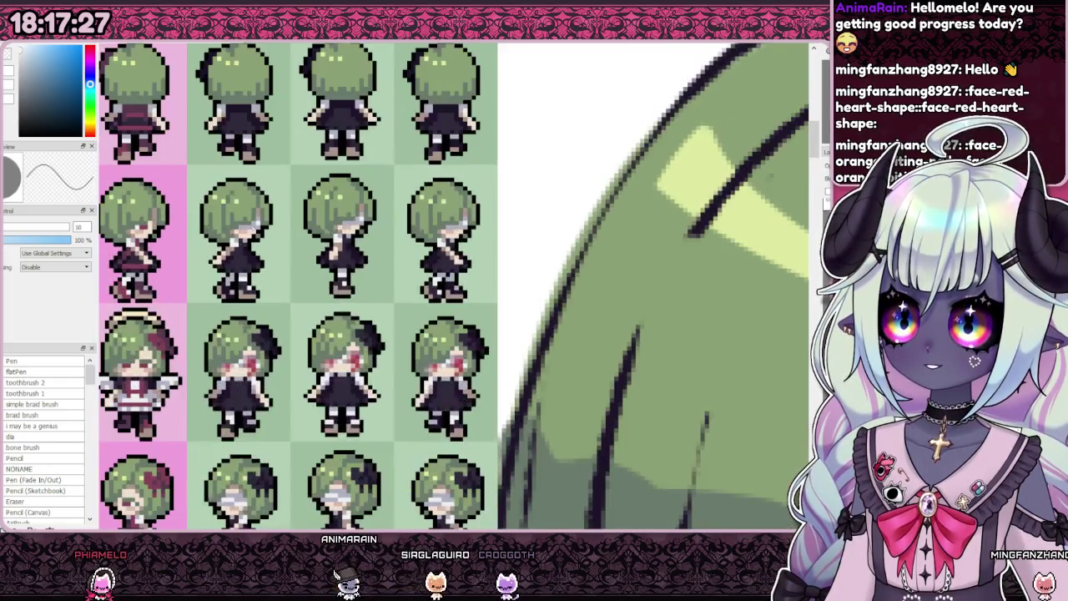
scroll(454, 284, left, 1)
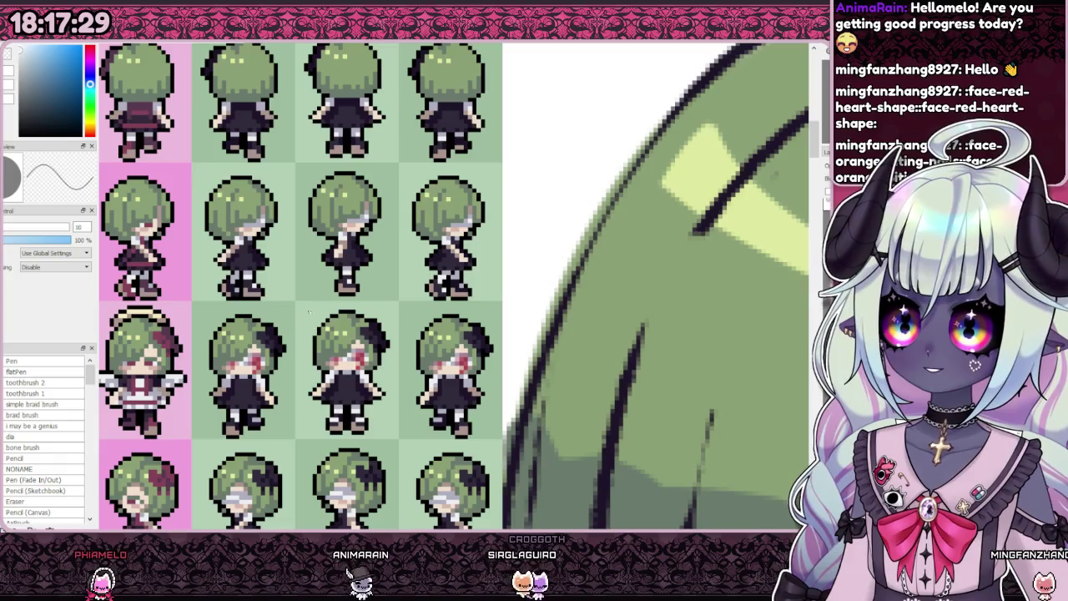
scroll(363, 217, up, 1)
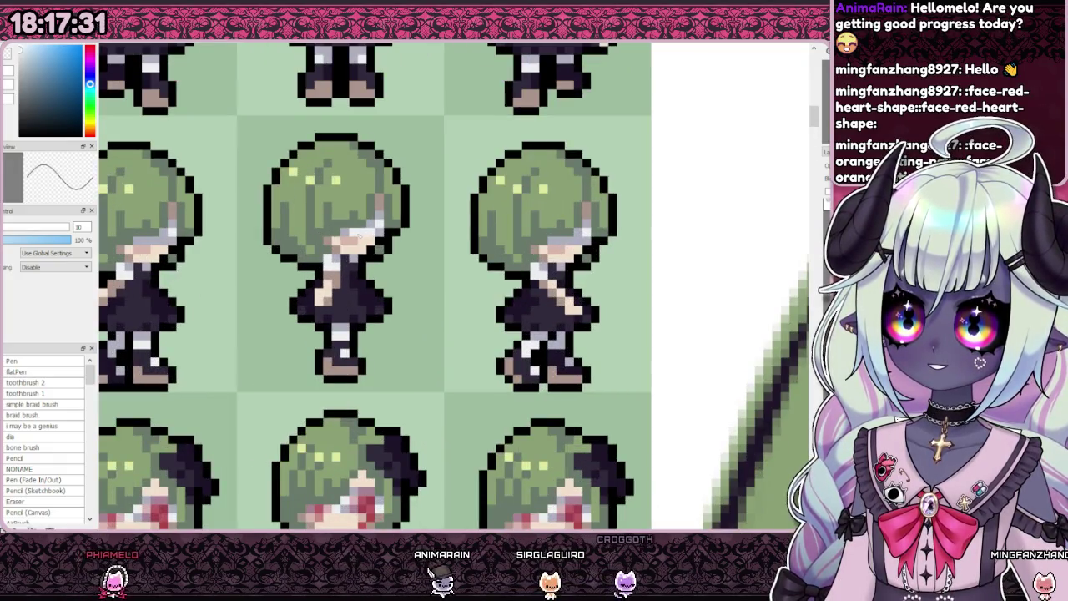
scroll(566, 244, down, 2)
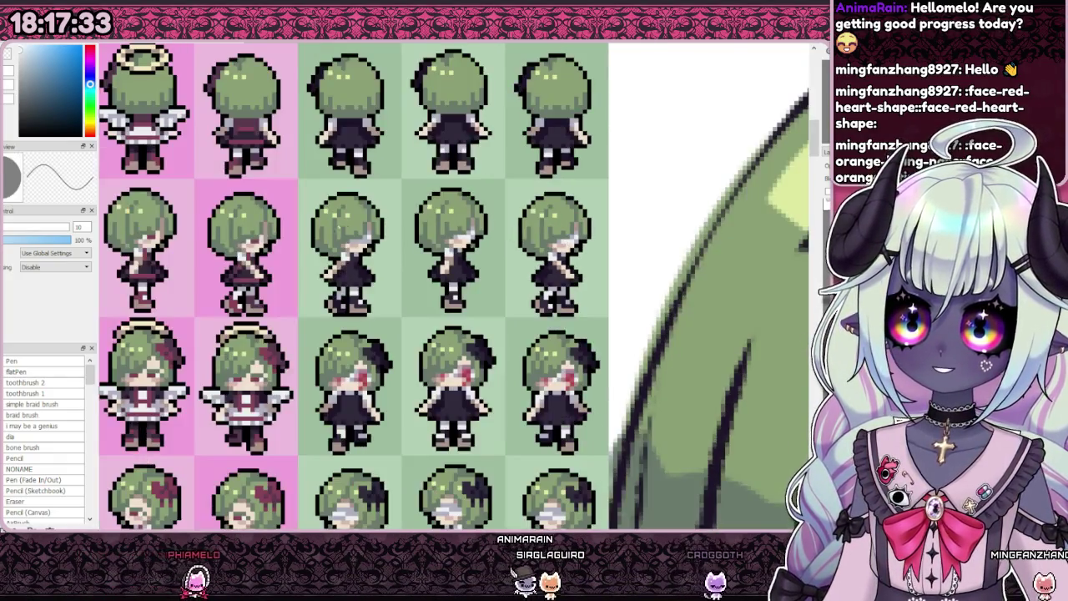
scroll(565, 244, up, 1)
scroll(566, 245, down, 2)
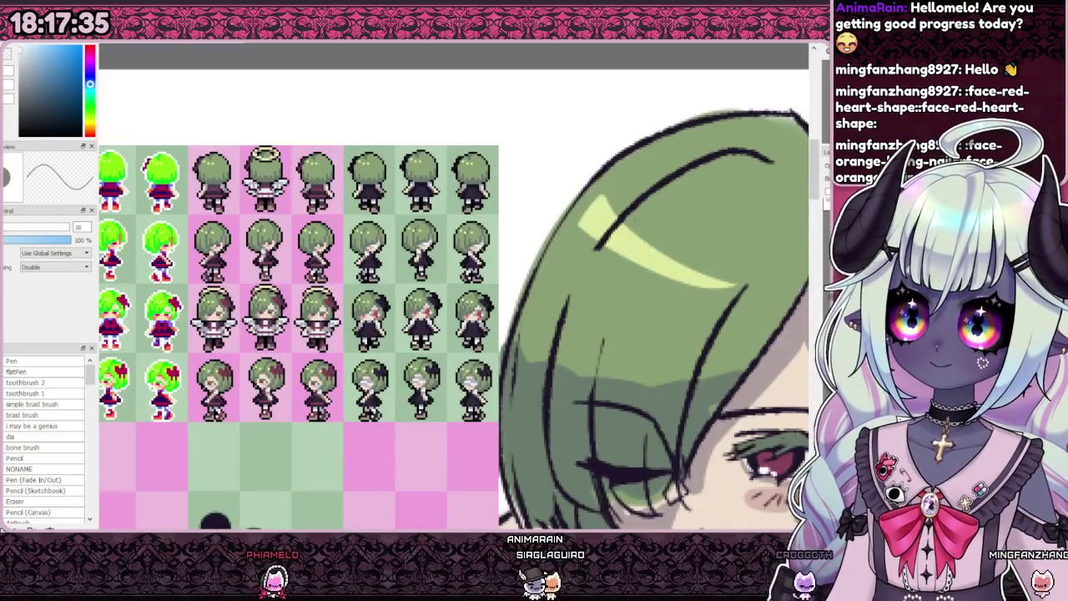
scroll(430, 306, down, 1)
scroll(430, 305, down, 1)
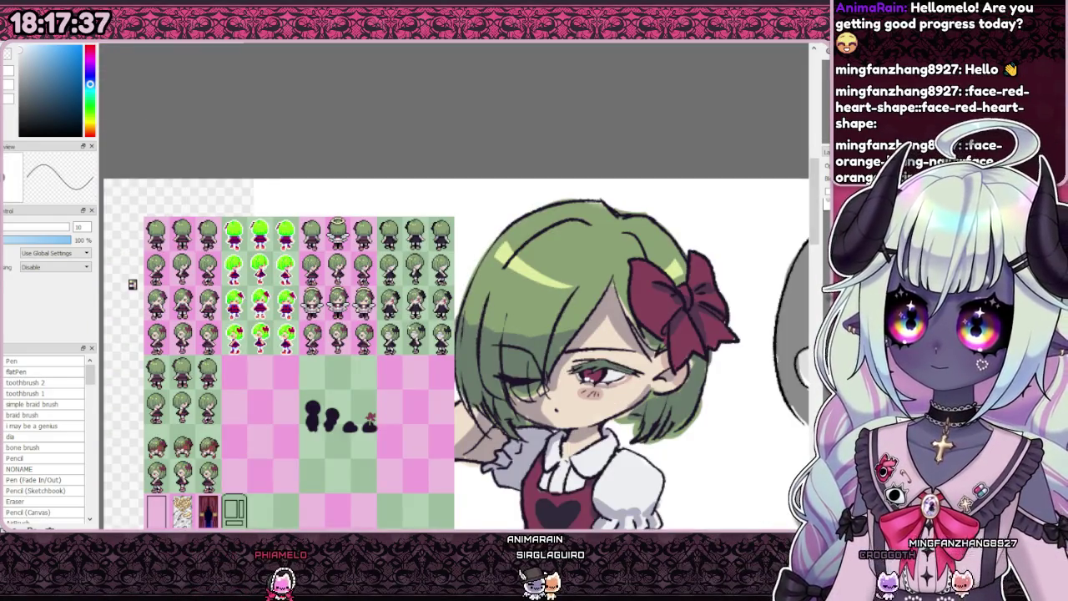
scroll(338, 309, up, 5)
scroll(338, 309, up, 3)
alt+click(420, 261)
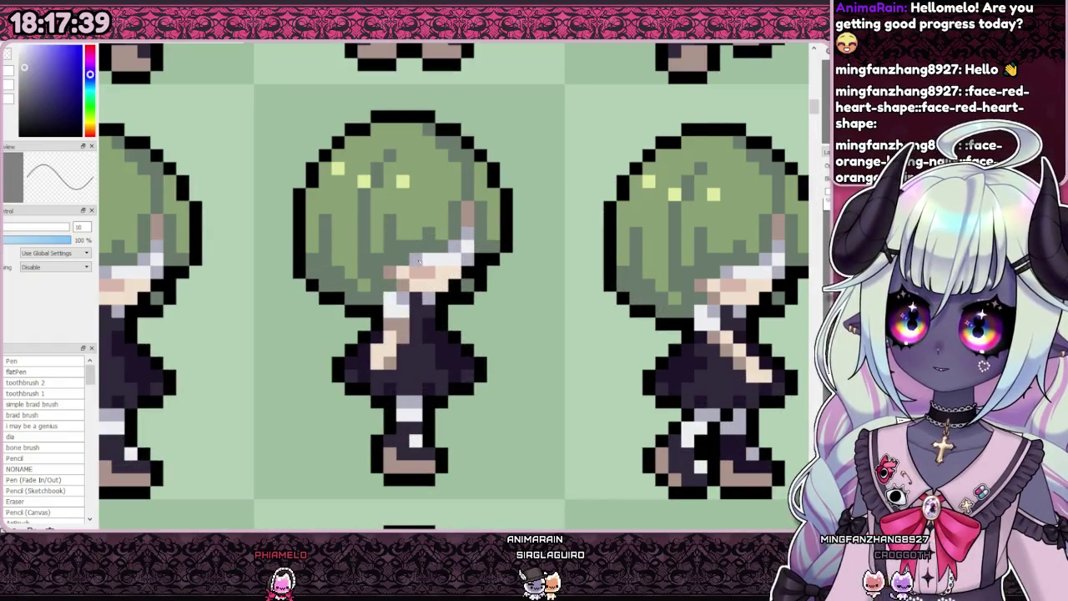
scroll(420, 261, down, 3)
scroll(420, 261, down, 1)
scroll(420, 261, up, 1)
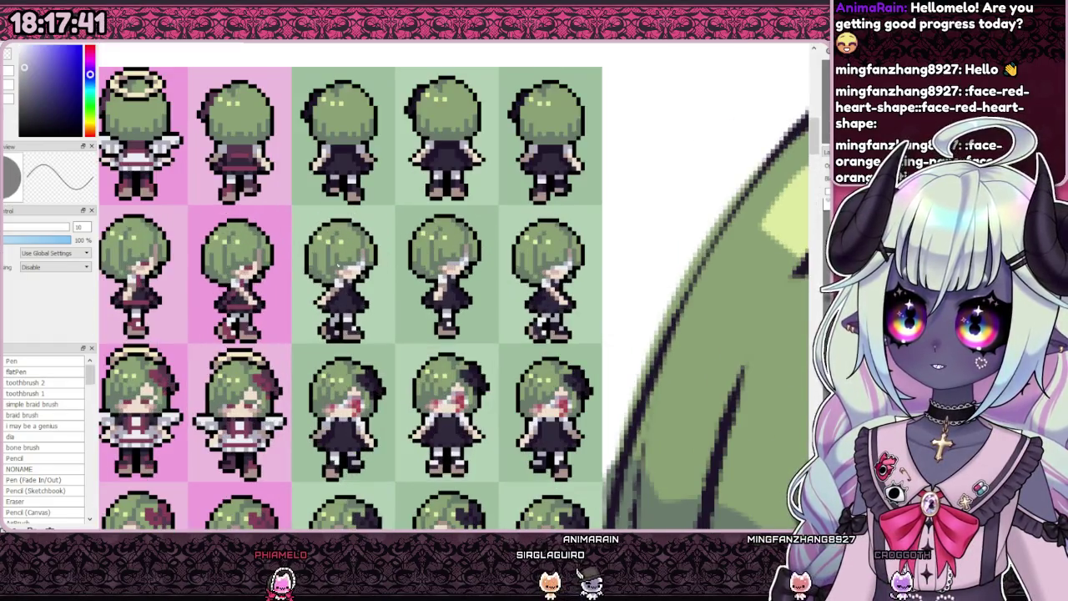
scroll(334, 258, up, 2)
scroll(334, 259, down, 4)
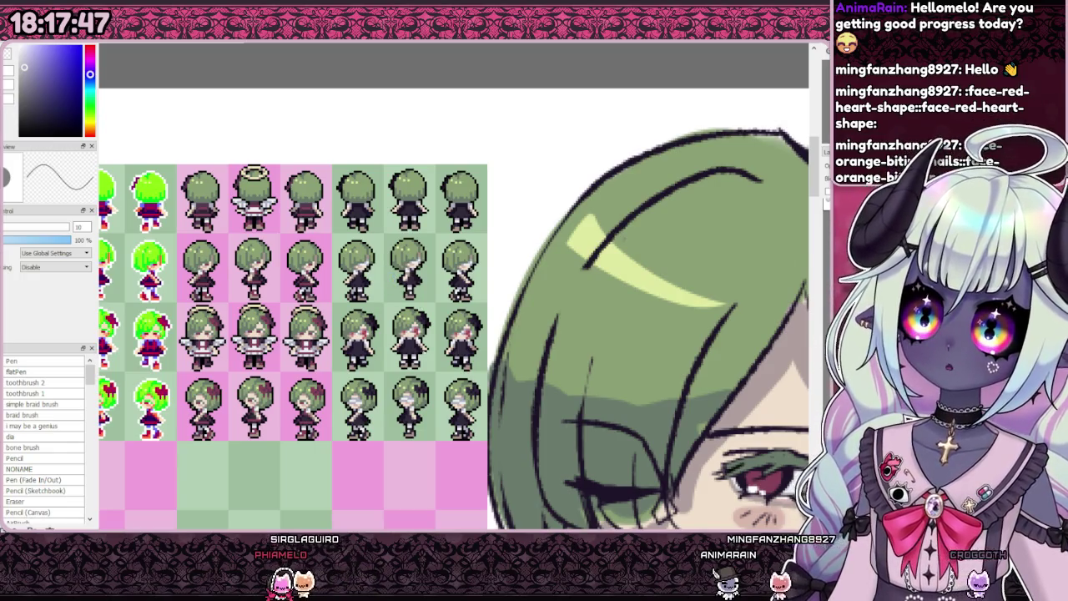
scroll(334, 259, up, 1)
scroll(334, 258, down, 1)
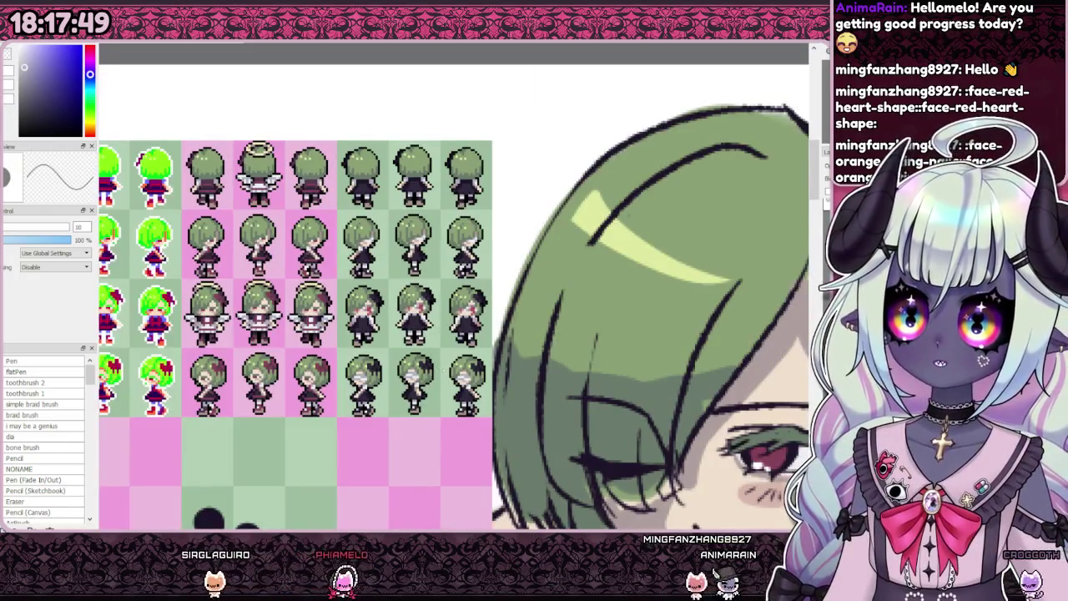
scroll(564, 319, up, 3)
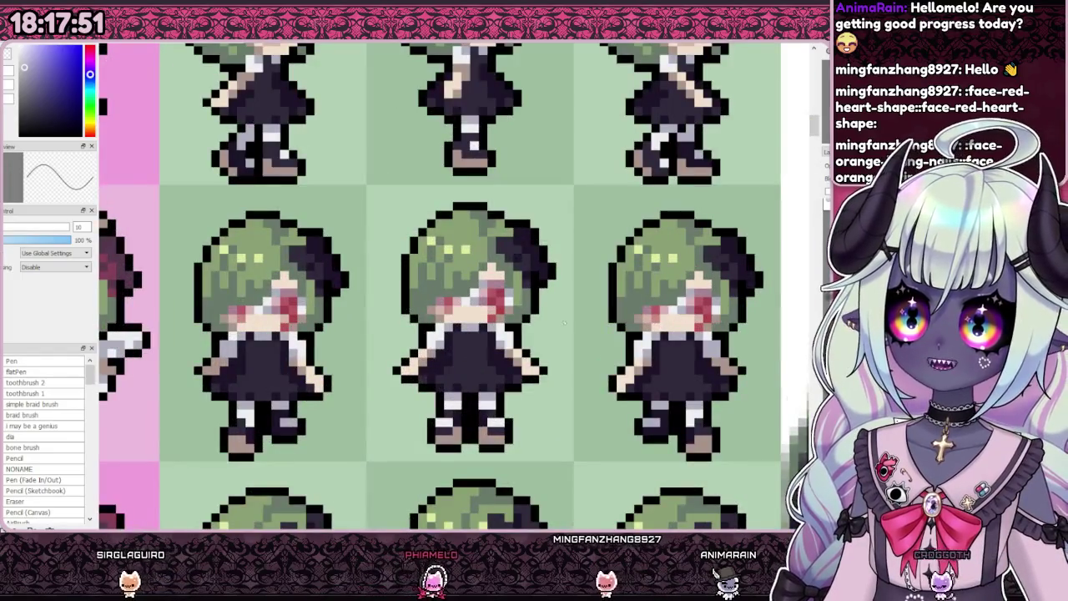
scroll(565, 320, down, 1)
scroll(565, 319, down, 2)
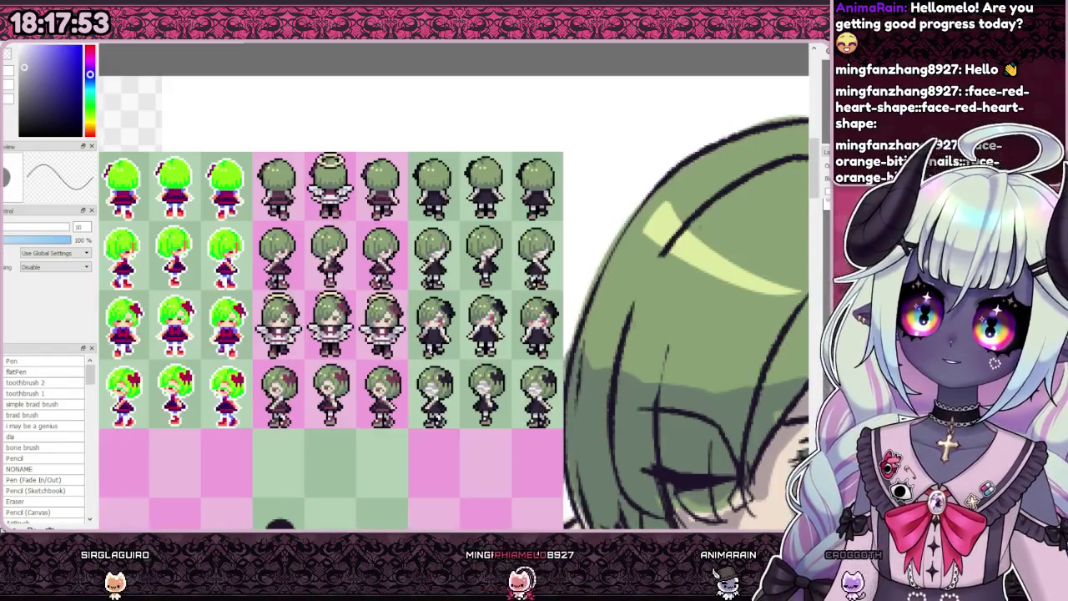
key(Delete)
Step: Undo to restore the middle three columns of sprites
key(ctrl+z)
scroll(317, 138, up, 3)
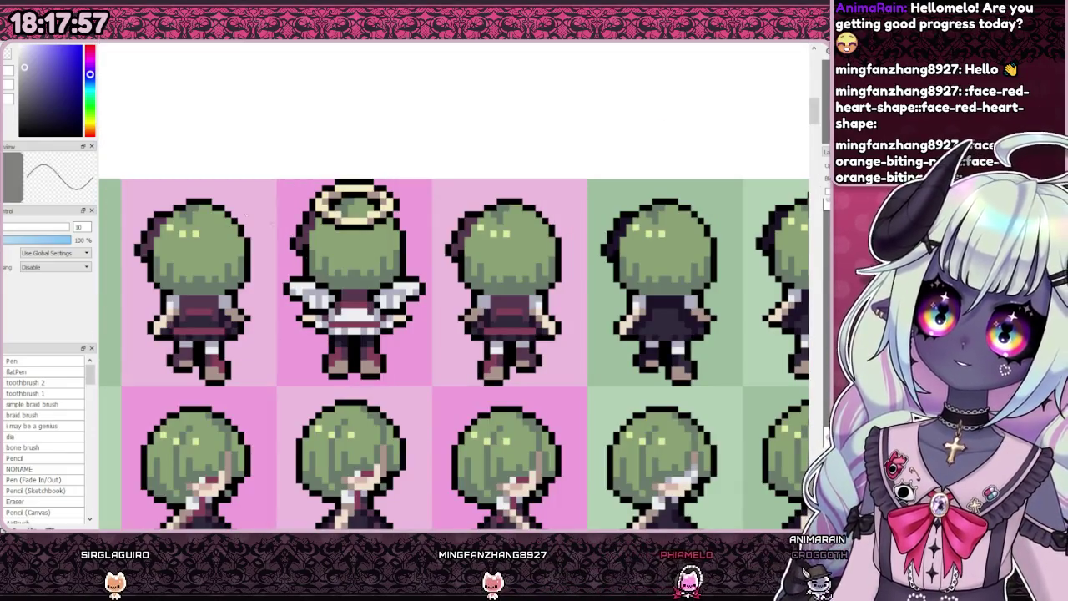
scroll(296, 188, down, 3)
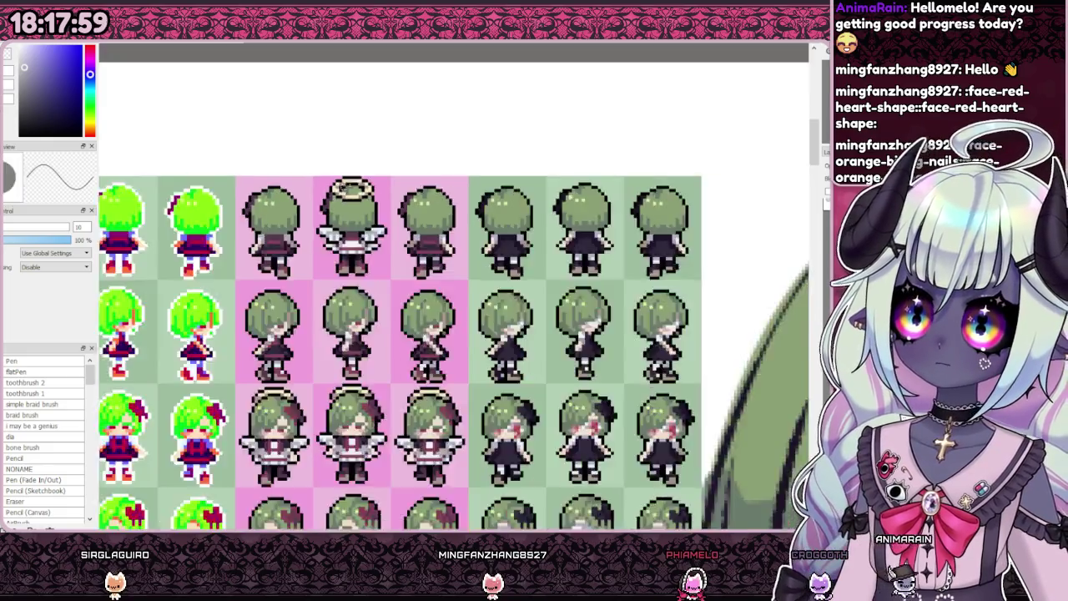
scroll(328, 141, up, 1)
scroll(328, 141, up, 2)
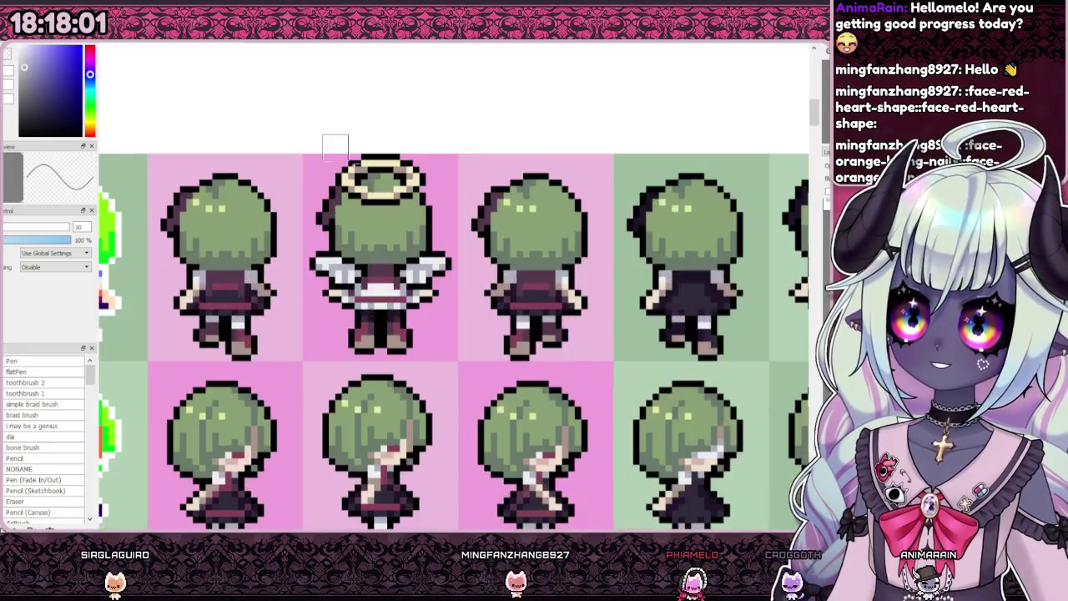
Step: Copy the angel's halo and paste it onto the third and first back-view sprites
drag(323, 135, 435, 217)
key(ctrl+d)
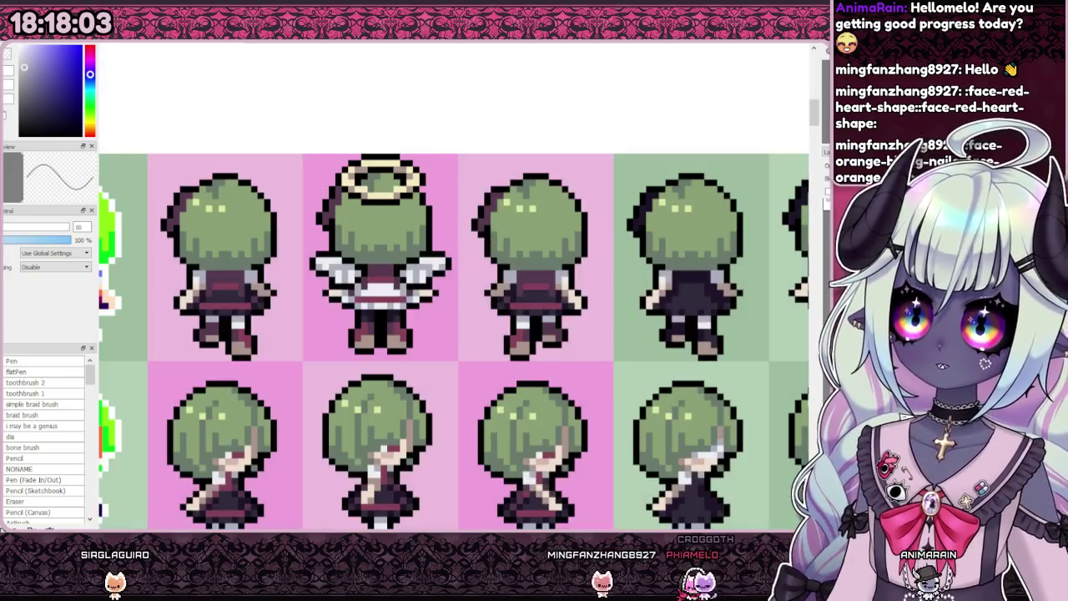
key(ctrl+v)
drag(379, 180, 534, 182)
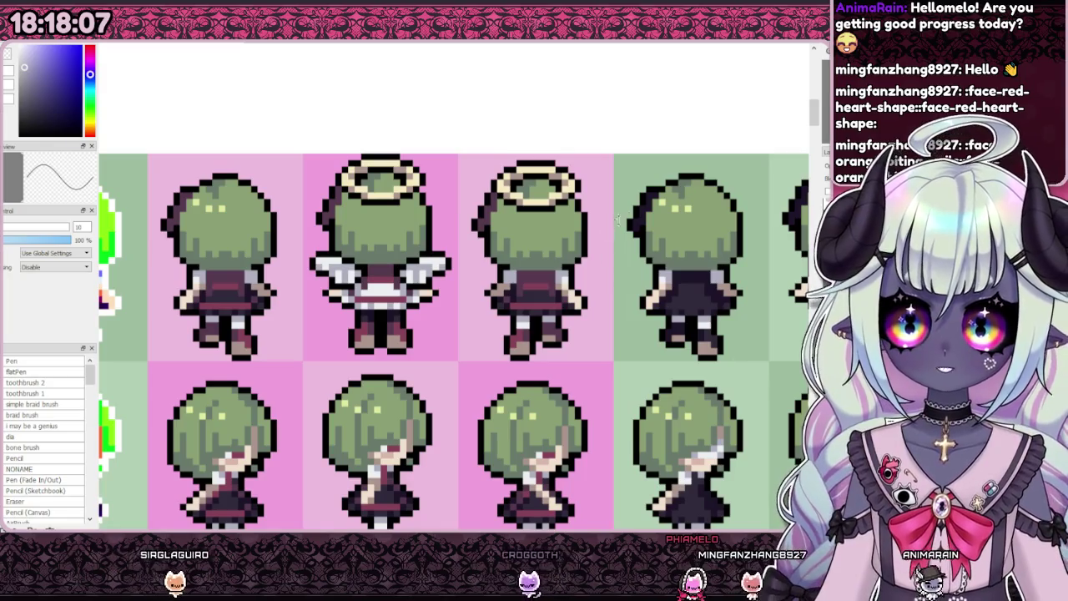
key(ctrl+v)
drag(457, 224, 322, 222)
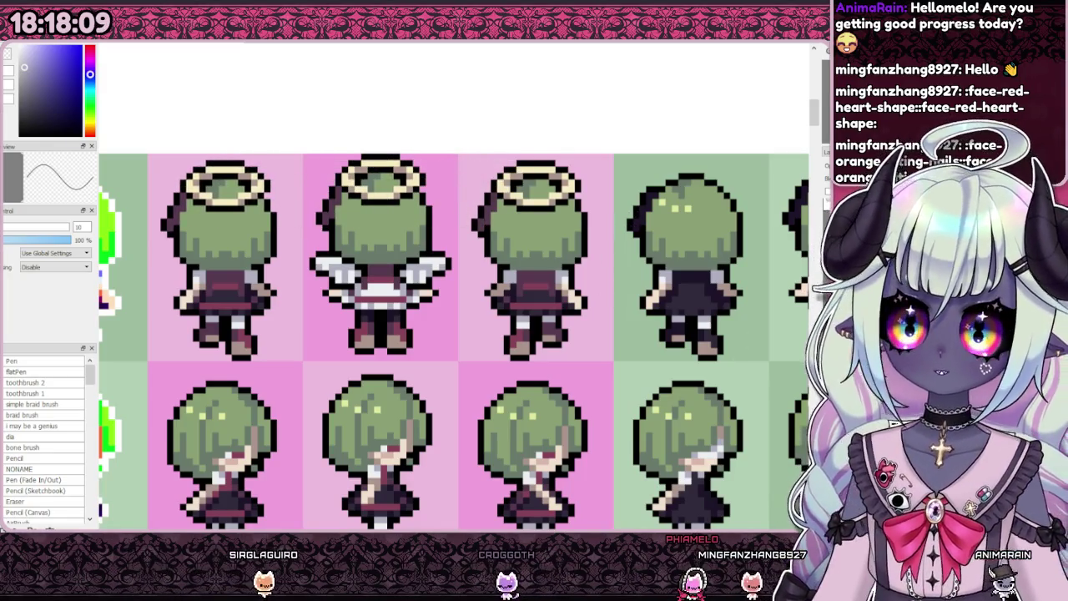
scroll(375, 284, down, 1)
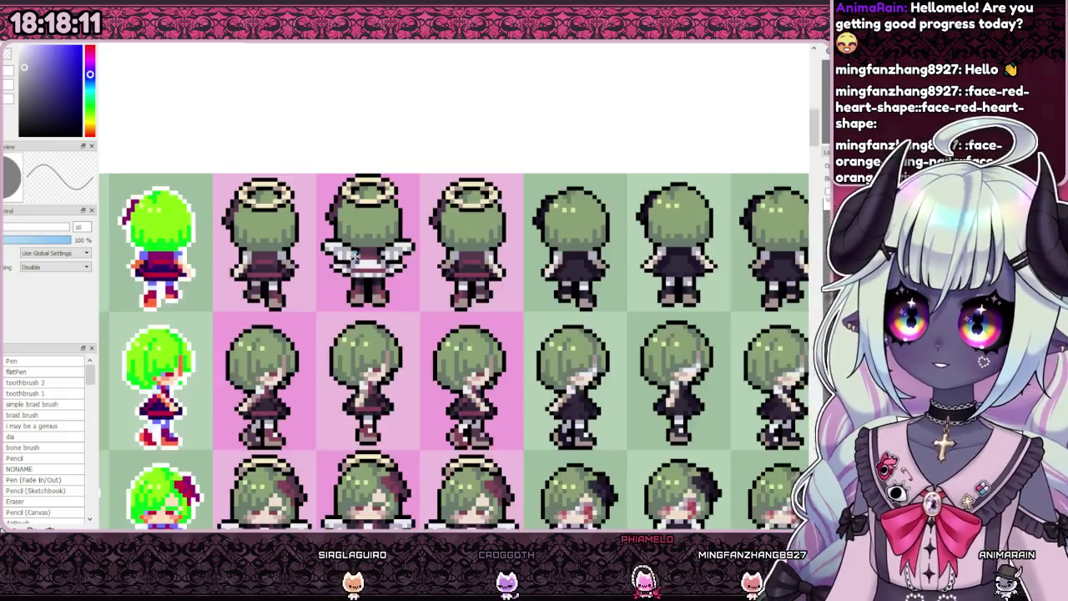
Step: Copy the angel sprite's white wings and place them on the third back-view sprite
scroll(374, 284, up, 1)
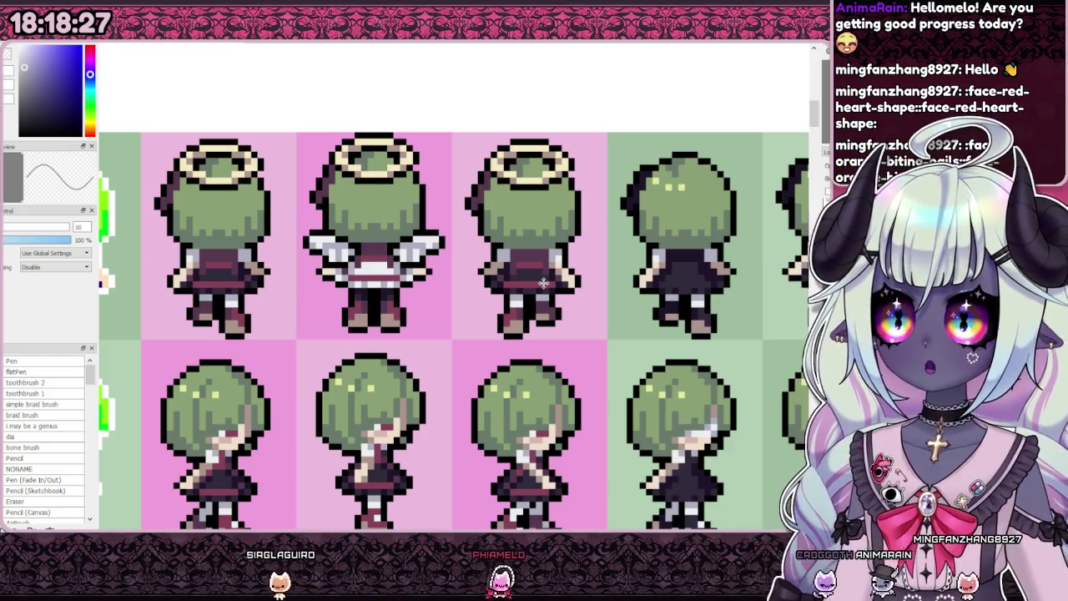
scroll(355, 275, up, 1)
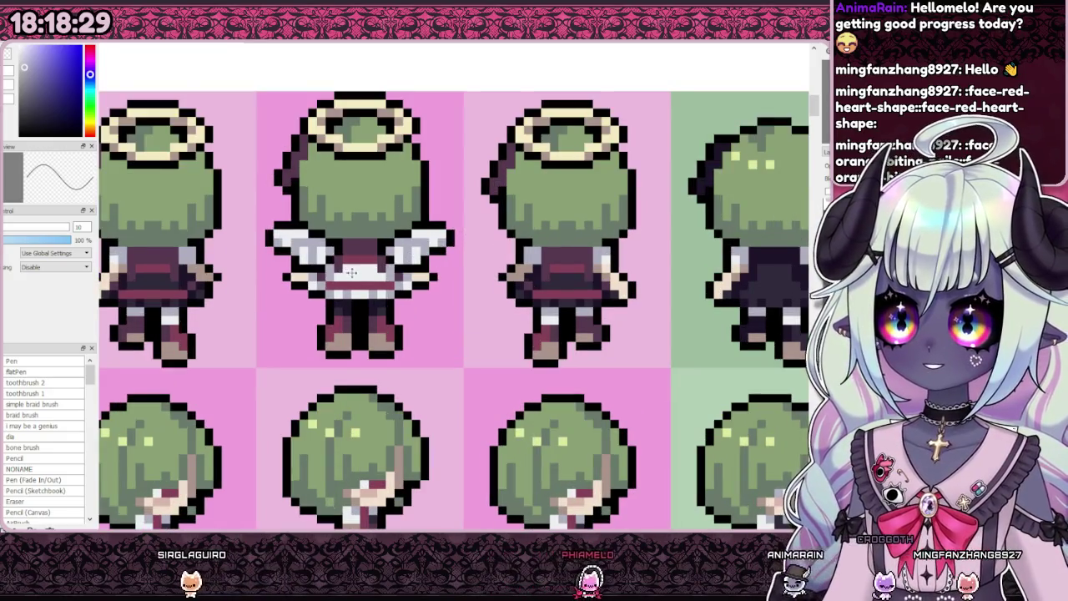
drag(266, 222, 464, 272)
key(ctrl+t)
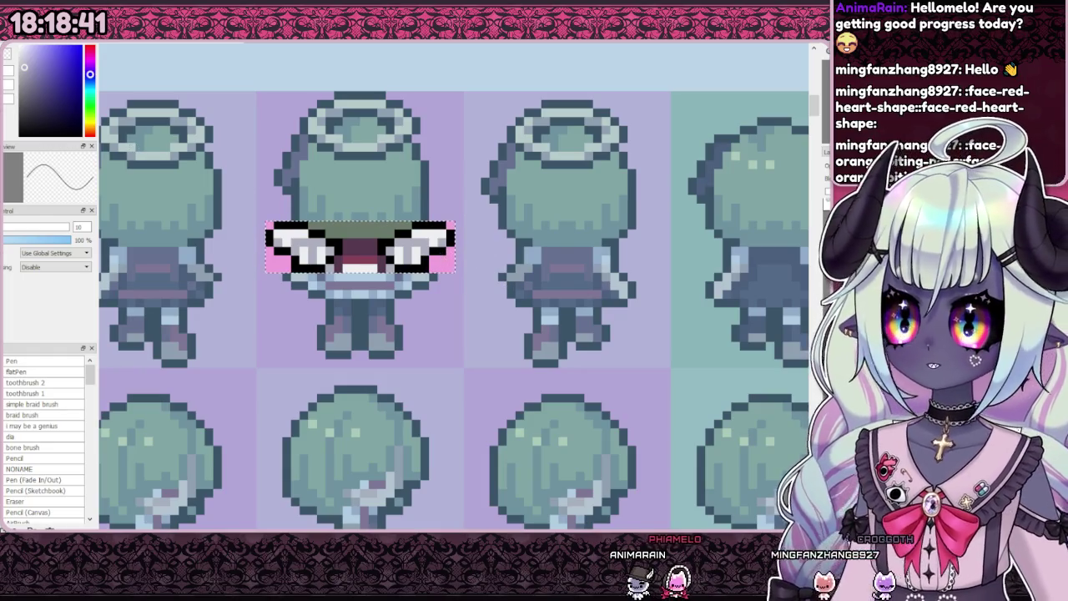
mouse_move(311, 254)
mouse_down()
mouse_move(508, 266)
mouse_move(527, 255)
mouse_up()
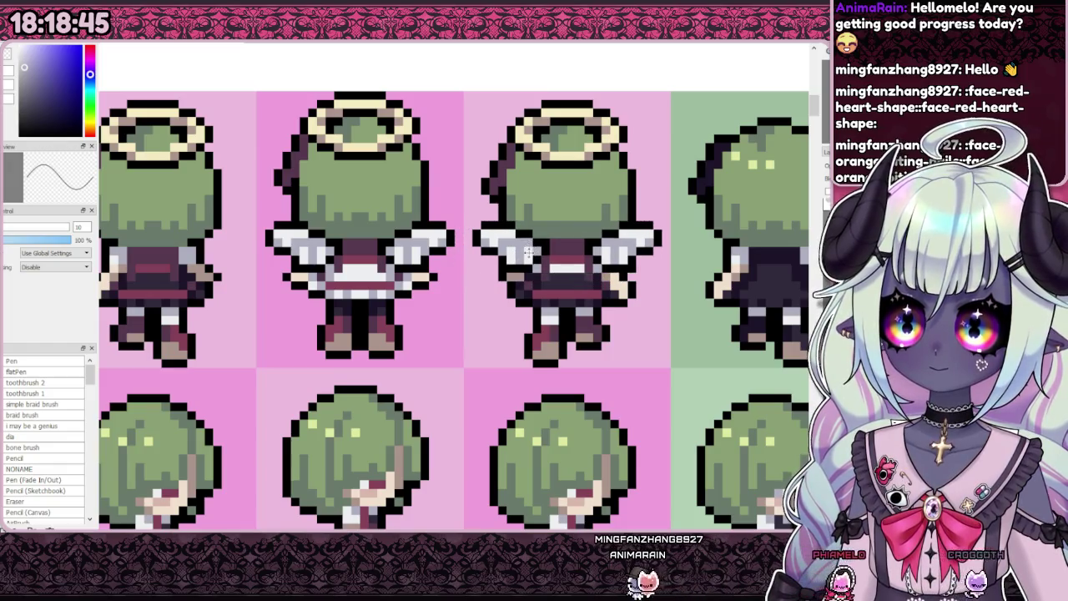
Step: Place another wing copy on the first back-view sprite and confirm it
scroll(526, 258, down, 2)
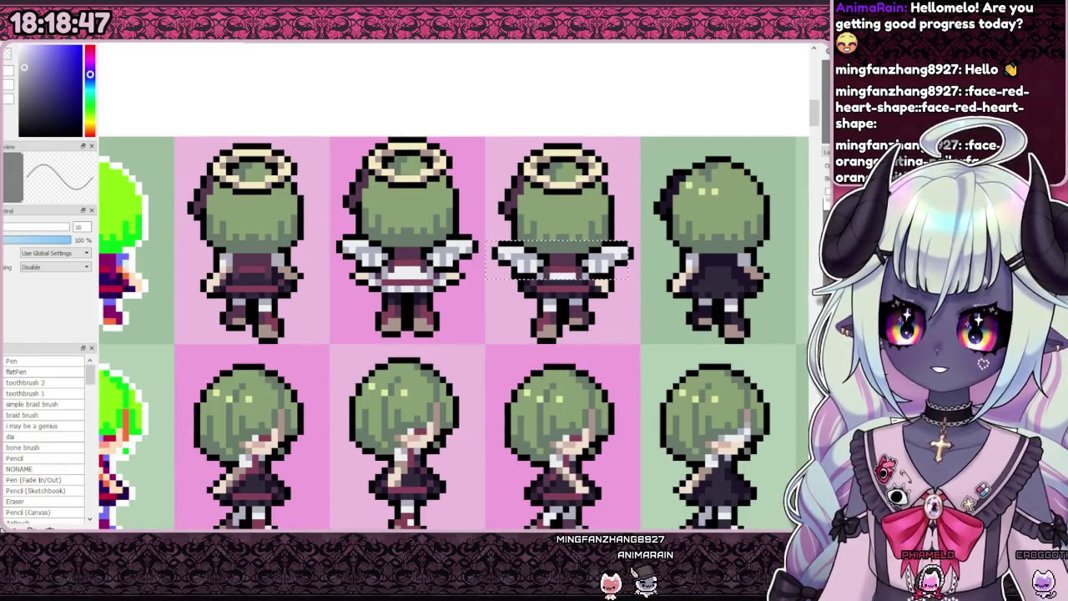
key(ctrl+t)
drag(605, 282, 352, 261)
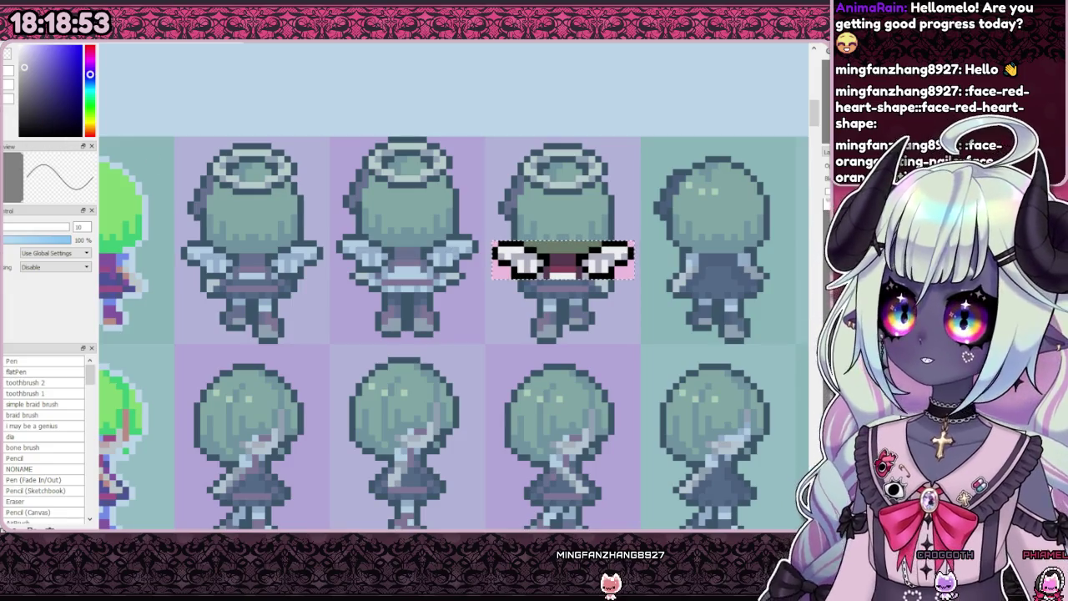
key(Return)
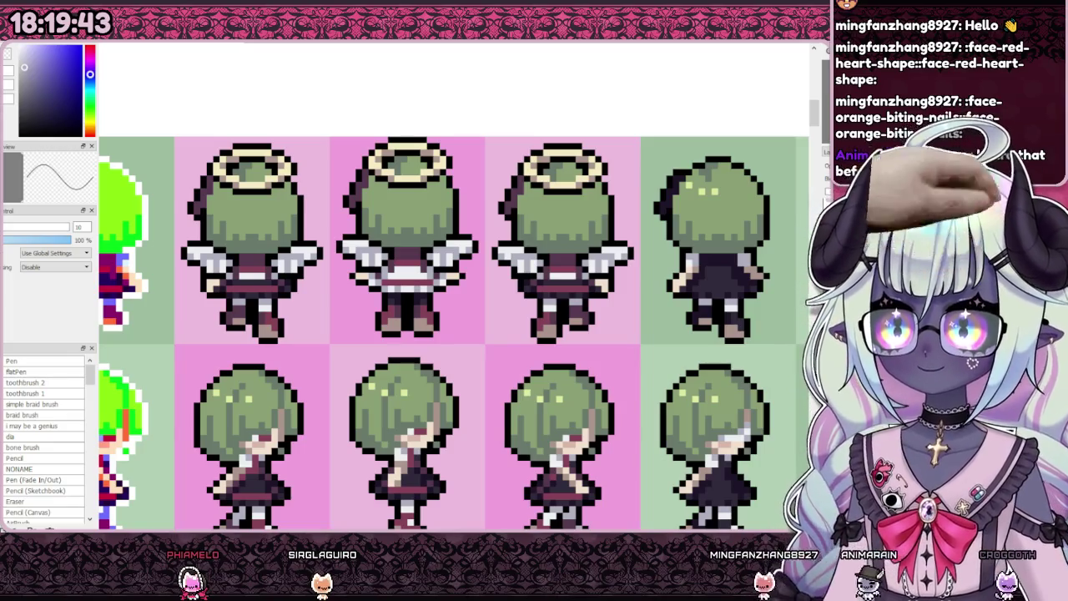
Step: Eyedrop the dark purple from the sprite's outline and leg pixels
scroll(434, 217, up, 1)
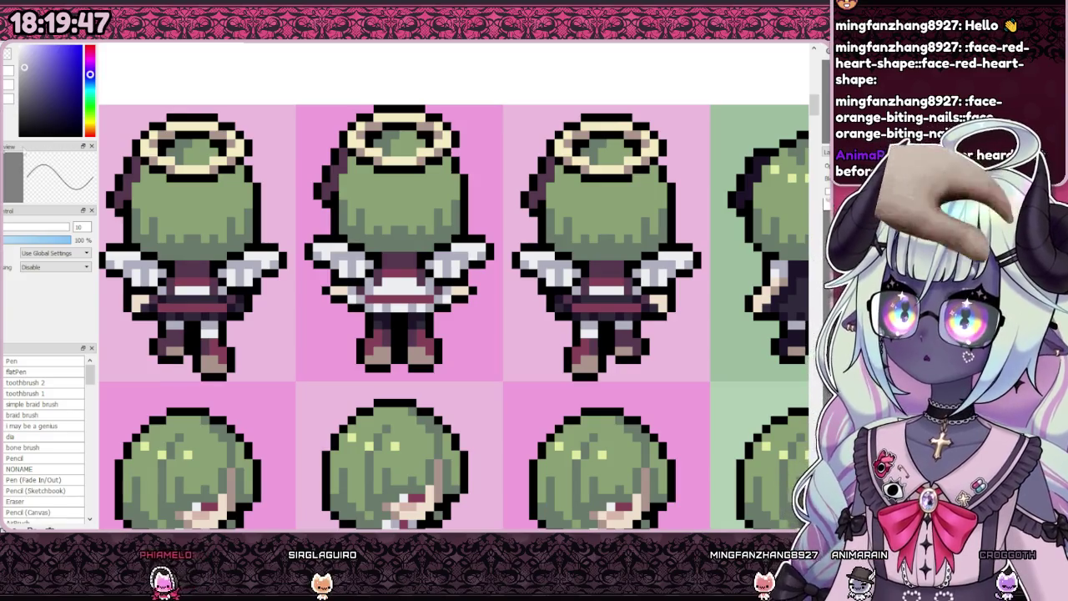
scroll(412, 267, up, 1)
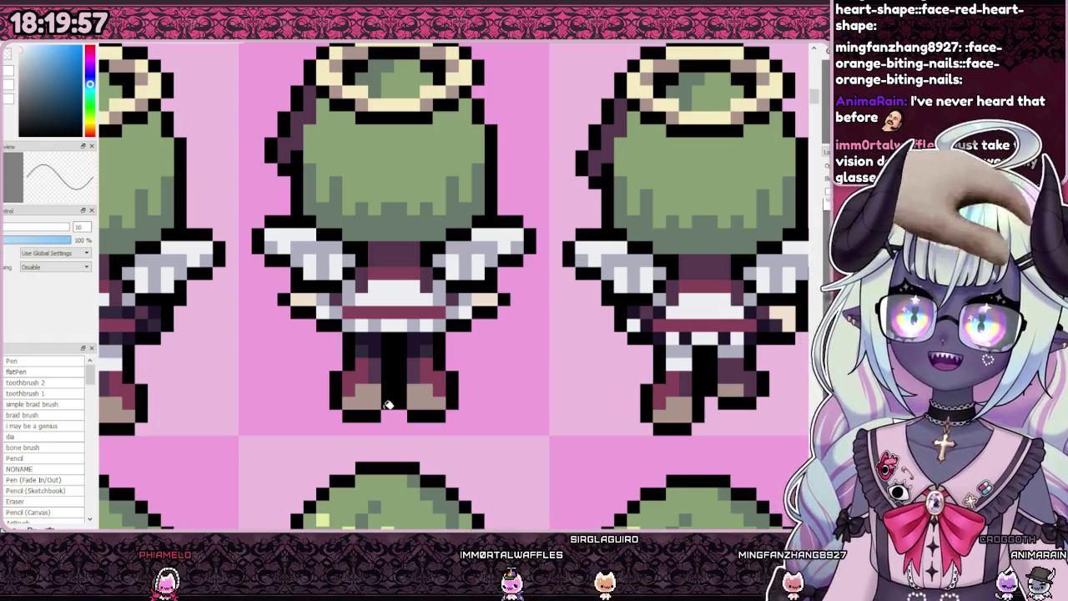
alt+click(419, 338)
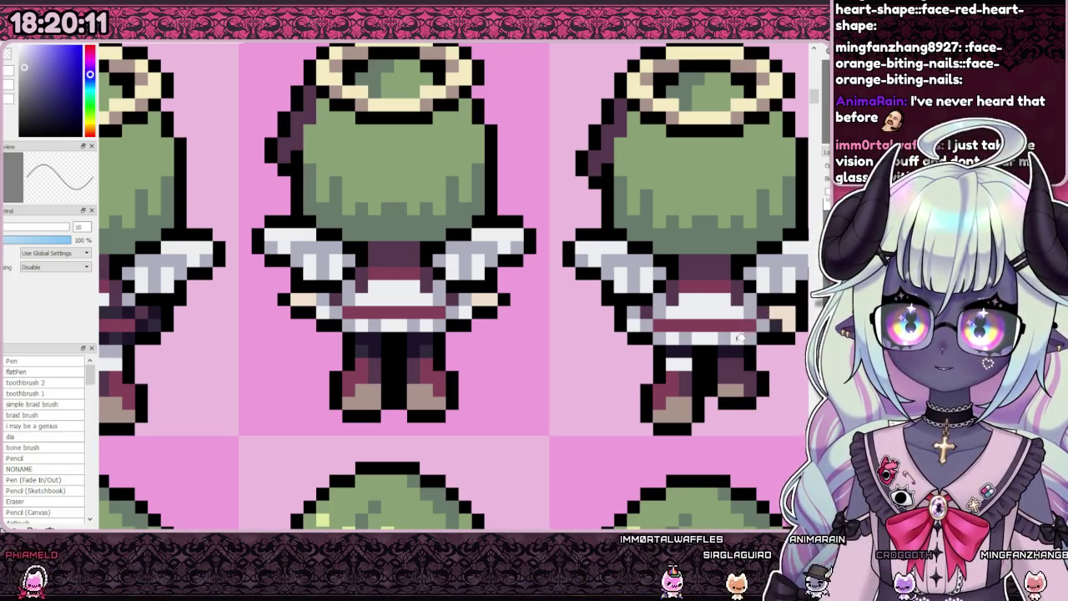
scroll(692, 320, down, 2)
scroll(692, 319, up, 2)
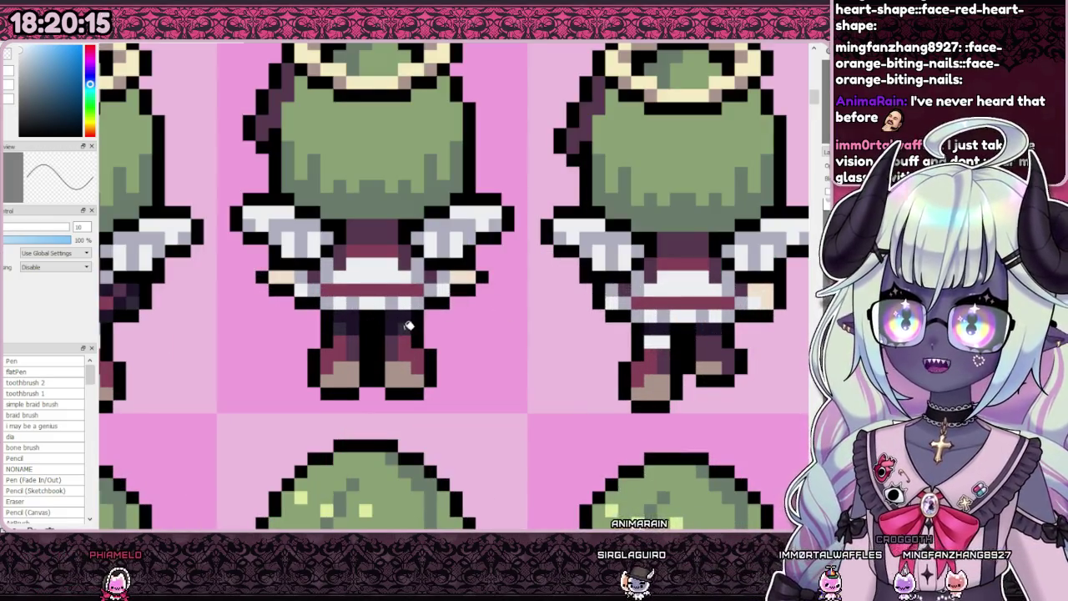
alt+click(622, 348)
scroll(669, 335, down, 3)
scroll(672, 320, up, 2)
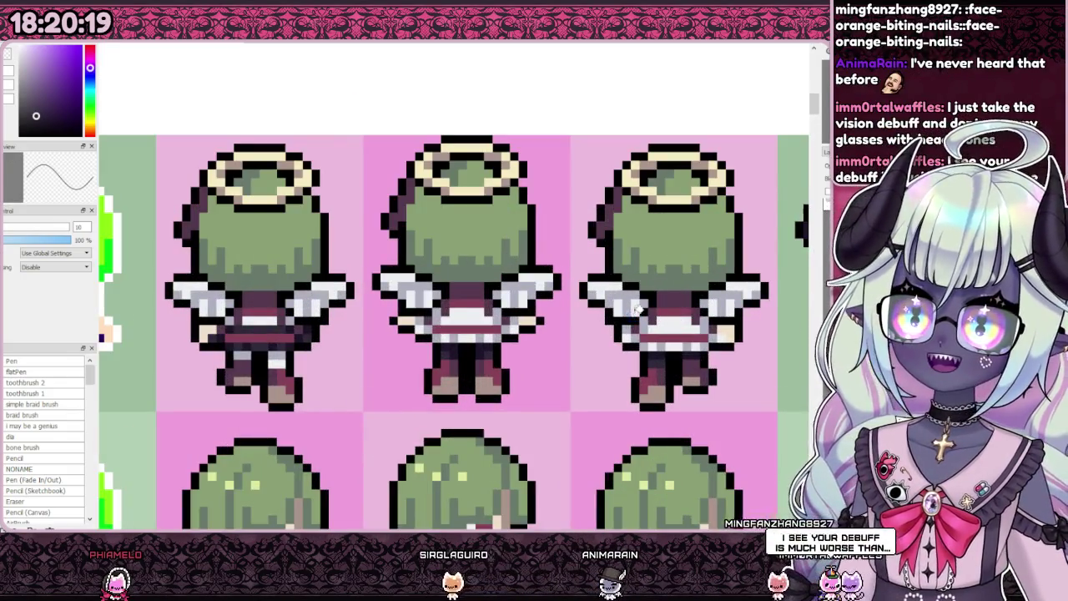
scroll(636, 308, down, 2)
scroll(636, 308, down, 1)
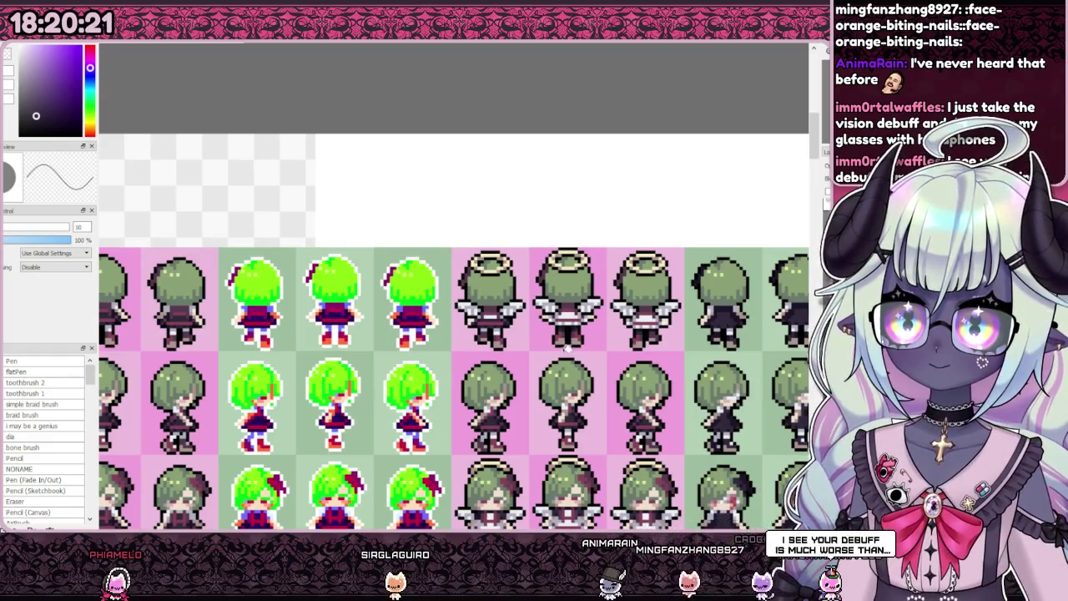
scroll(524, 329, up, 1)
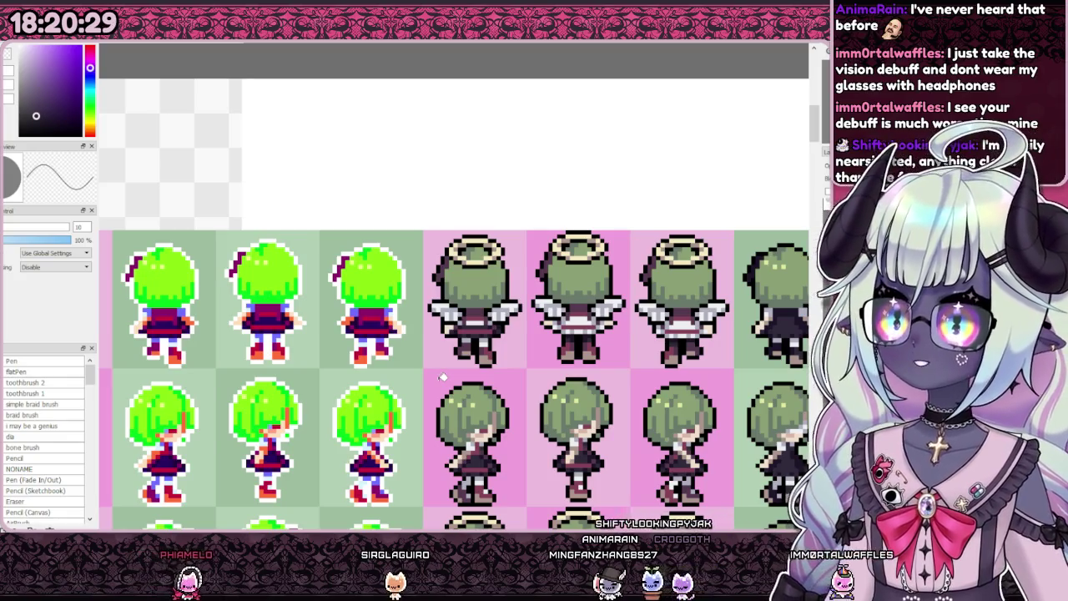
Step: Fill the reddish belt band light grey and try darkening the row beneath, then undo
scroll(467, 326, up, 3)
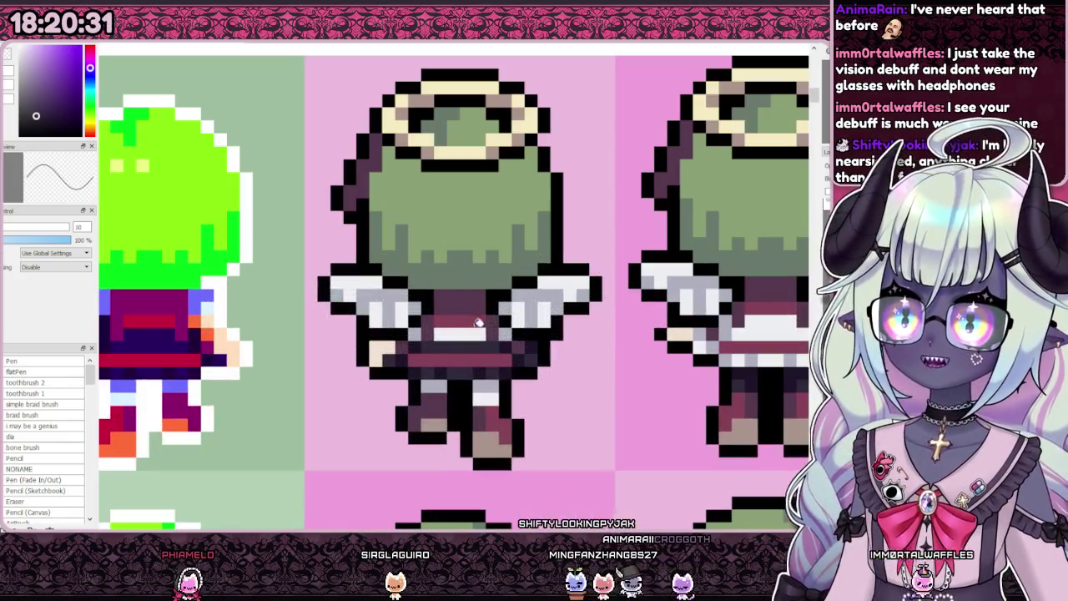
scroll(454, 342, up, 2)
click(442, 361)
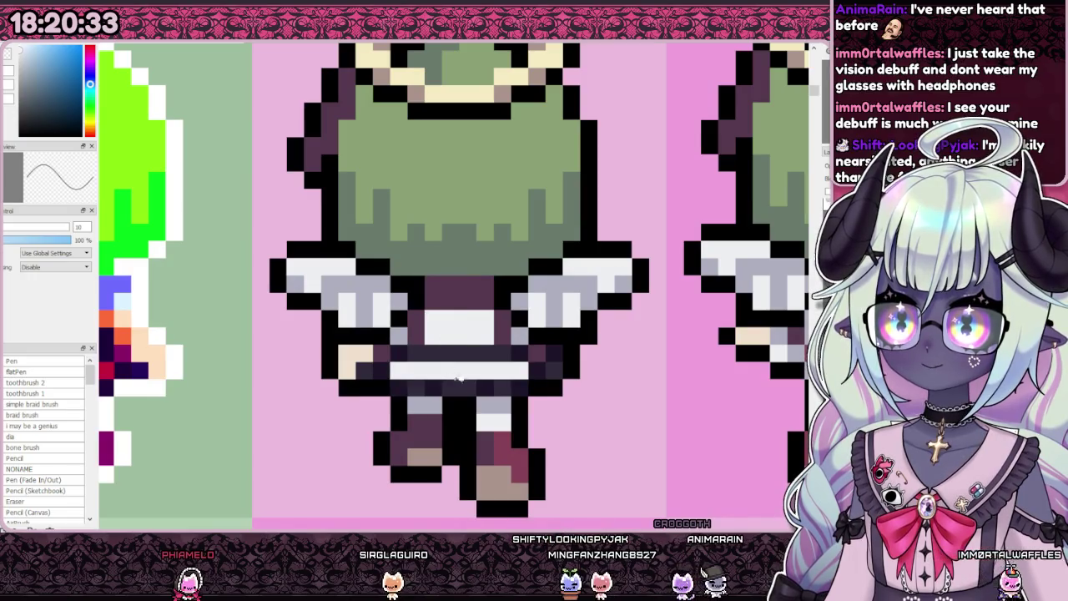
alt+click(503, 383)
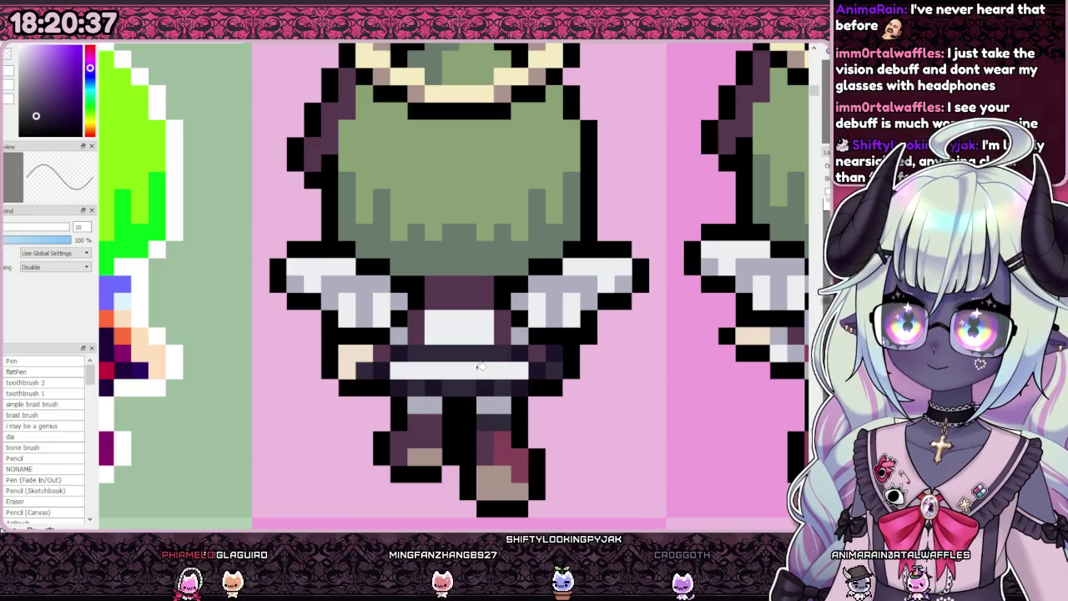
scroll(432, 333, down, 3)
scroll(432, 333, up, 3)
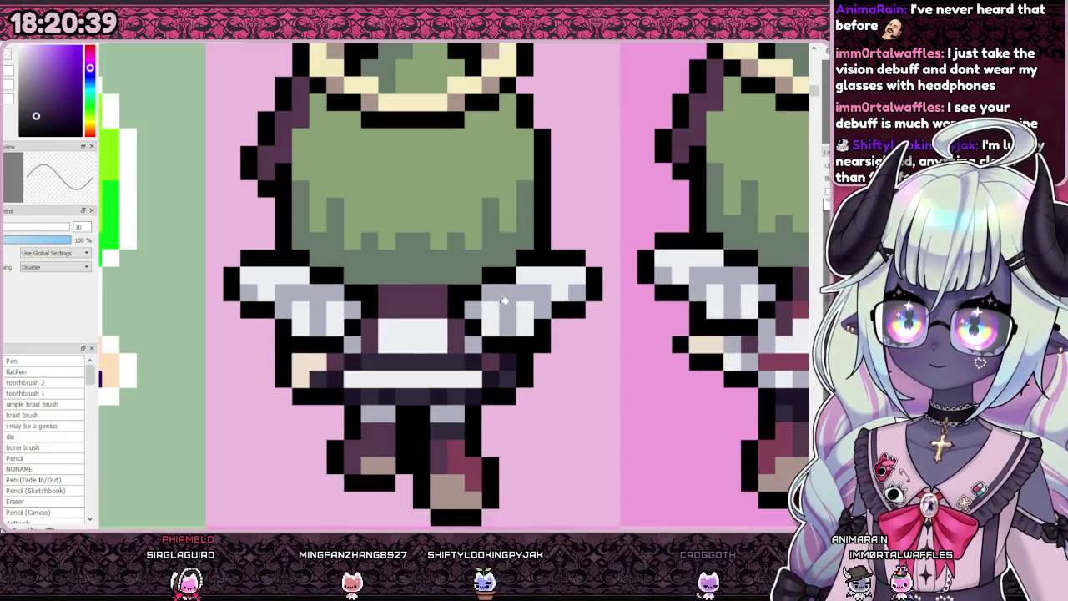
alt+click(394, 367)
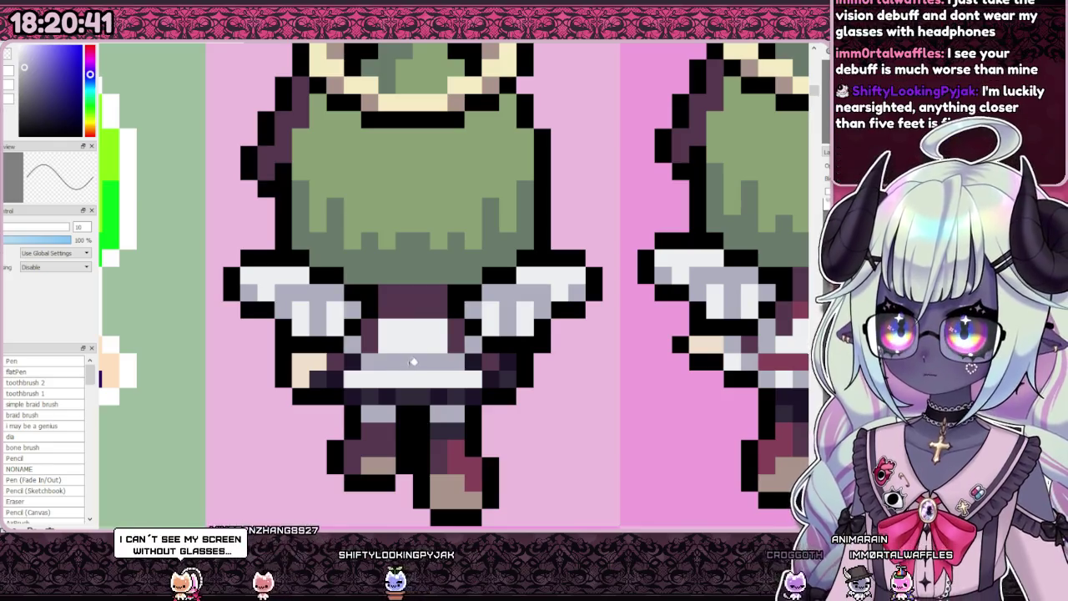
click(399, 364)
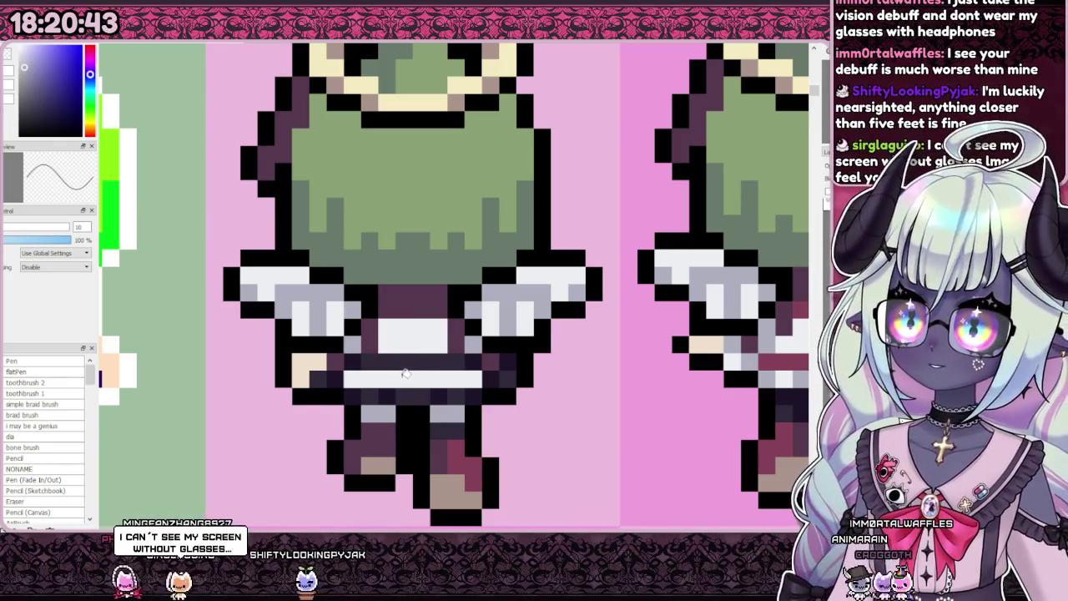
key(ctrl+z)
Step: Darken the light row on the first angel sprite and recolour the row below maroon
scroll(399, 368, down, 3)
scroll(395, 366, down, 2)
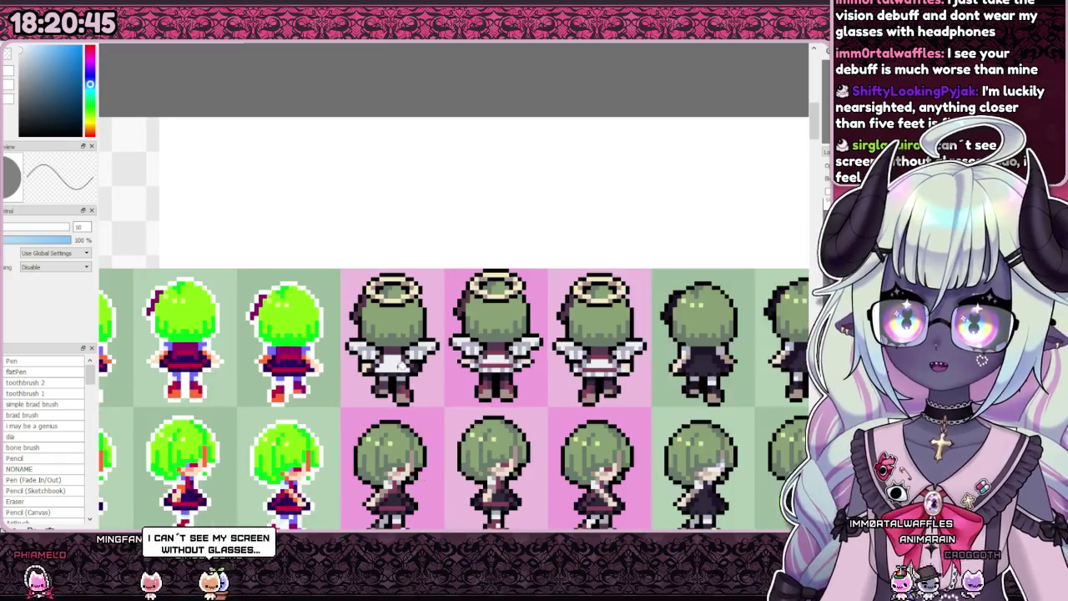
scroll(403, 368, up, 3)
click(399, 370)
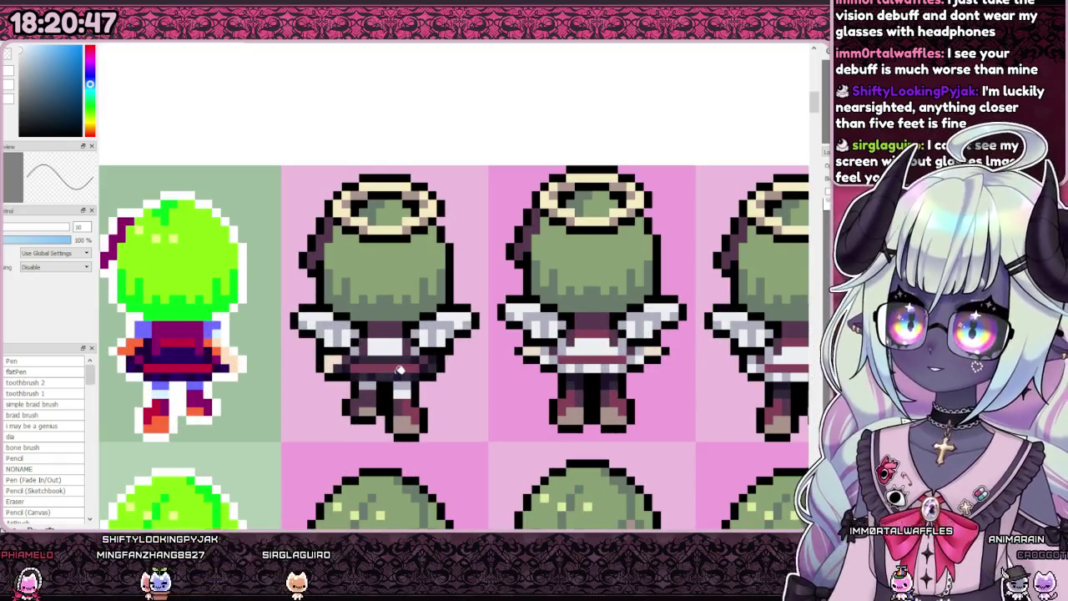
scroll(386, 361, up, 2)
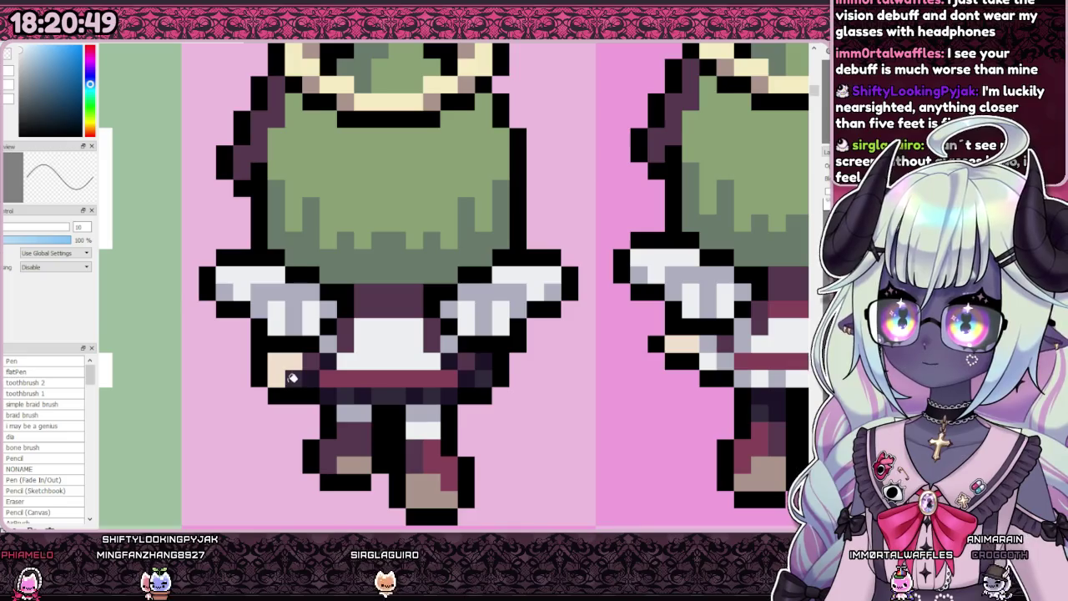
click(447, 386)
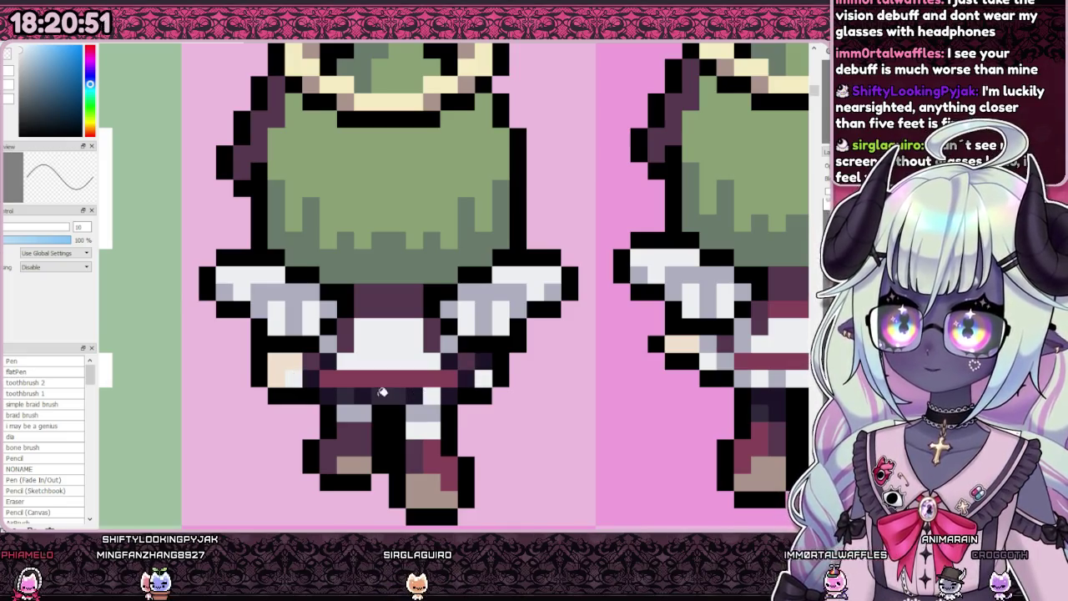
Step: Eyedrop a grey and repaint five dark pixels around the red sash grey
right_click(314, 376)
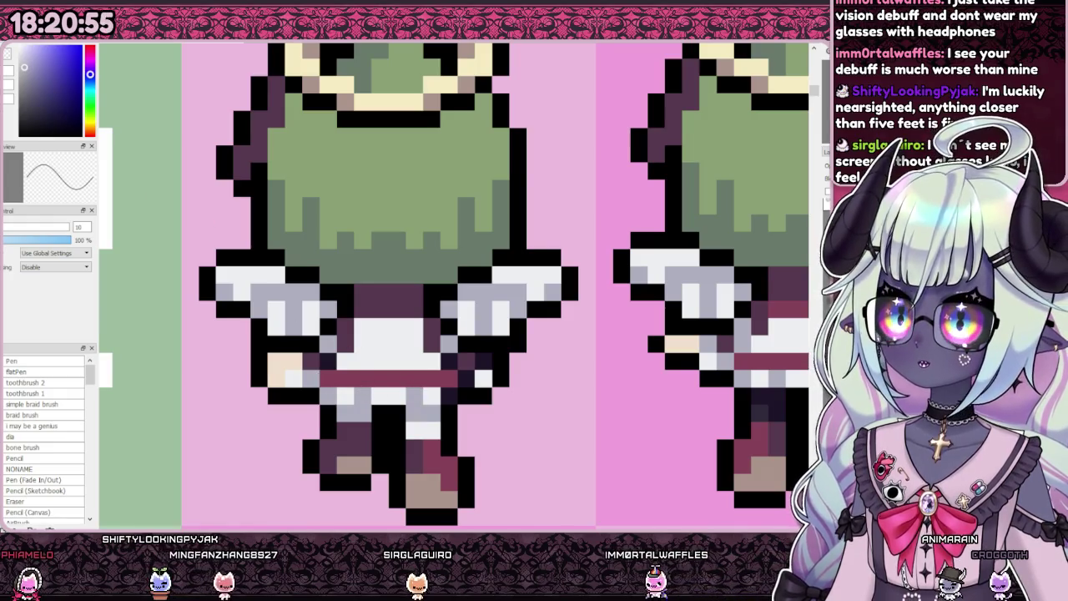
right_click(413, 404)
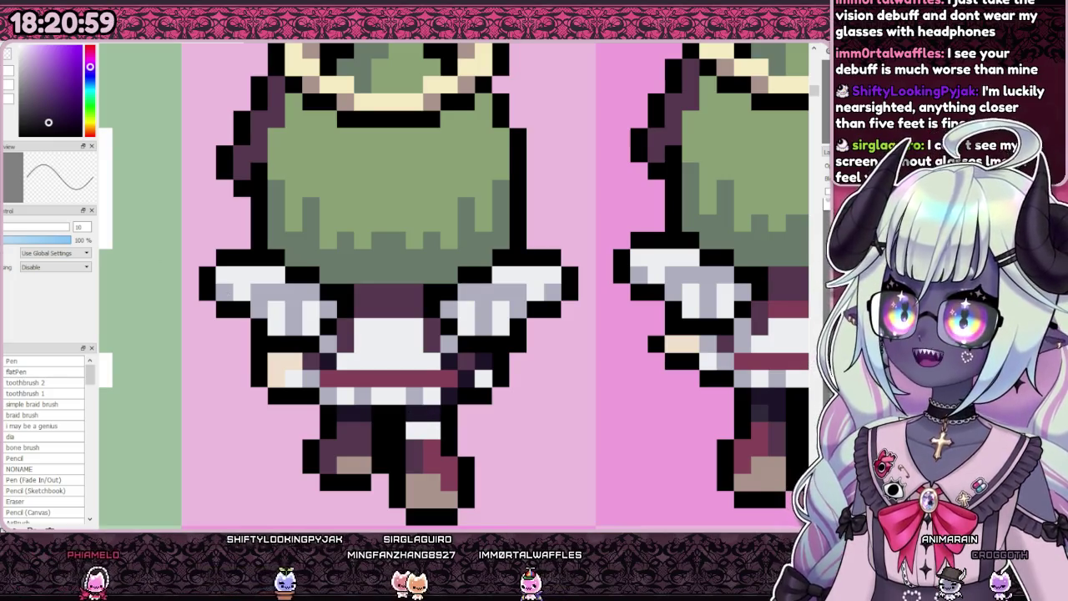
scroll(345, 363, down, 2)
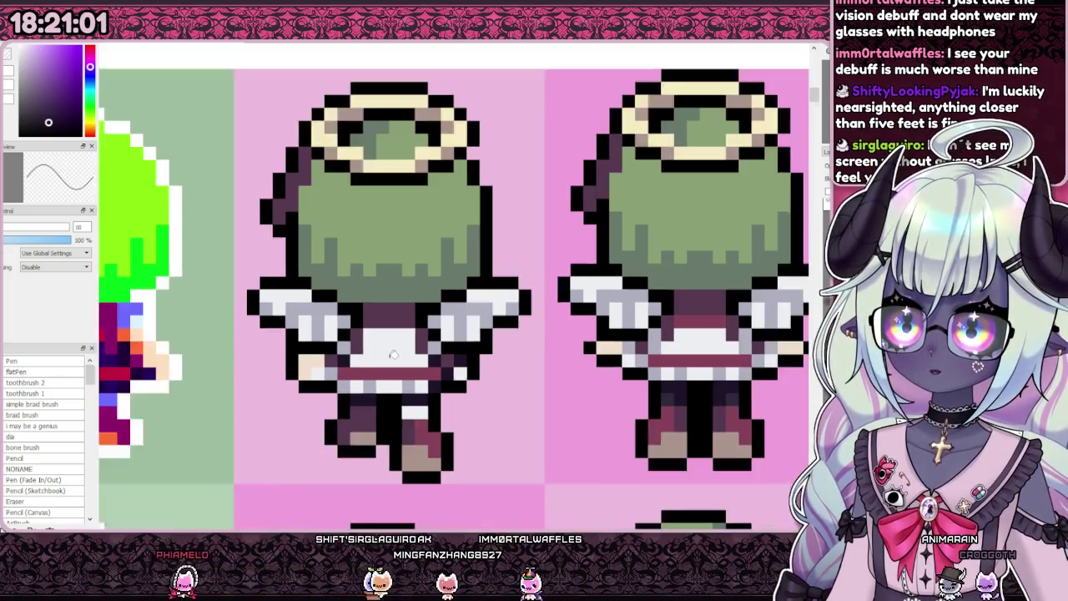
scroll(487, 321, up, 3)
right_click(488, 321)
click(489, 365)
click(558, 366)
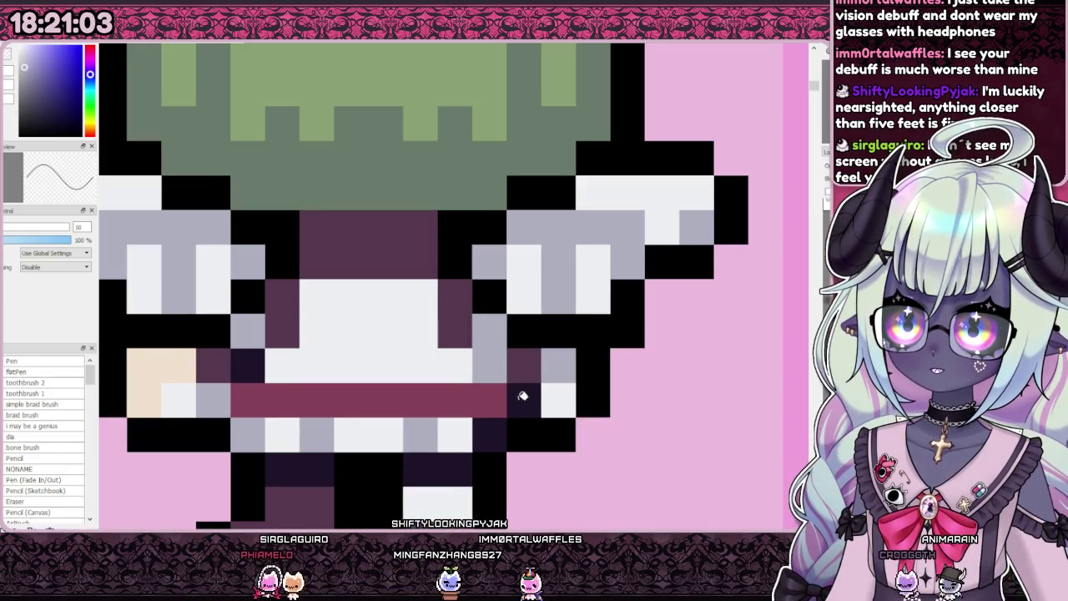
click(524, 401)
click(490, 435)
click(248, 365)
scroll(391, 360, down, 1)
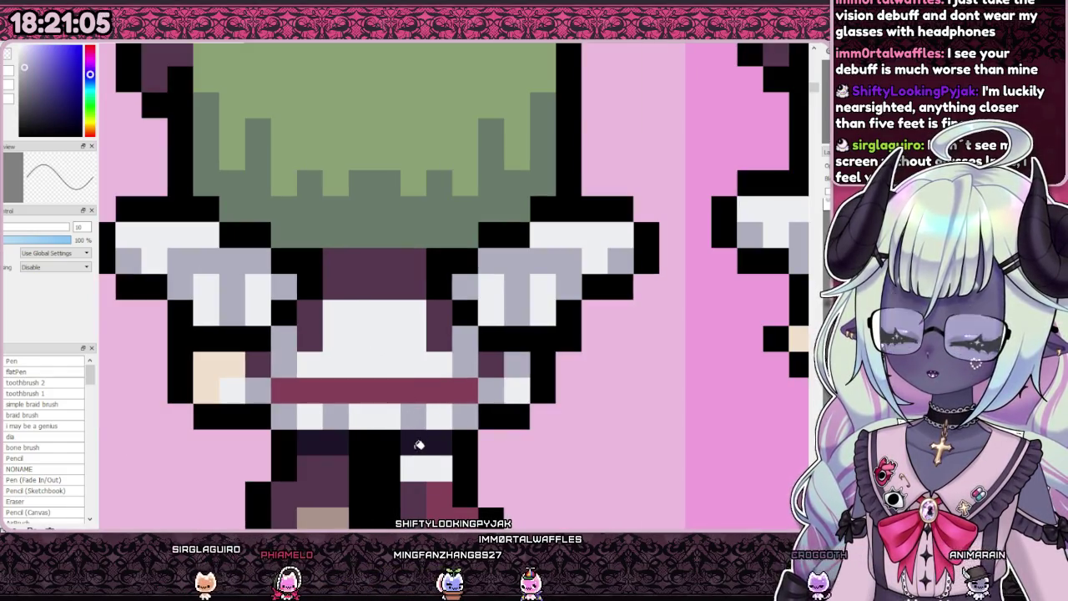
scroll(413, 427, down, 3)
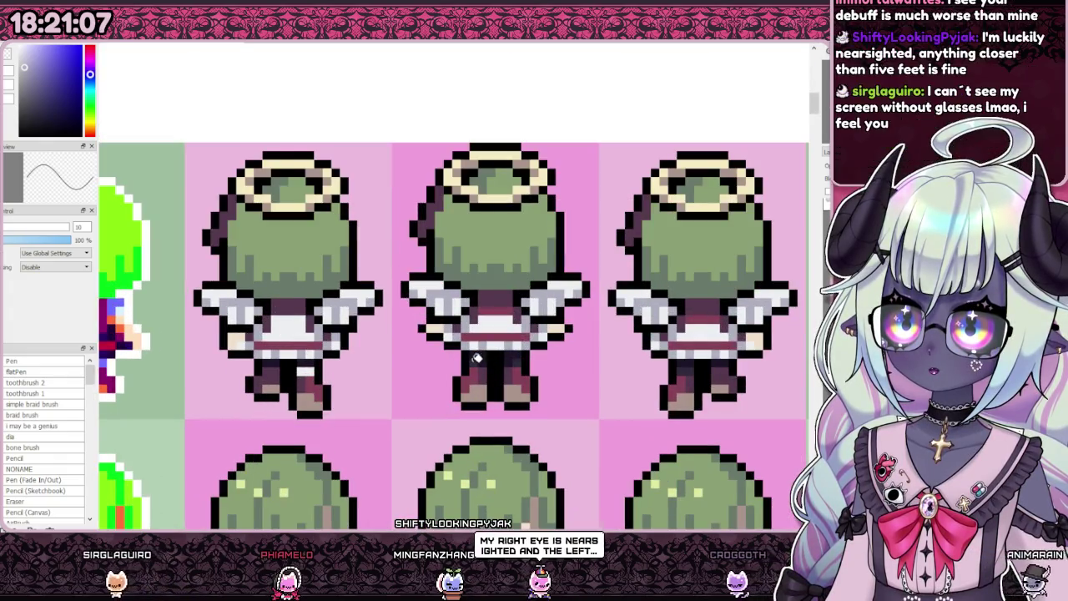
Step: Eyedrop the dark purple hair shading from a sprite on the sheet
scroll(295, 368, up, 2)
scroll(294, 370, down, 2)
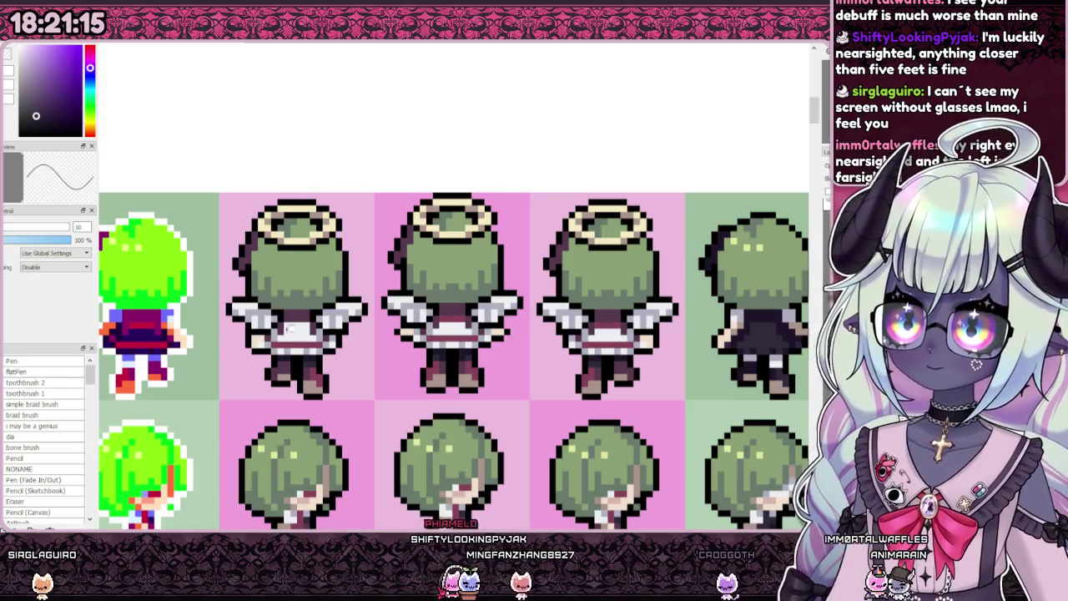
scroll(497, 285, up, 2)
alt+click(188, 167)
scroll(189, 166, down, 3)
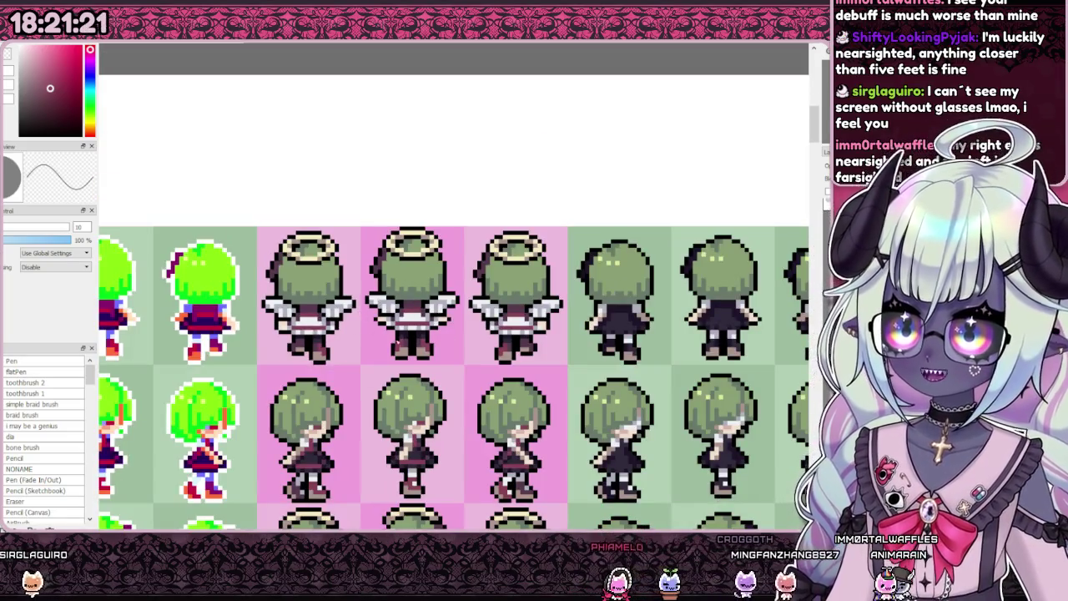
scroll(494, 327, up, 1)
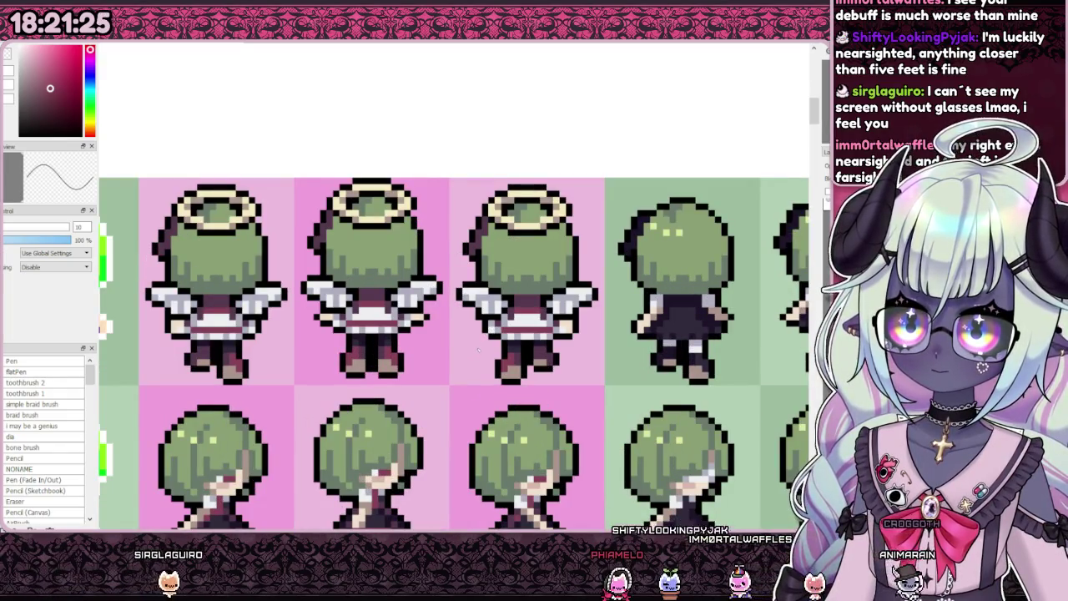
scroll(515, 316, up, 1)
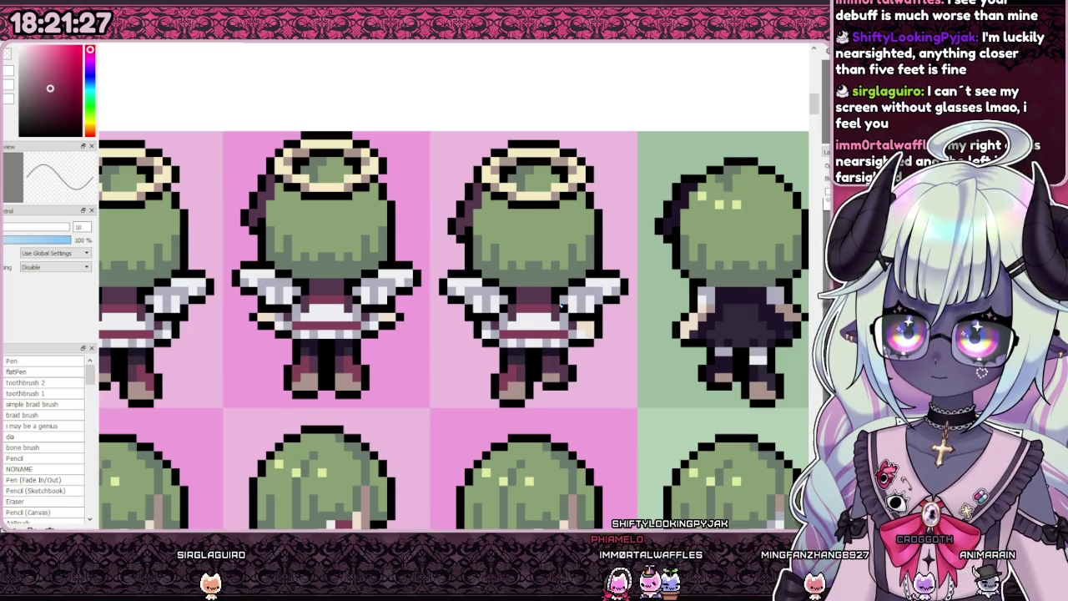
scroll(557, 307, down, 1)
scroll(240, 320, down, 2)
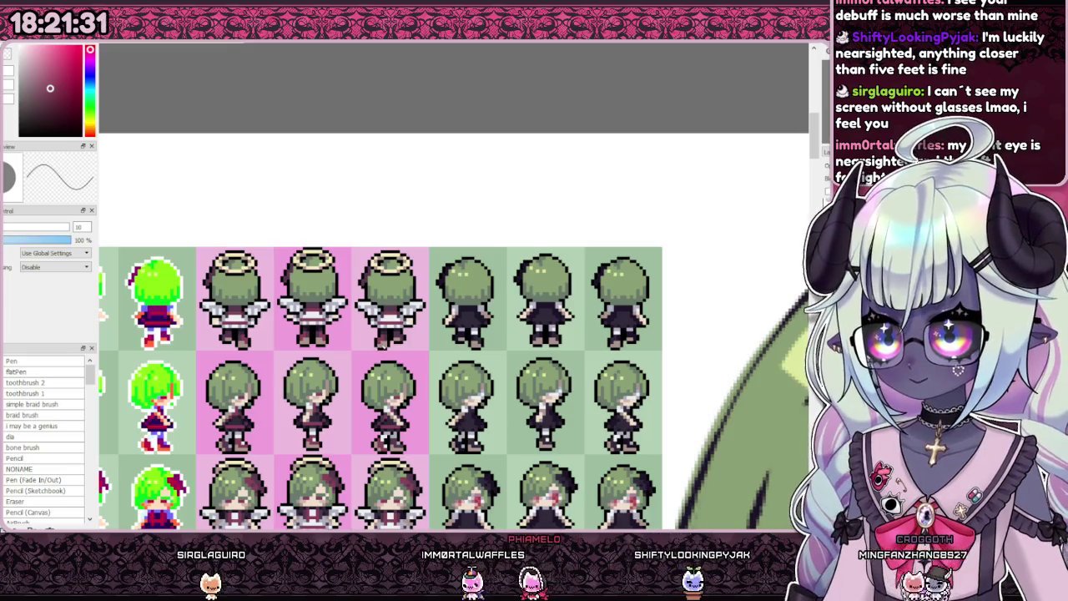
scroll(450, 350, down, 2)
scroll(451, 350, up, 1)
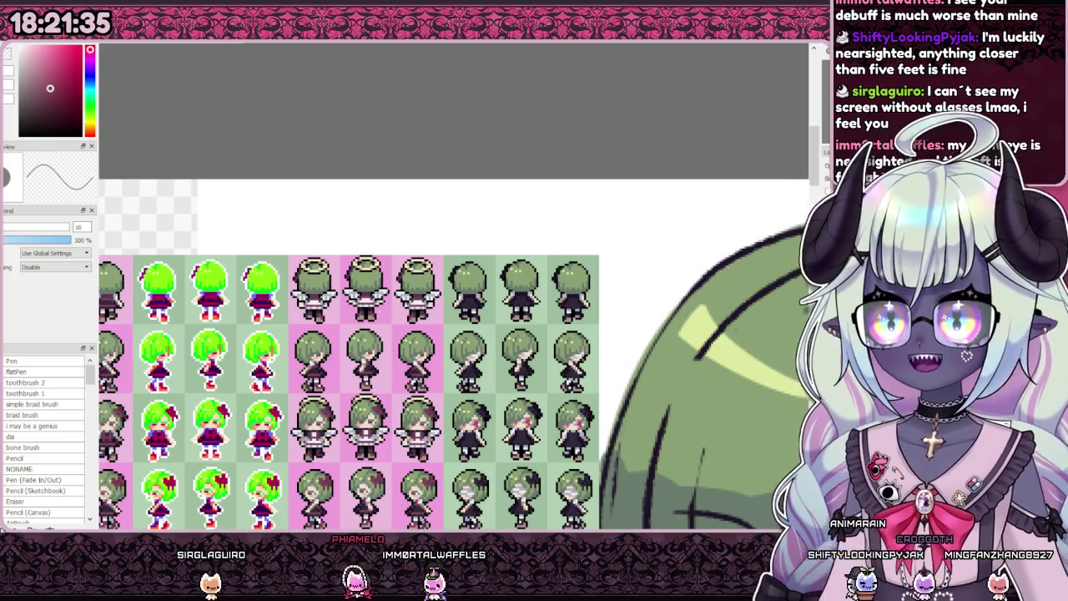
scroll(451, 351, up, 2)
scroll(451, 351, down, 3)
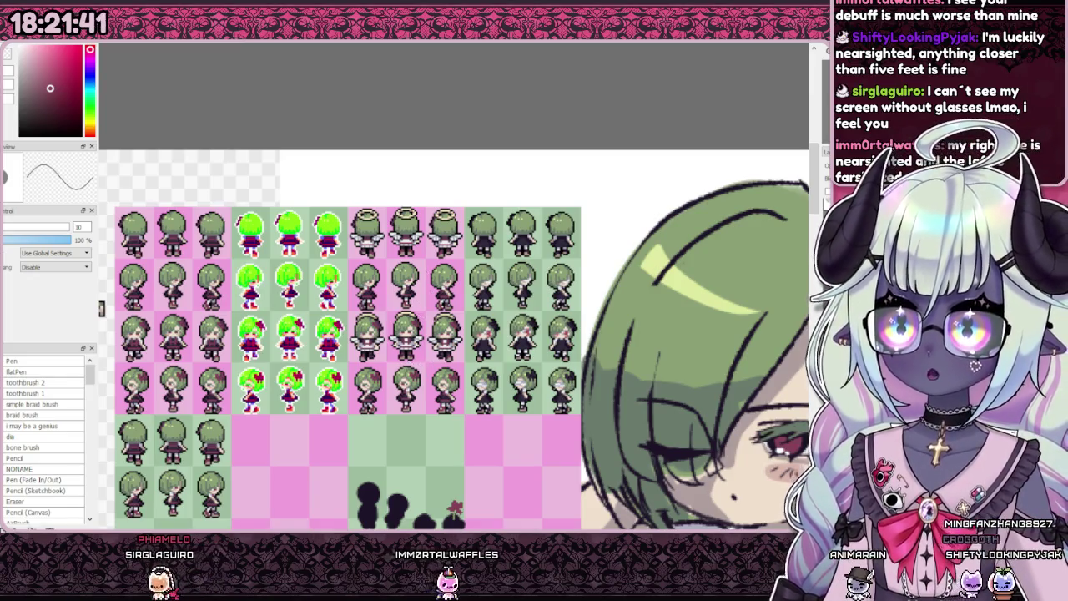
scroll(117, 296, up, 1)
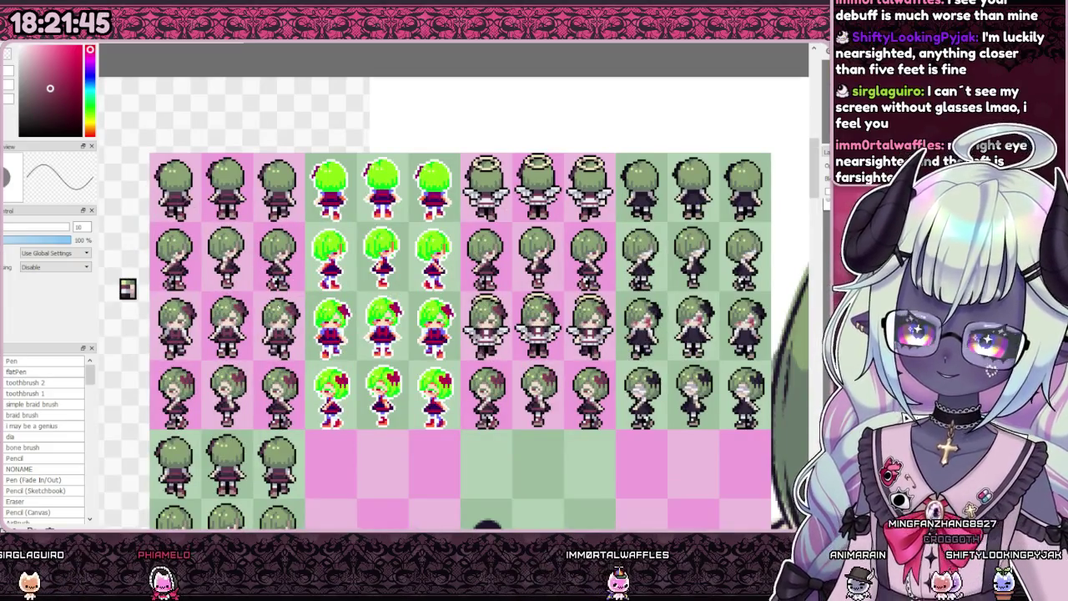
scroll(127, 288, down, 1)
scroll(167, 88, up, 2)
scroll(167, 88, up, 1)
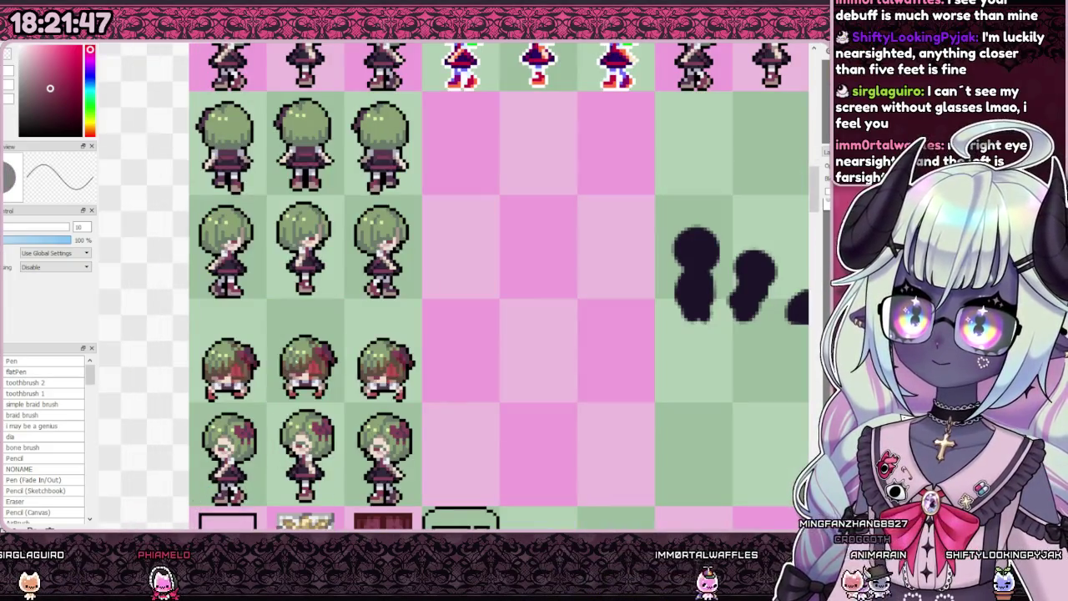
scroll(293, 377, up, 1)
scroll(293, 376, up, 2)
scroll(293, 376, up, 1)
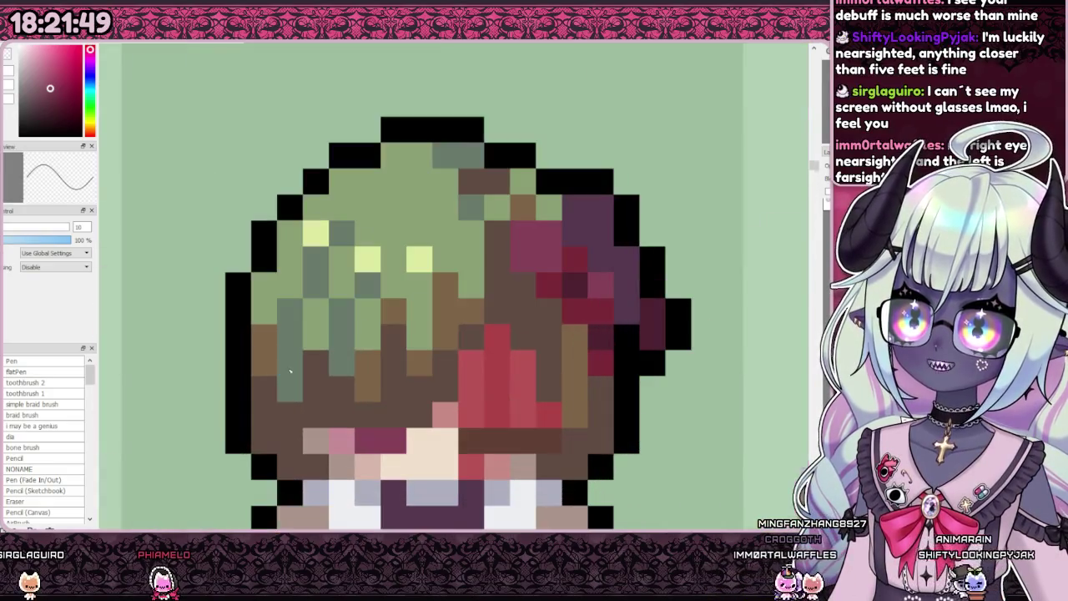
scroll(293, 376, up, 1)
scroll(294, 375, down, 2)
scroll(293, 375, down, 1)
scroll(309, 376, up, 3)
scroll(321, 375, down, 2)
scroll(321, 377, up, 3)
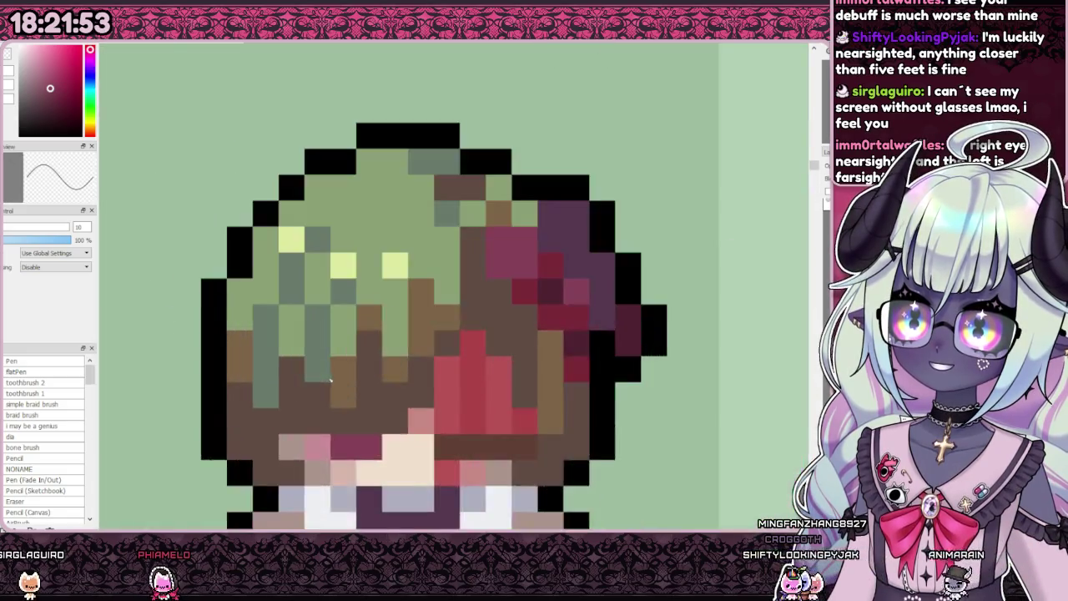
scroll(342, 380, down, 1)
scroll(343, 382, down, 3)
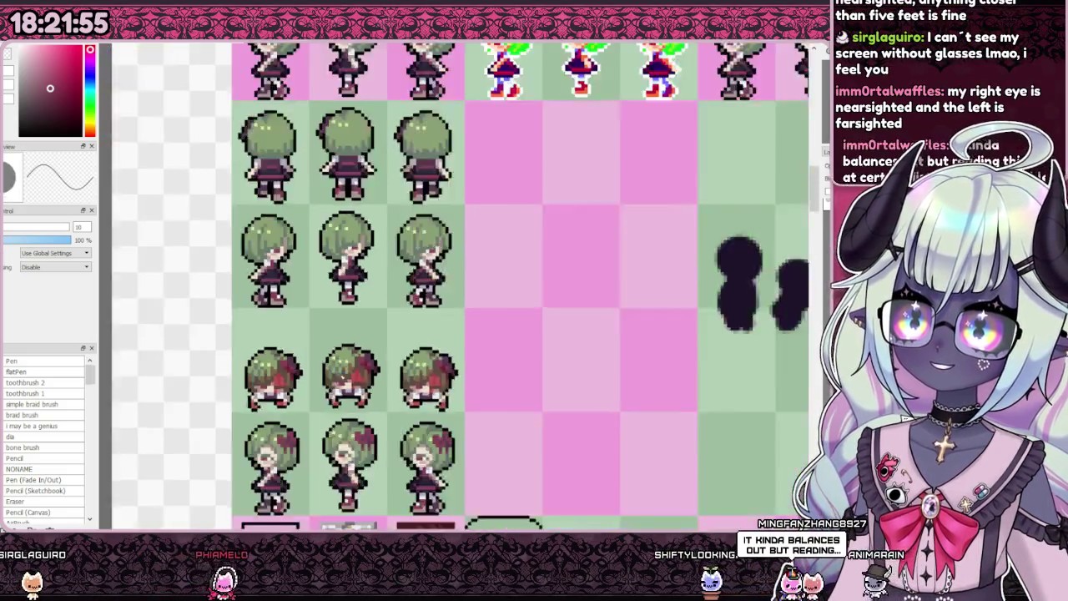
scroll(343, 381, down, 1)
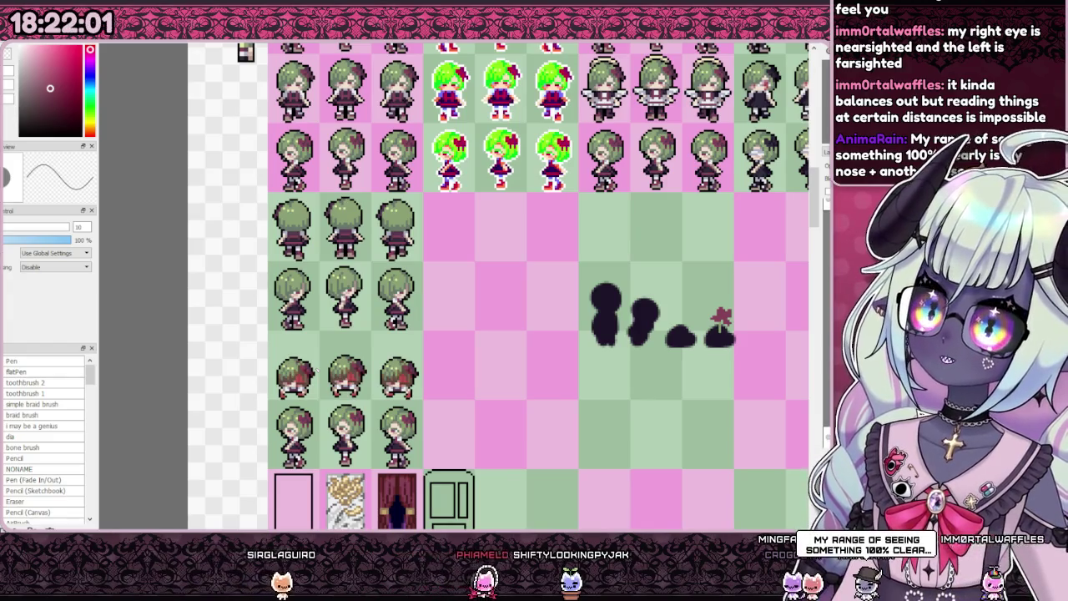
scroll(497, 231, down, 2)
scroll(498, 231, up, 4)
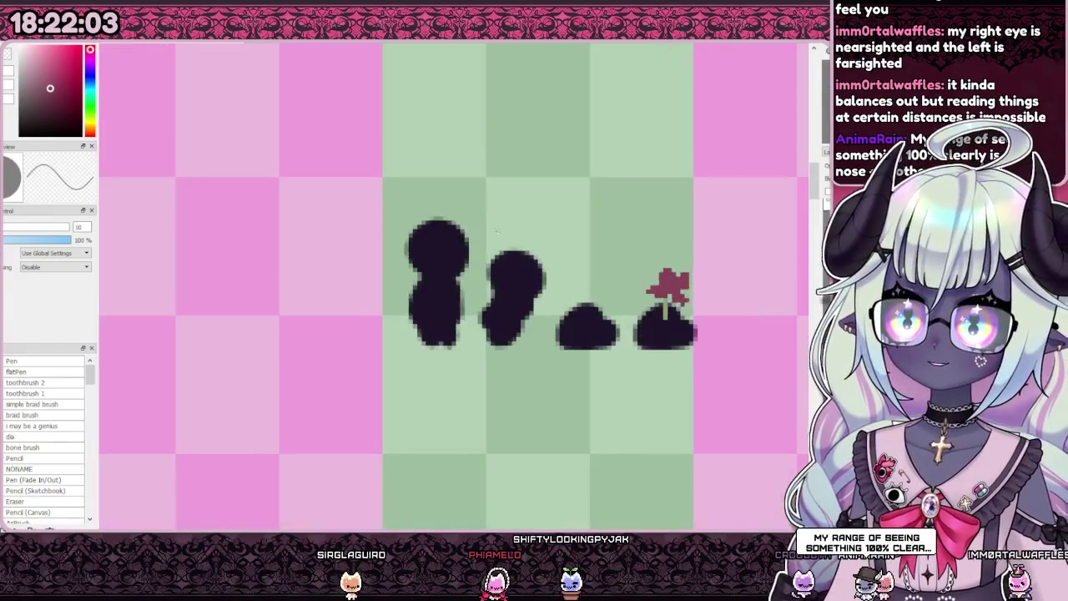
scroll(498, 232, down, 3)
scroll(457, 286, up, 1)
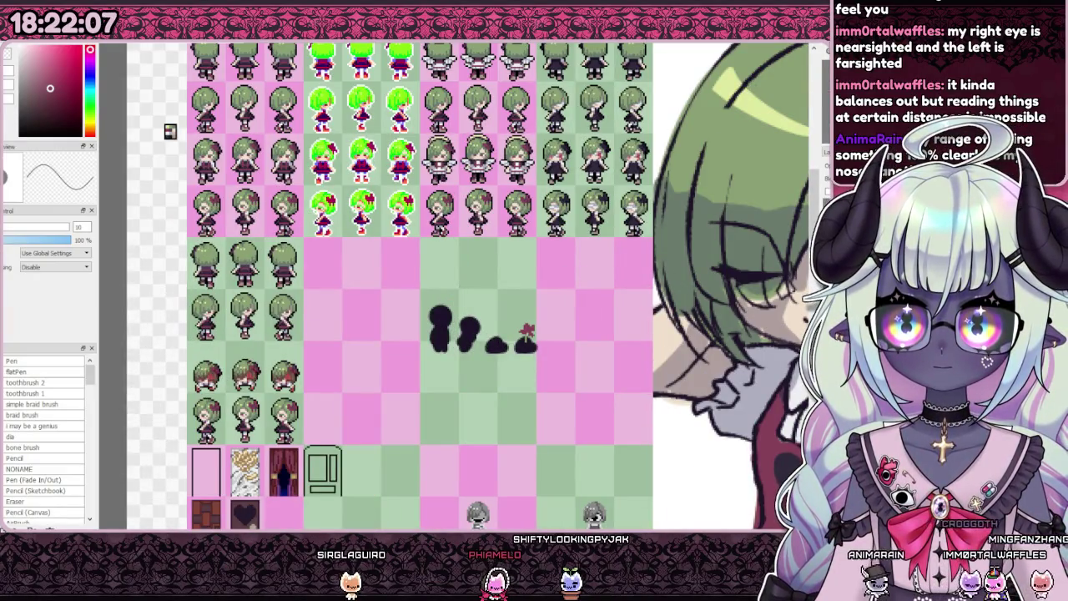
scroll(473, 307, up, 1)
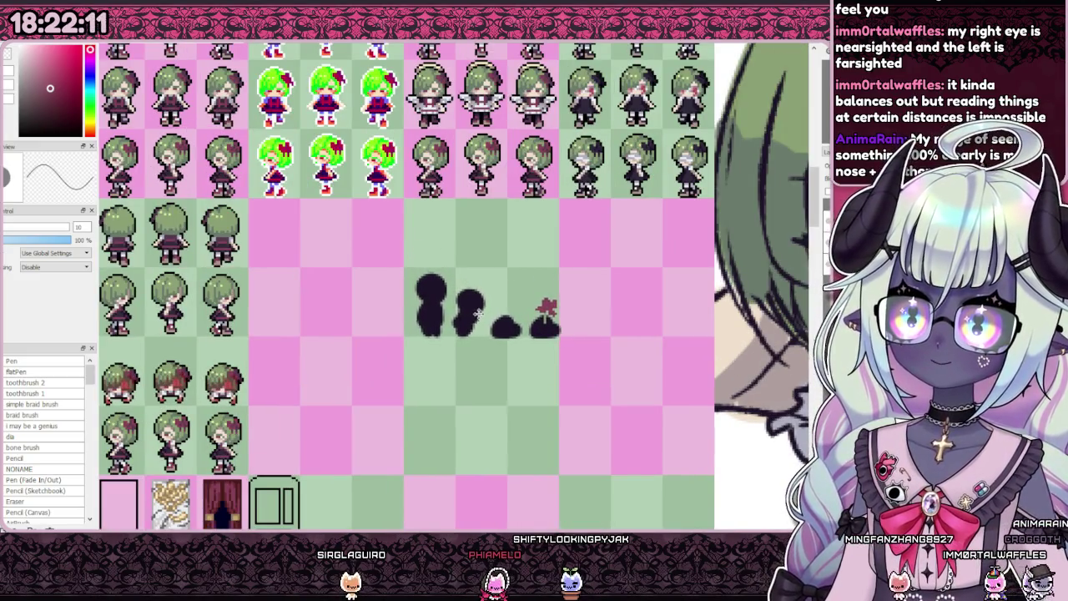
scroll(475, 322, down, 1)
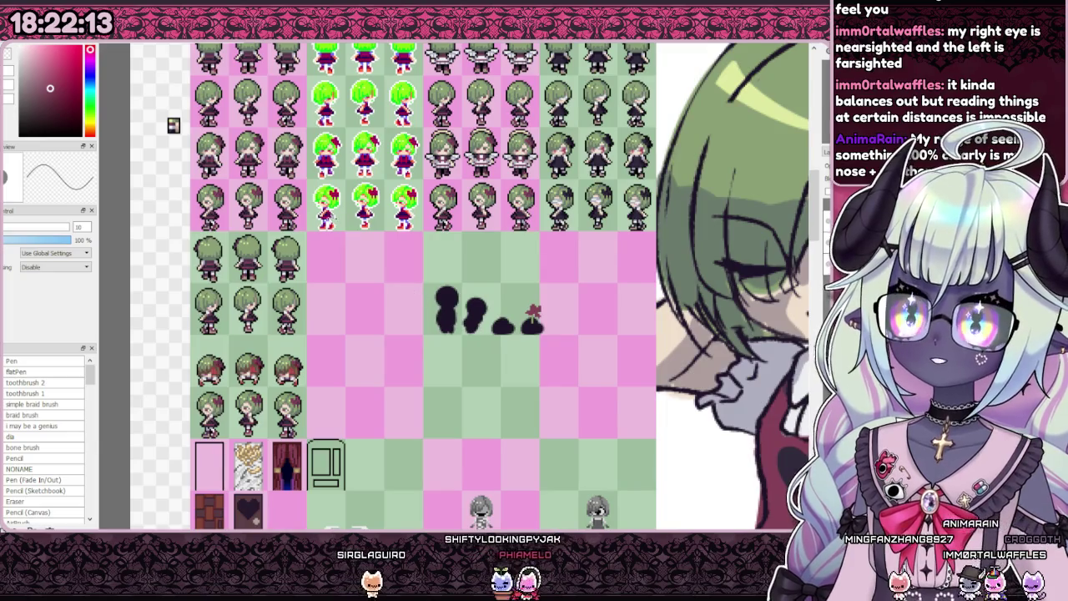
scroll(329, 252, up, 2)
scroll(329, 252, down, 1)
scroll(329, 252, down, 1)
scroll(329, 252, up, 1)
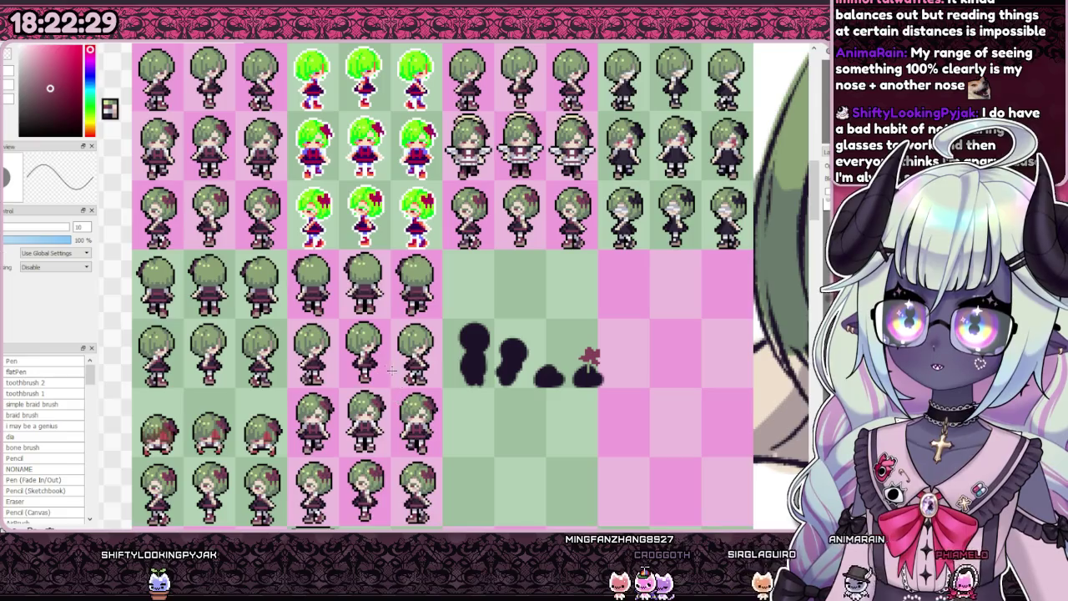
scroll(357, 315, up, 2)
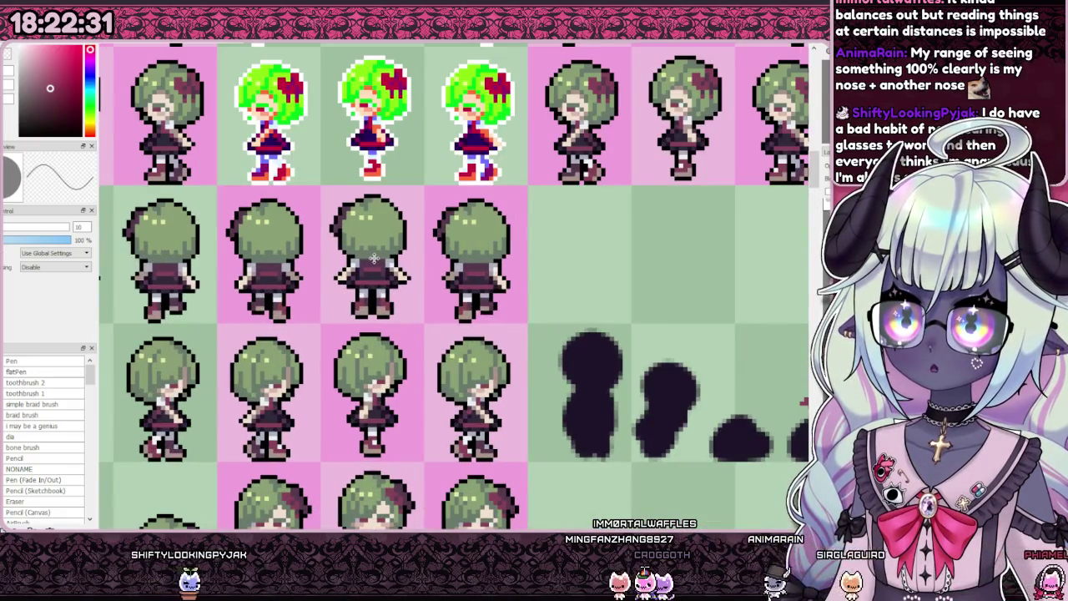
scroll(374, 259, down, 1)
scroll(373, 258, down, 2)
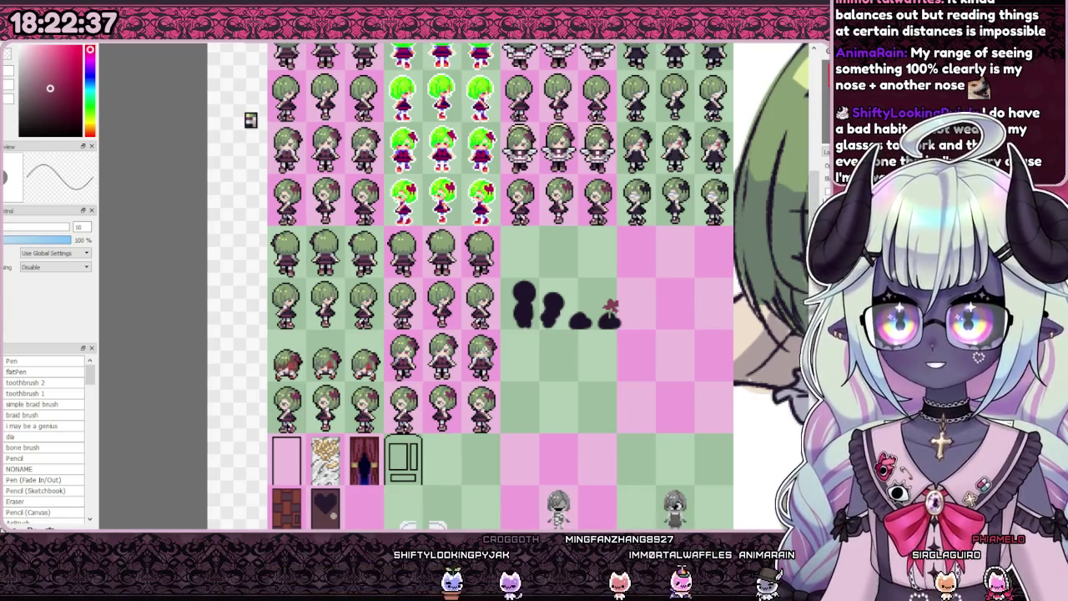
scroll(491, 351, up, 1)
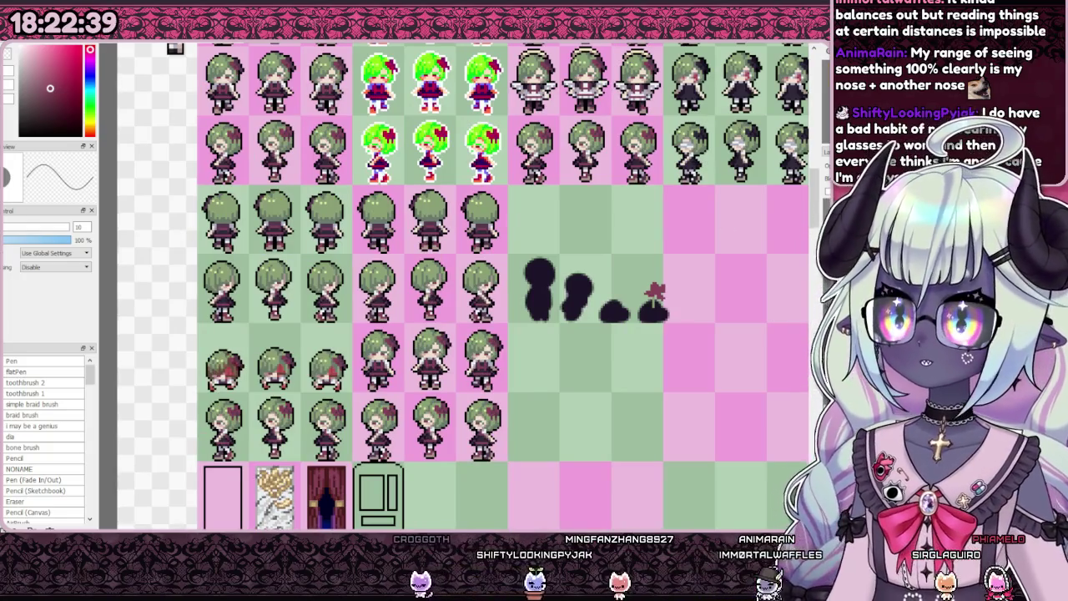
scroll(489, 243, up, 4)
scroll(489, 243, down, 4)
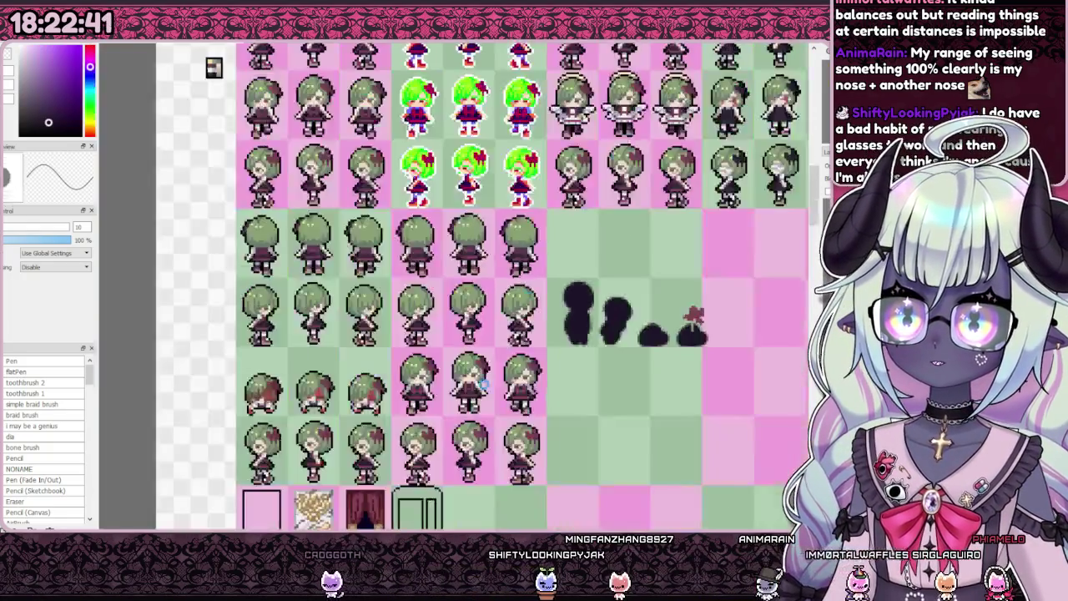
scroll(468, 388, up, 7)
scroll(476, 386, down, 4)
scroll(417, 350, down, 4)
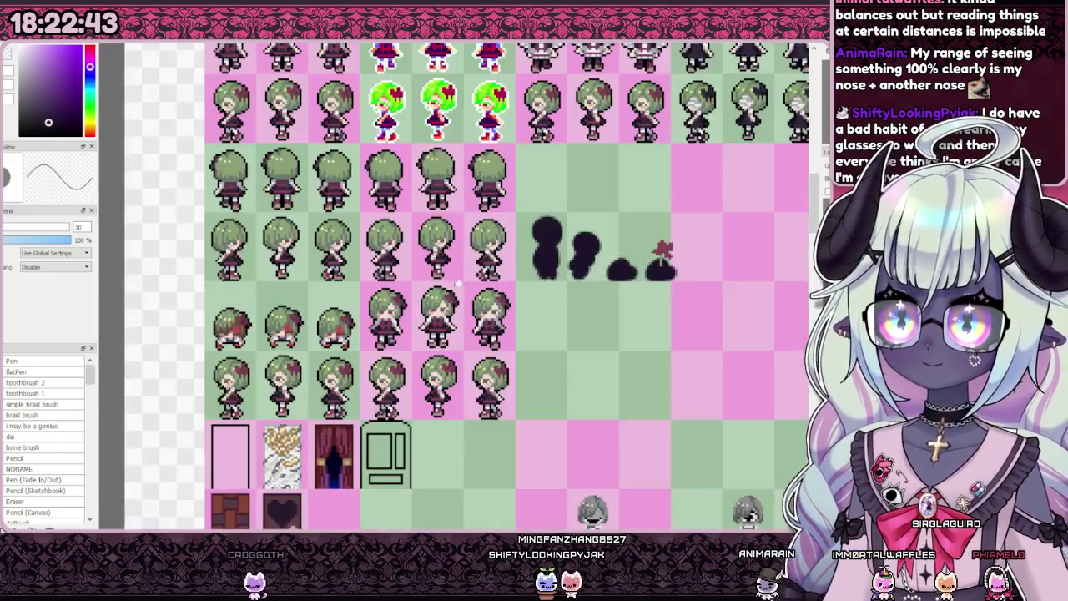
scroll(372, 321, up, 2)
scroll(371, 321, down, 1)
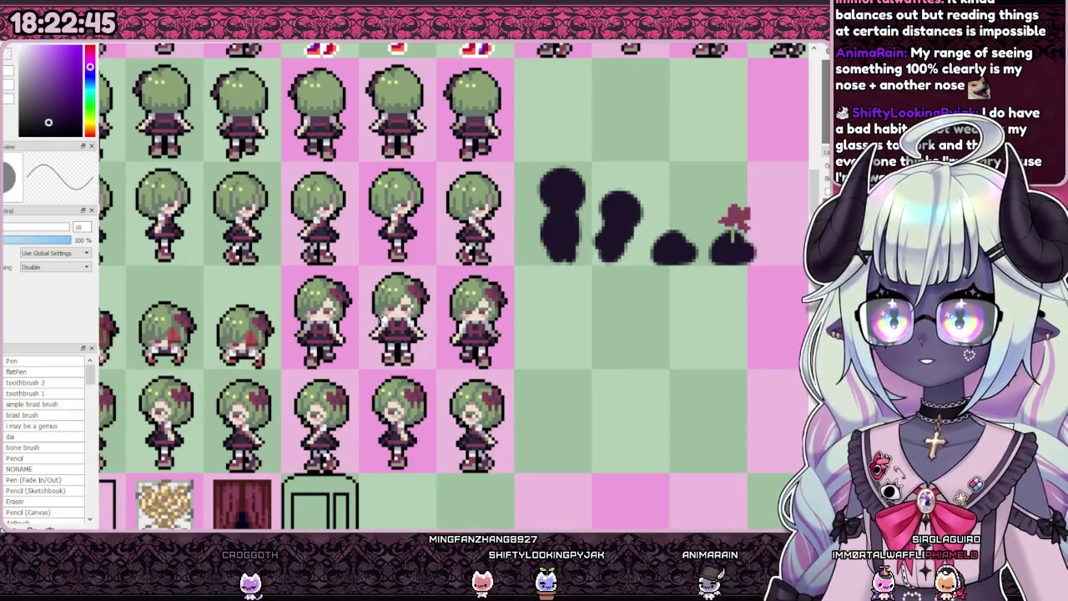
scroll(383, 319, up, 4)
drag(391, 297, 434, 254)
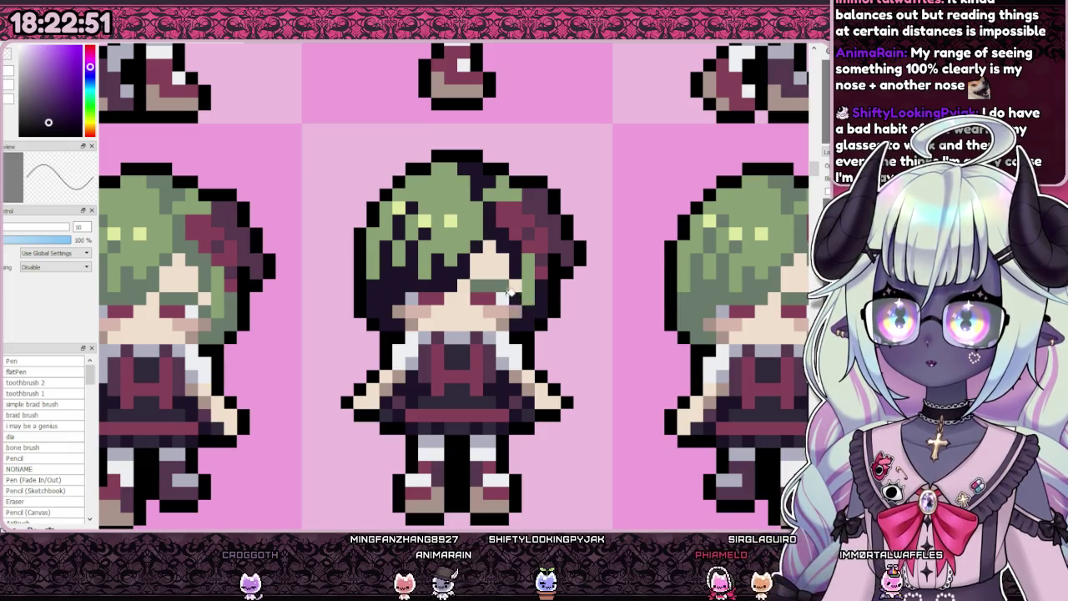
Step: Paint over the middle sprite's green hair in dark purple, keeping a few green highlights
scroll(501, 305, down, 2)
scroll(468, 325, down, 1)
scroll(434, 342, up, 1)
scroll(417, 352, up, 2)
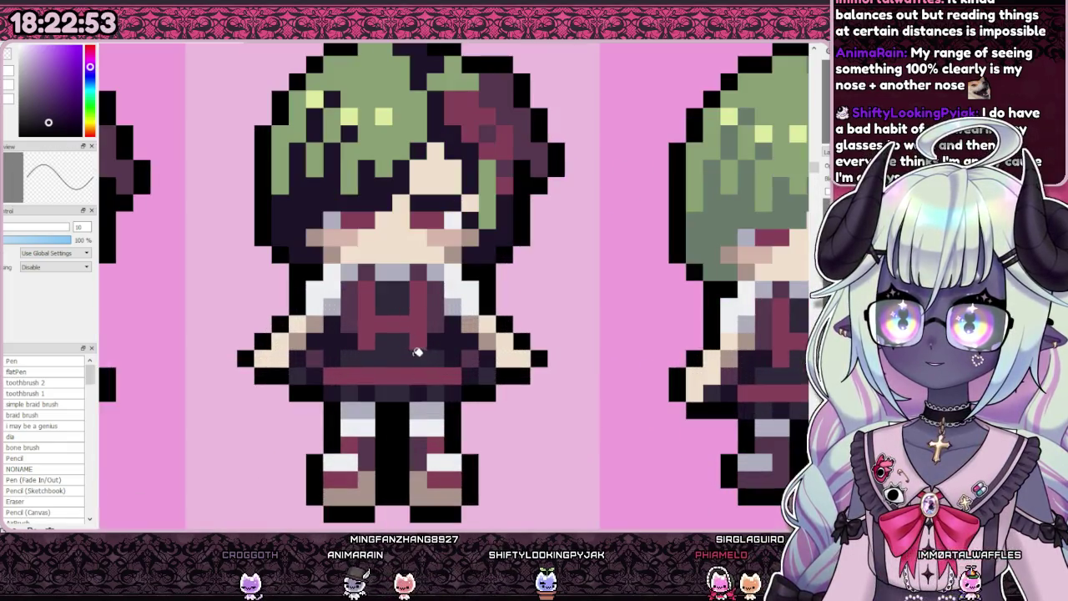
drag(402, 119, 334, 84)
drag(434, 67, 467, 79)
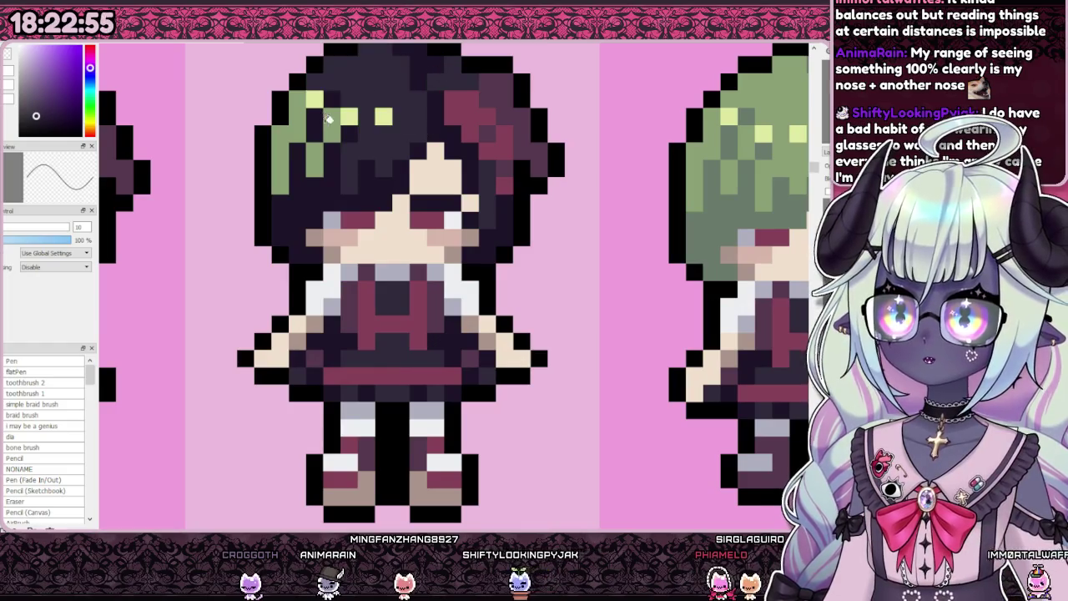
drag(338, 108, 321, 146)
drag(317, 92, 284, 183)
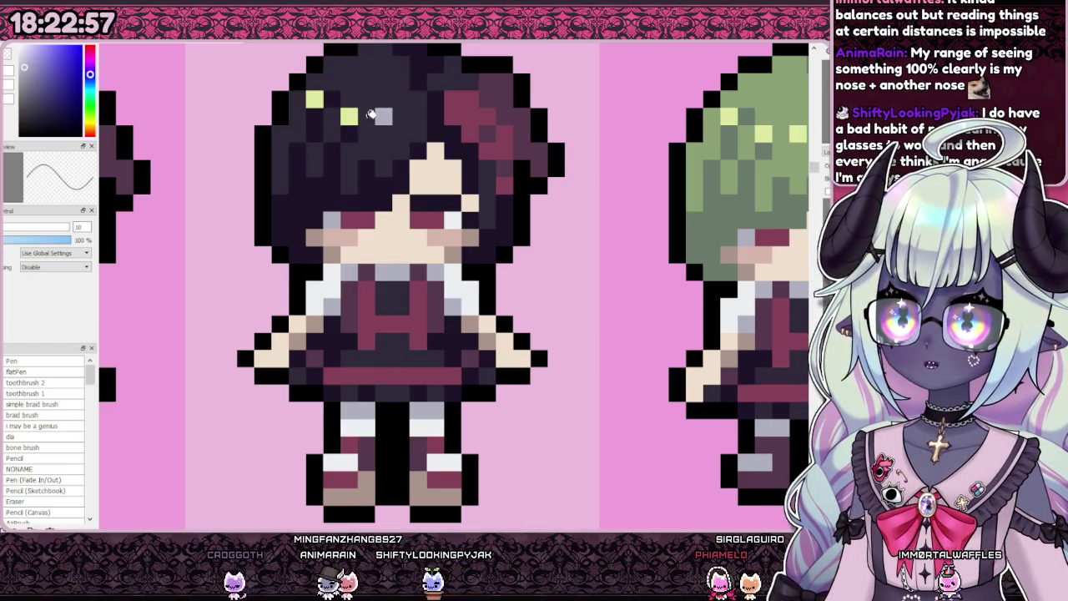
Step: Zoom around the sprite sheet to check the recoloured hair
scroll(355, 259, down, 2)
scroll(356, 258, down, 3)
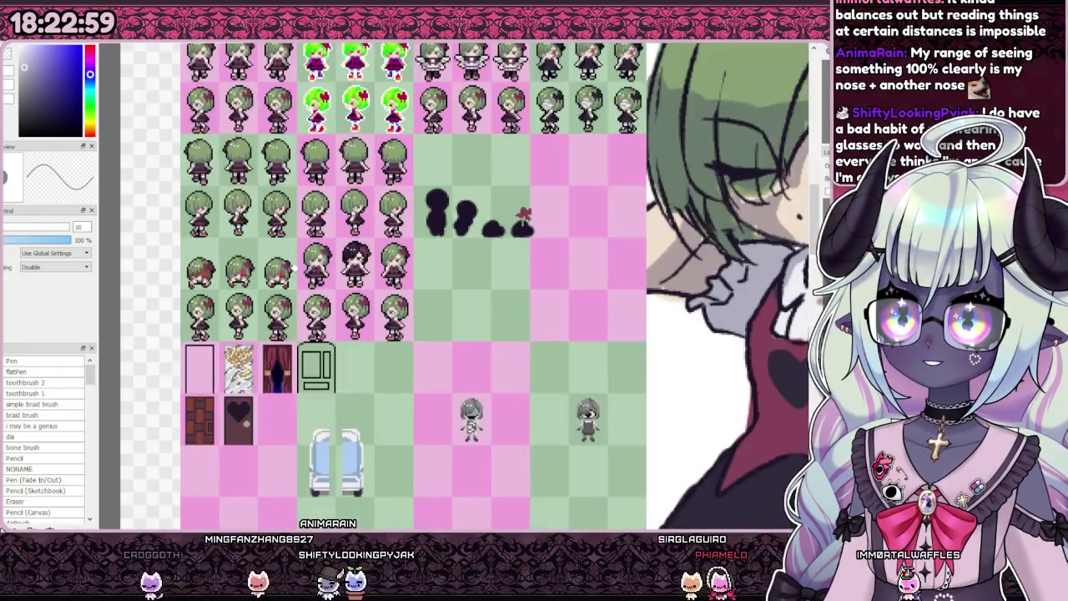
scroll(321, 234, up, 3)
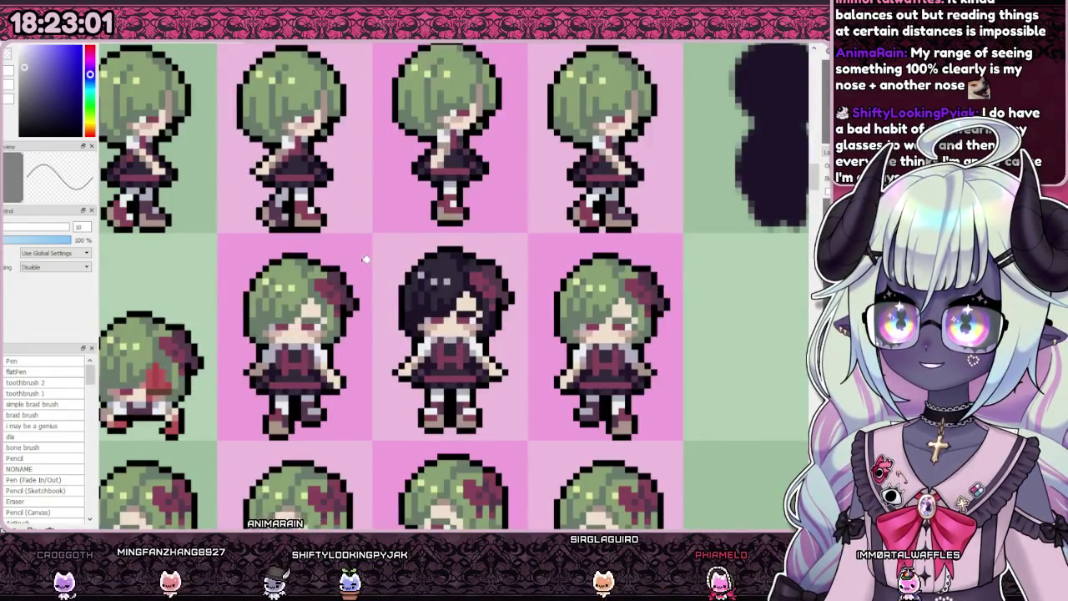
scroll(361, 272, down, 3)
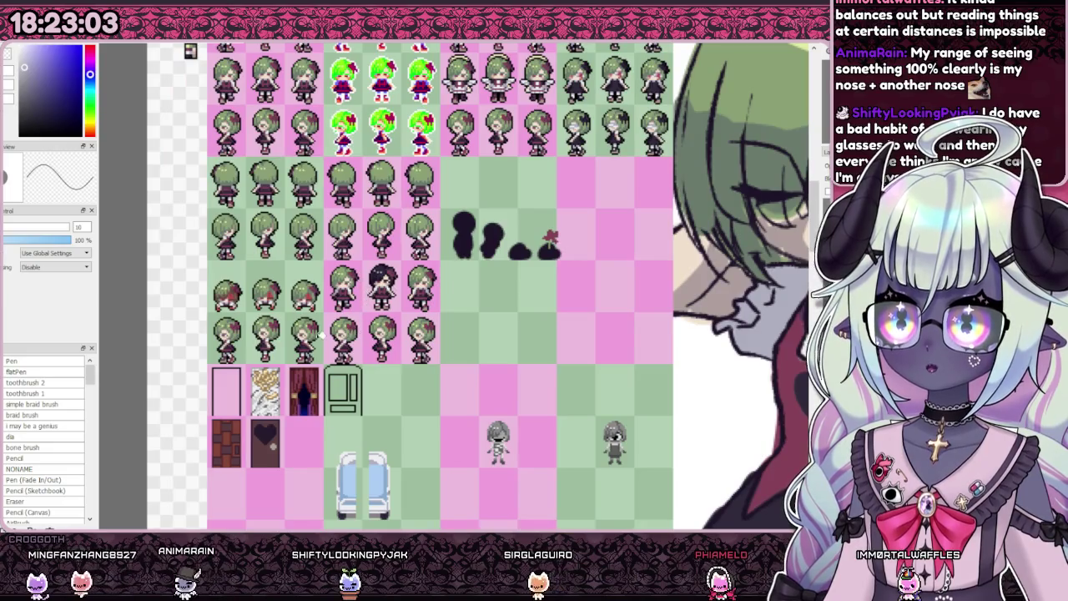
scroll(334, 322, down, 2)
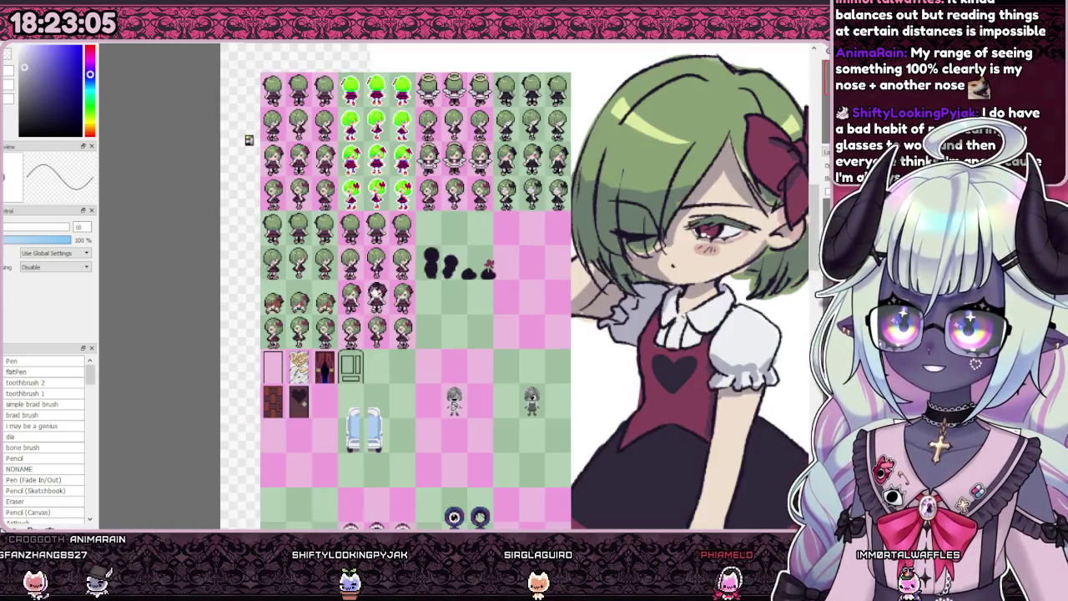
scroll(350, 305, up, 2)
scroll(376, 278, up, 1)
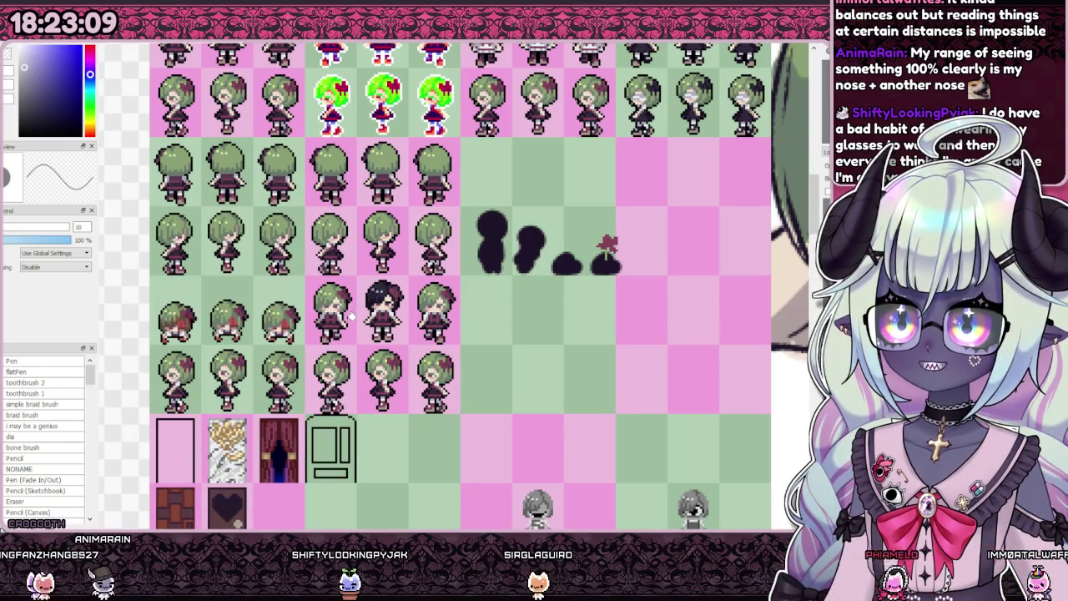
scroll(307, 336, up, 1)
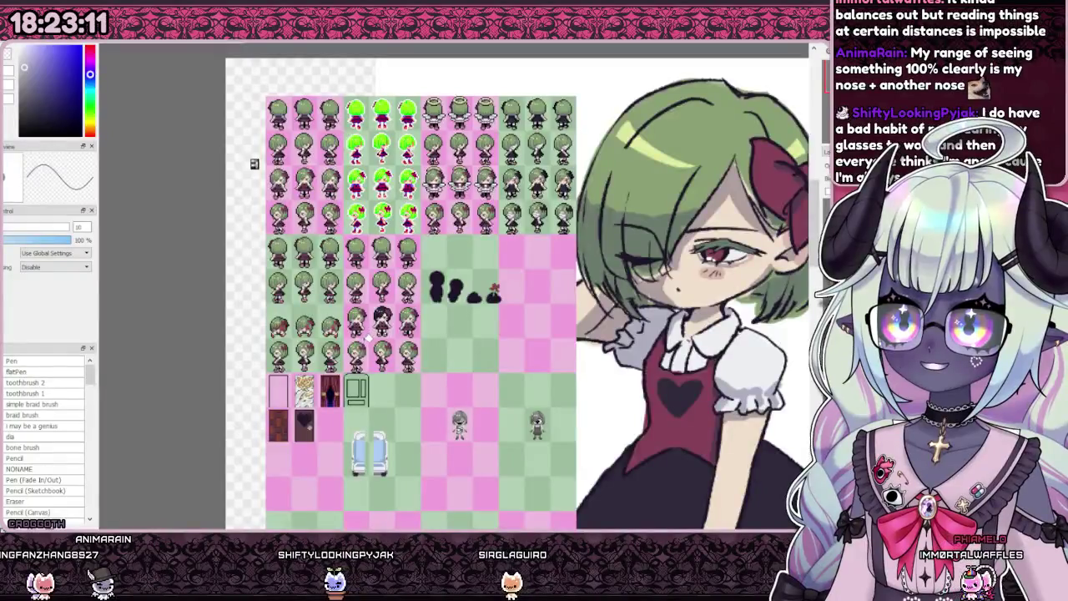
scroll(373, 335, up, 2)
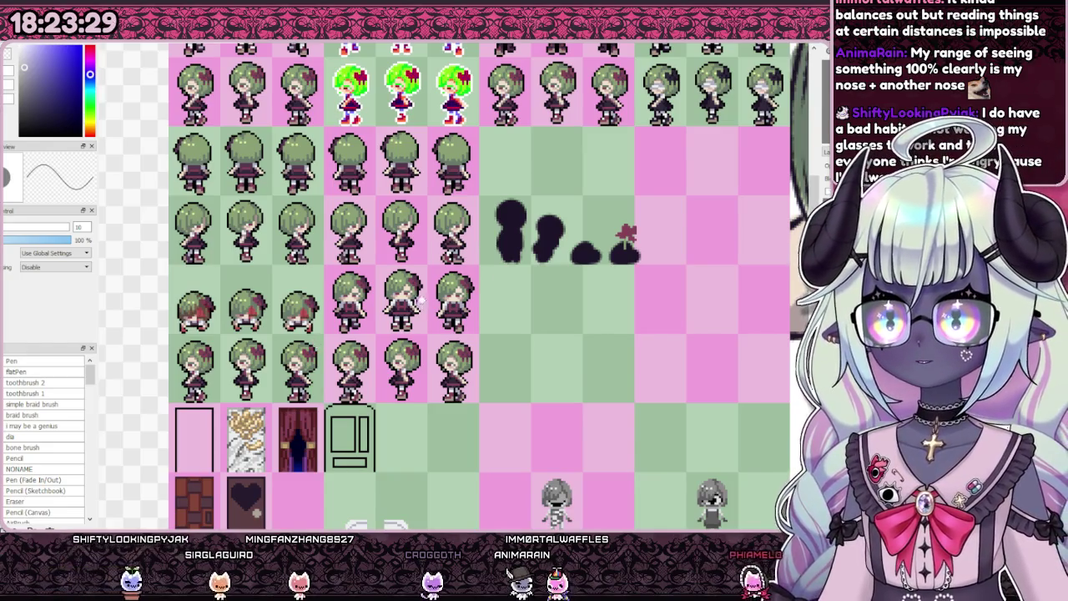
scroll(316, 344, down, 3)
scroll(499, 398, down, 1)
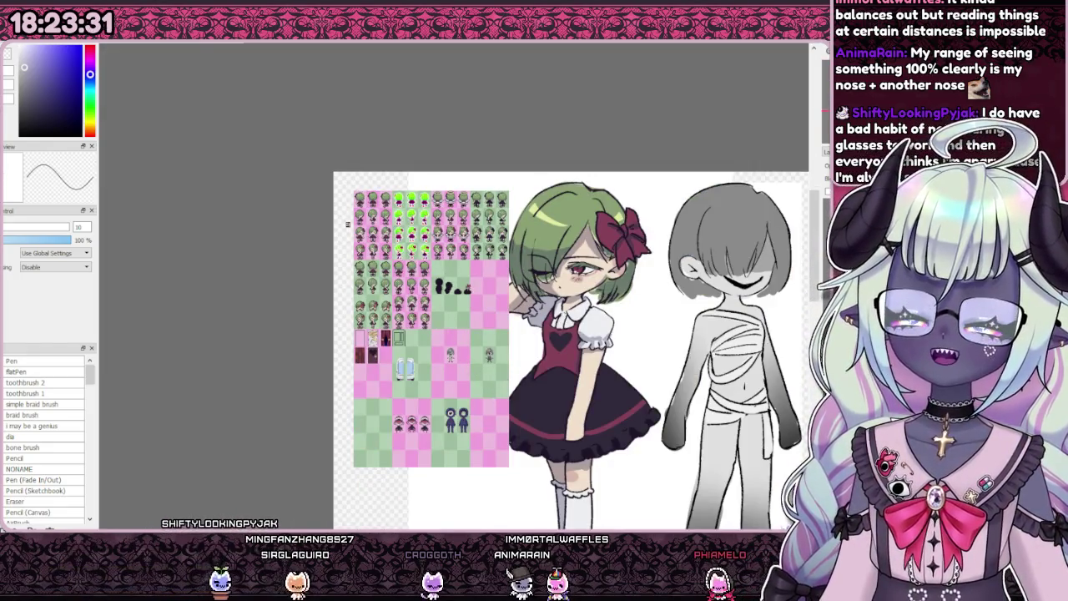
scroll(738, 236, down, 1)
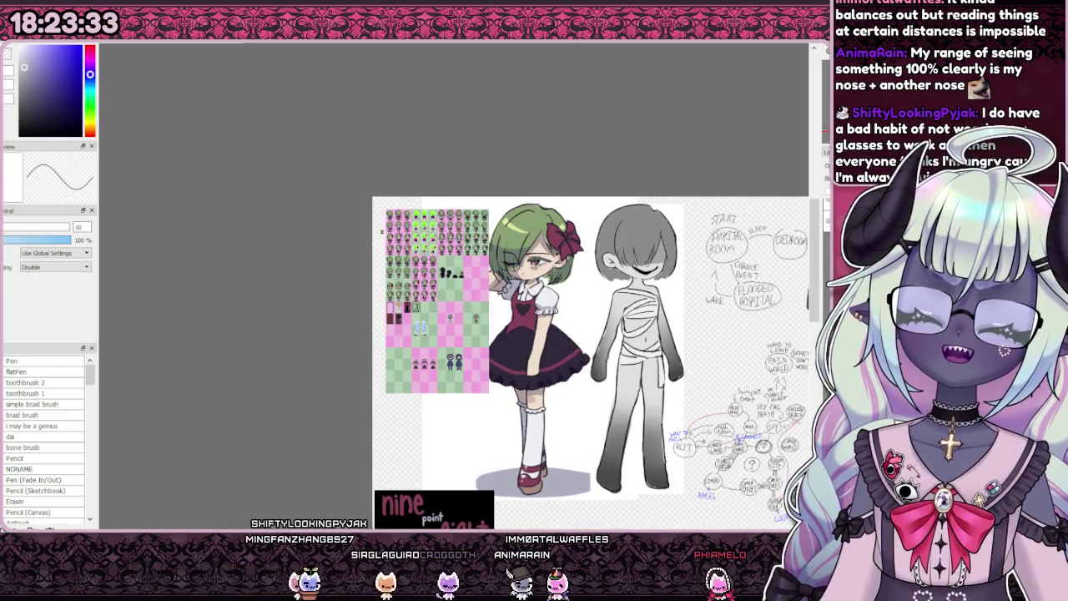
scroll(584, 350, down, 1)
scroll(529, 291, up, 2)
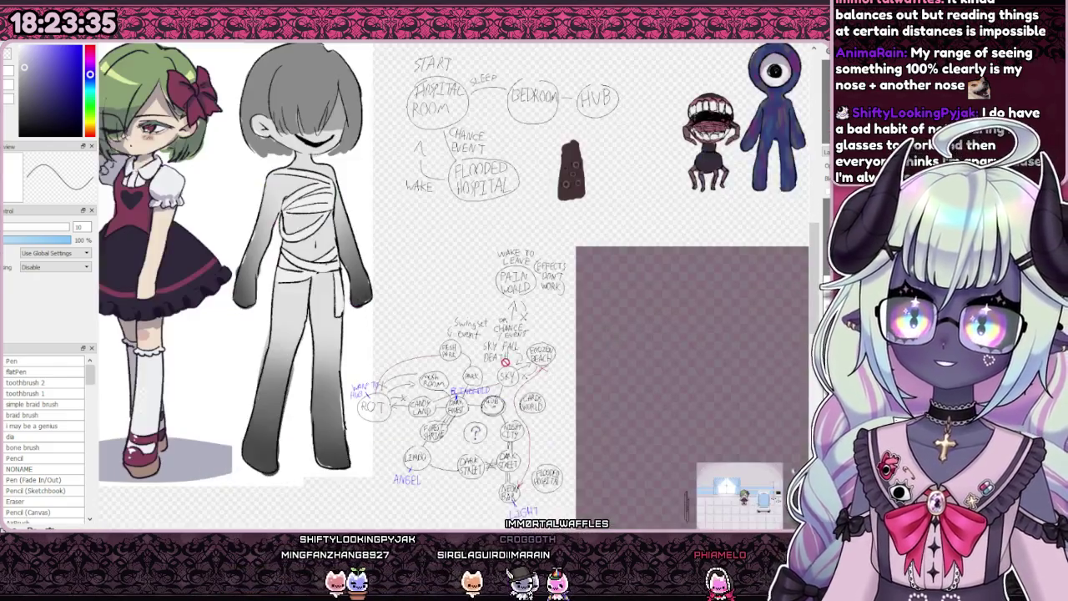
scroll(529, 291, down, 1)
scroll(529, 291, up, 1)
scroll(505, 243, down, 1)
scroll(505, 242, up, 3)
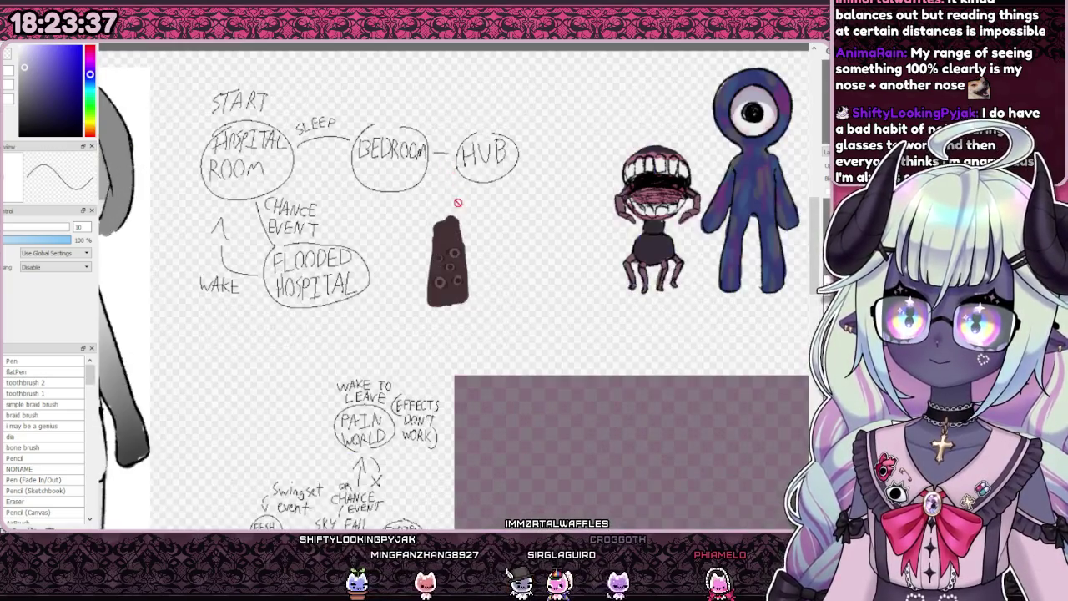
scroll(446, 243, up, 1)
scroll(445, 243, down, 5)
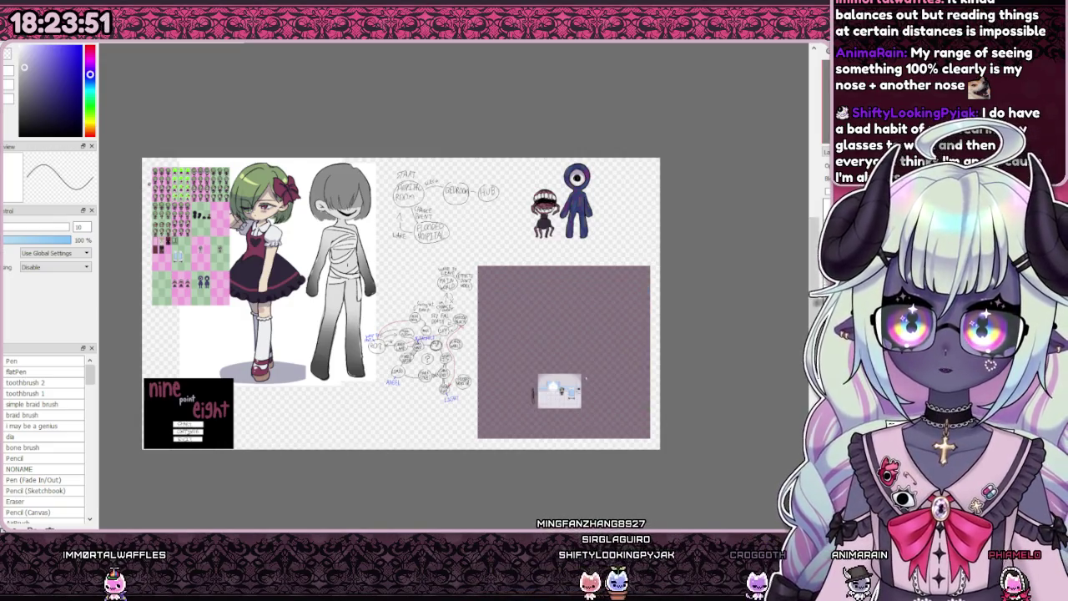
scroll(585, 377, up, 2)
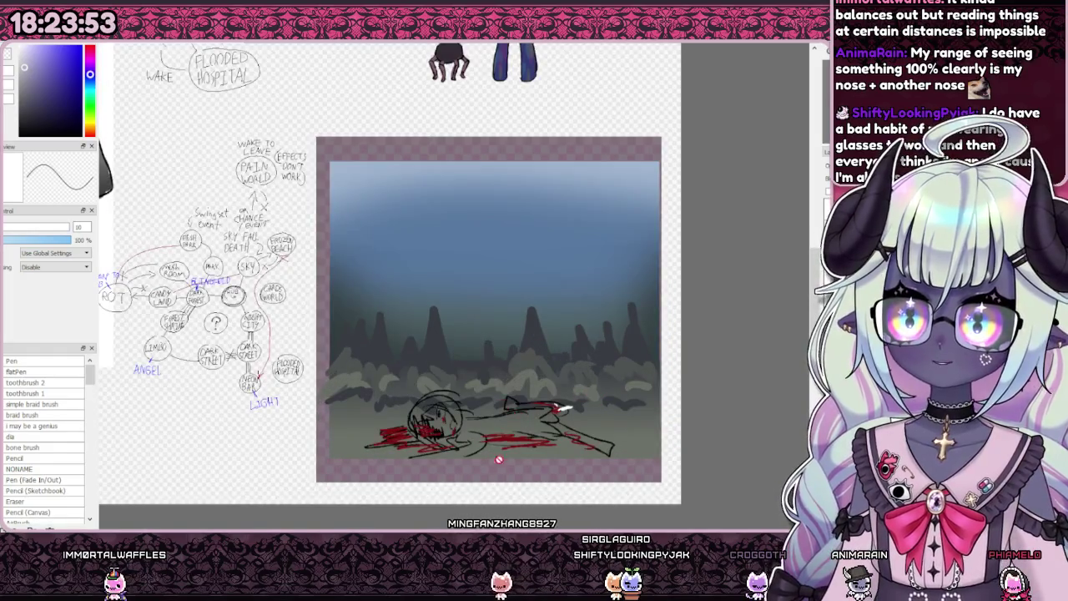
key(ctrl+z)
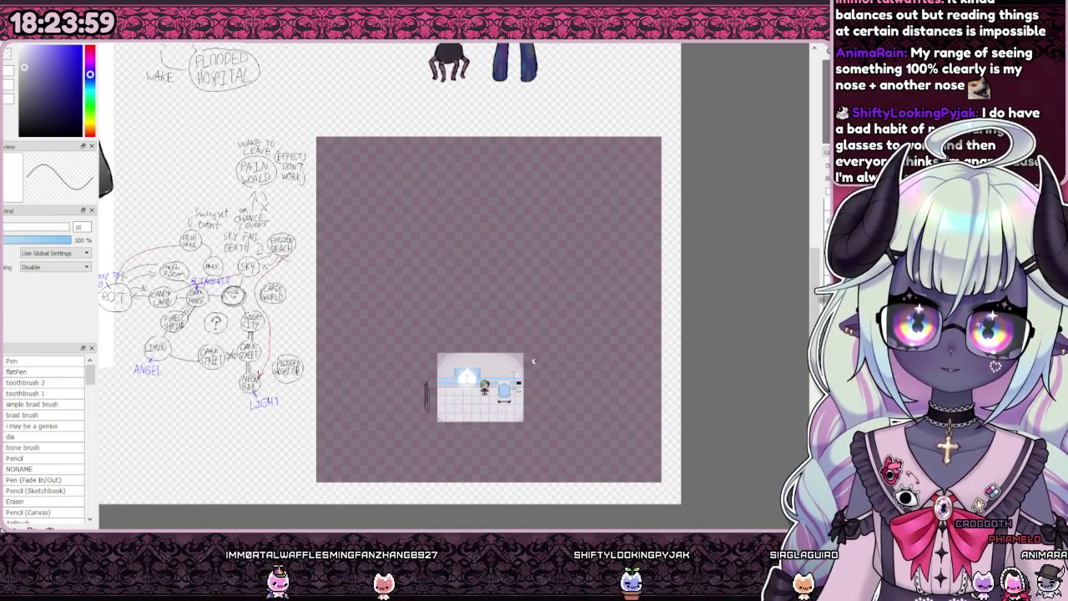
scroll(533, 361, down, 3)
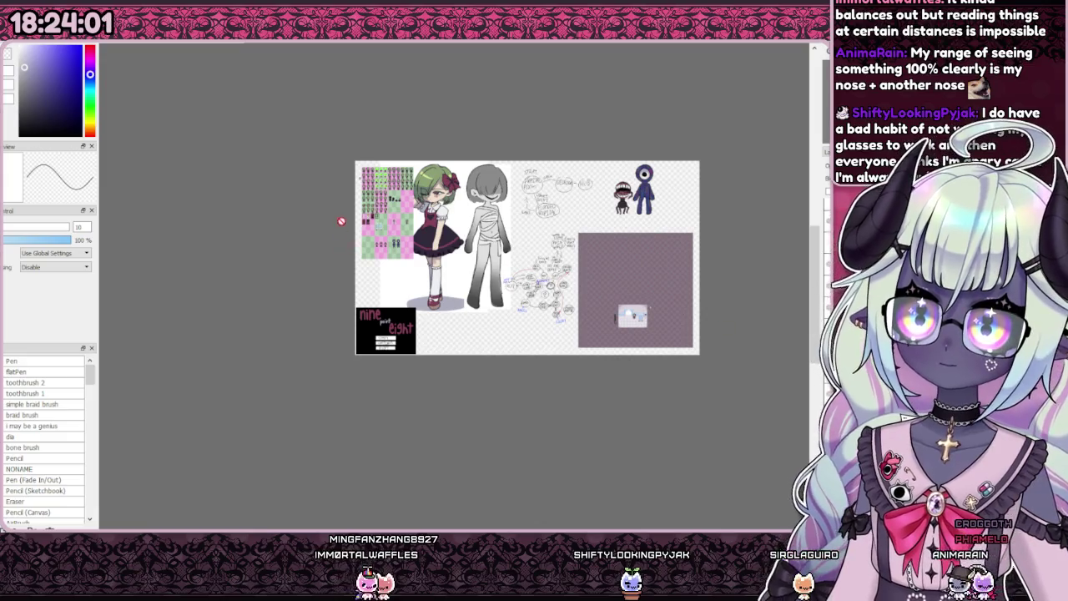
Step: Zoom over the door and bed sprites, then switch back to the hospital room mockup with Ctrl+Tab
scroll(395, 204, up, 4)
scroll(370, 279, up, 2)
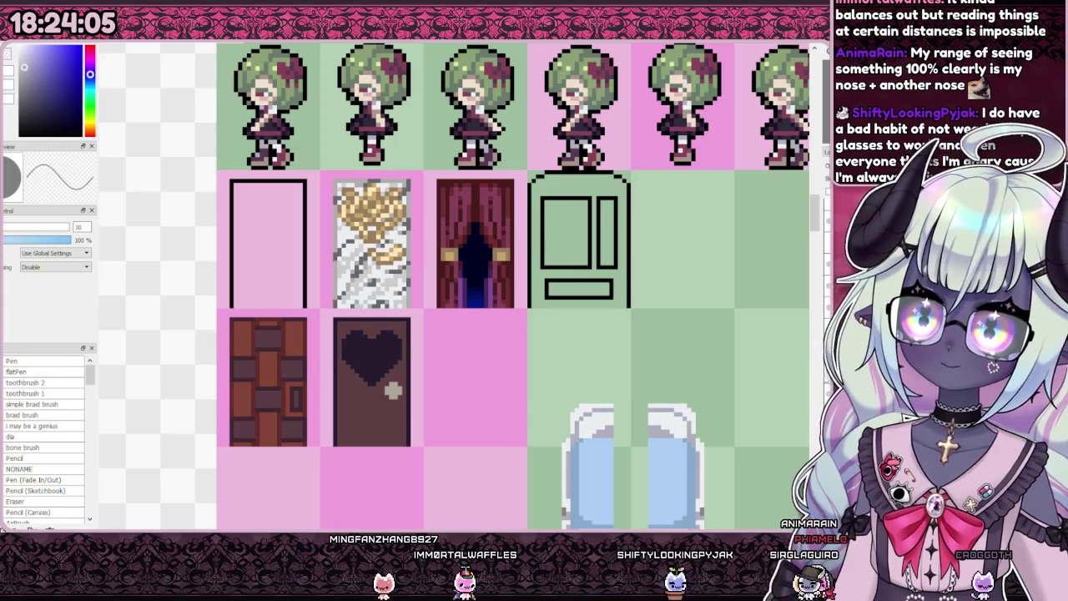
scroll(388, 251, down, 2)
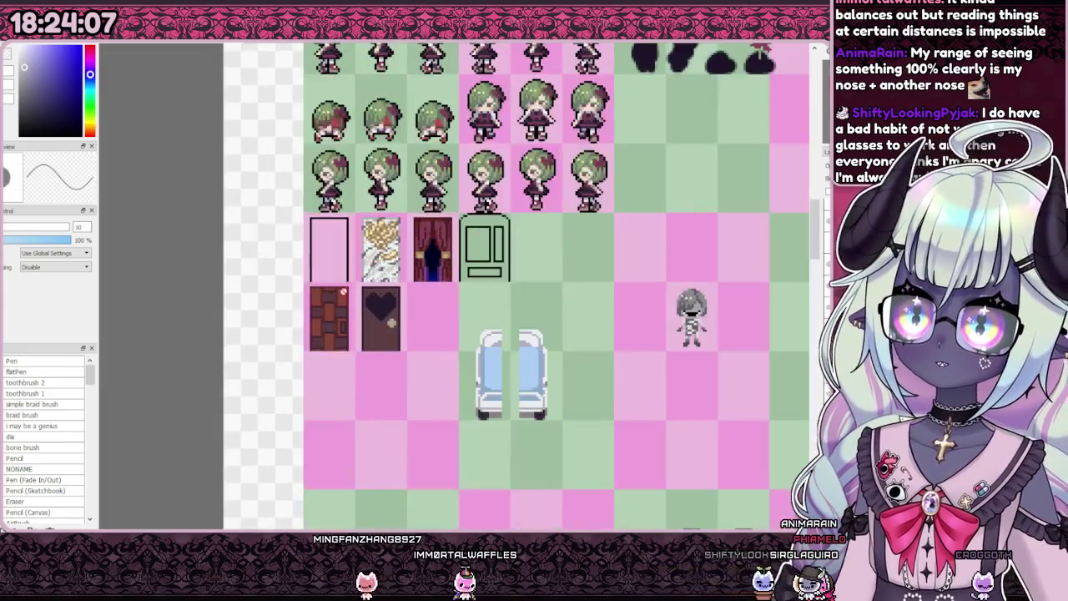
scroll(320, 320, up, 4)
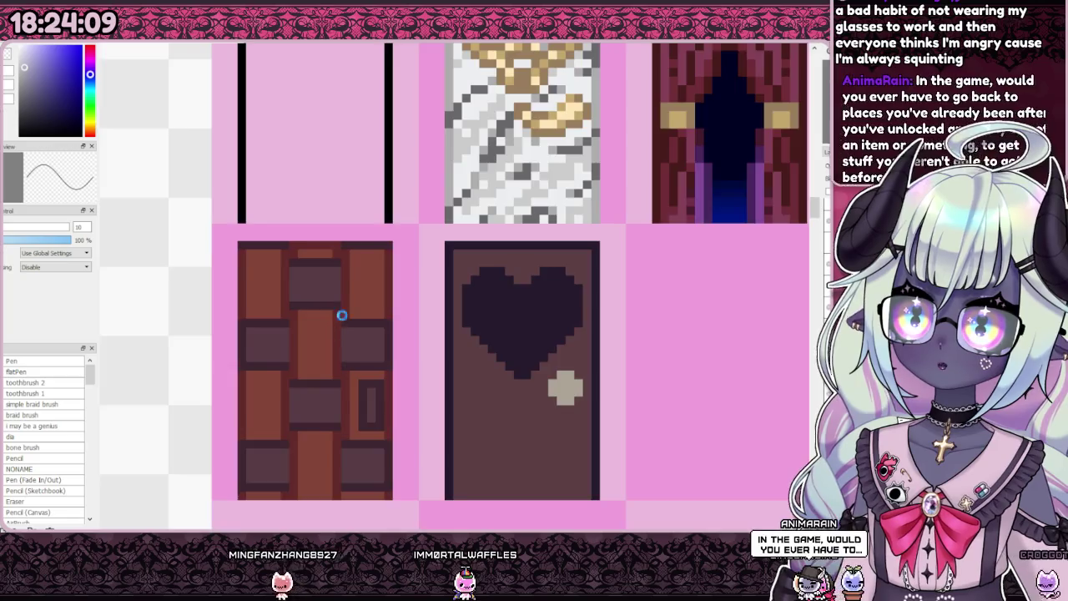
scroll(341, 312, down, 3)
scroll(342, 308, down, 2)
scroll(384, 326, up, 3)
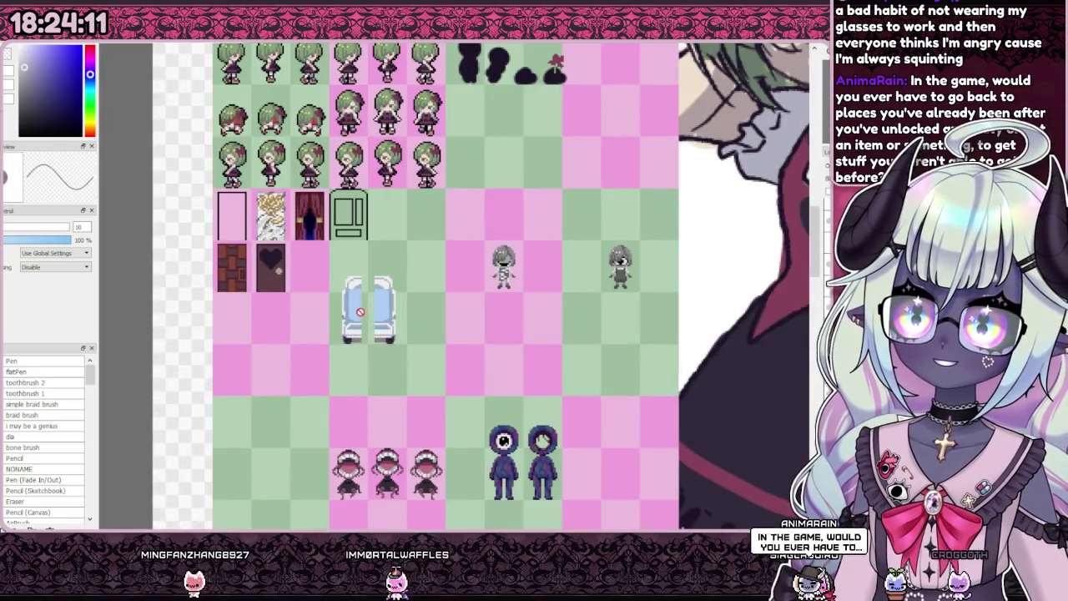
scroll(360, 311, down, 2)
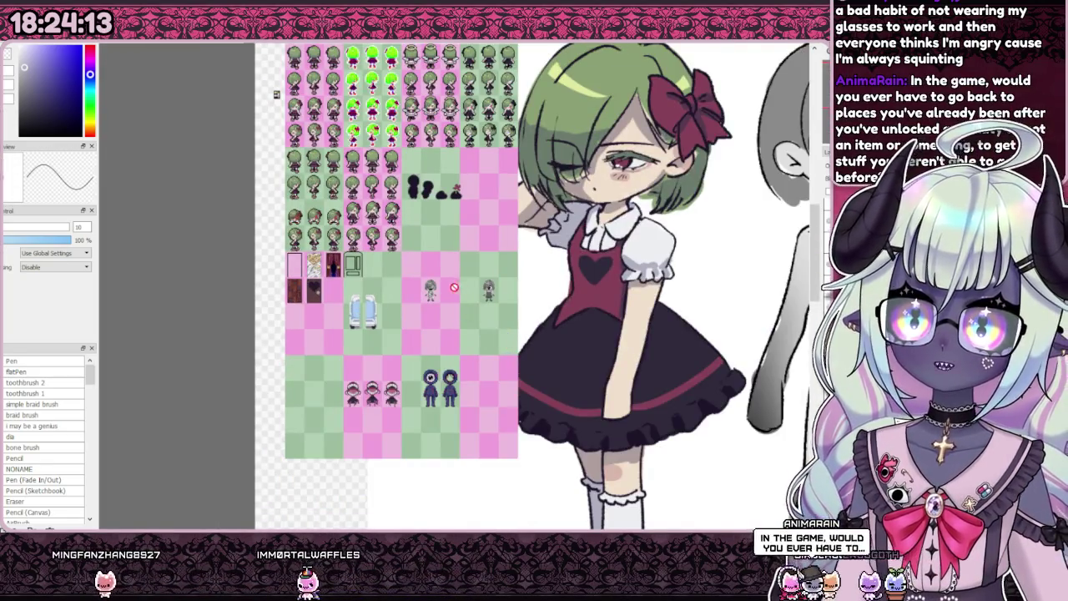
scroll(456, 285, down, 3)
key(ctrl+Tab)
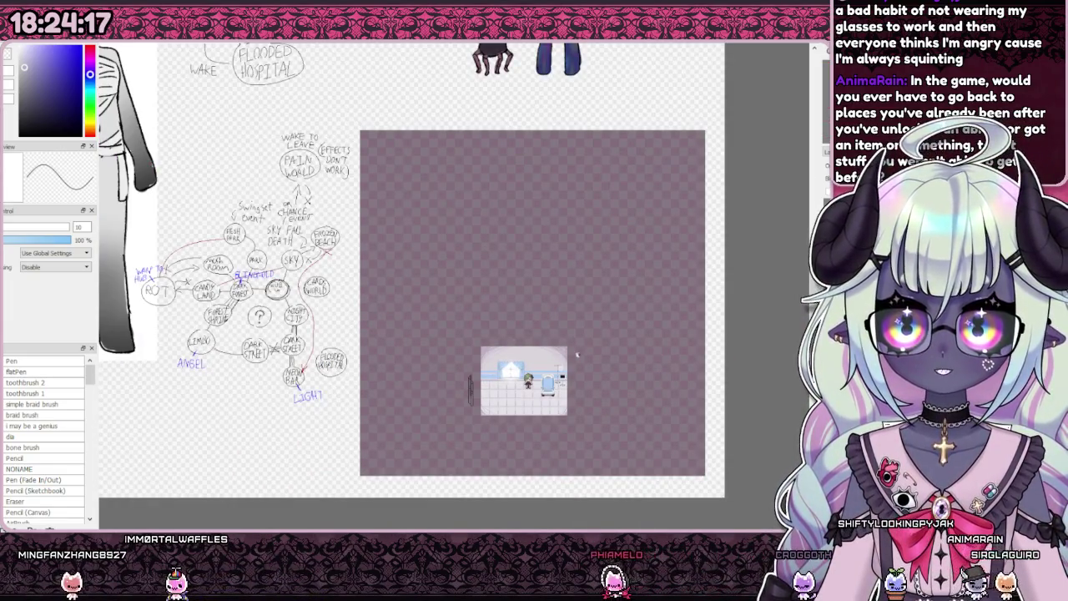
Step: Flip between the pink bedroom and hospital mockups, ending with the window, bed and IV stand hidden
scroll(578, 357, up, 3)
key(ctrl+v)
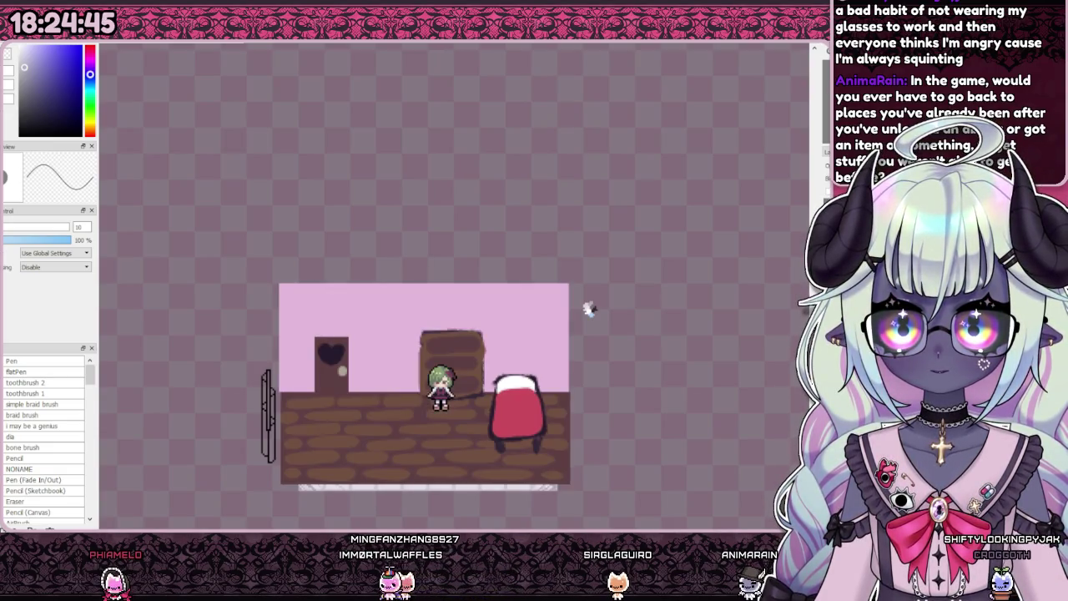
key(ctrl+Tab)
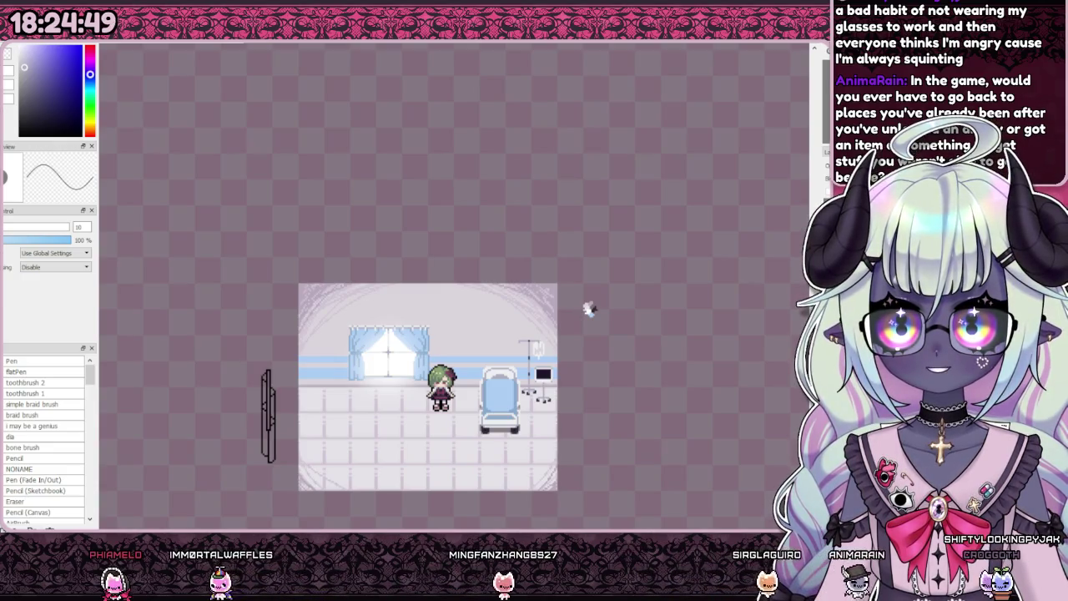
key(ctrl+Tab)
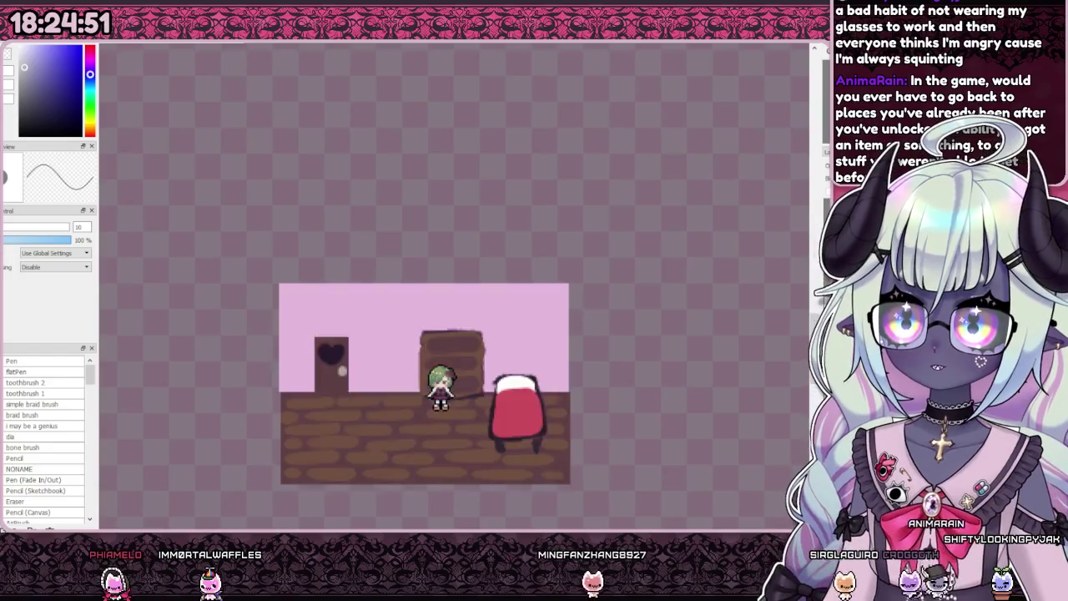
key(ctrl+Tab)
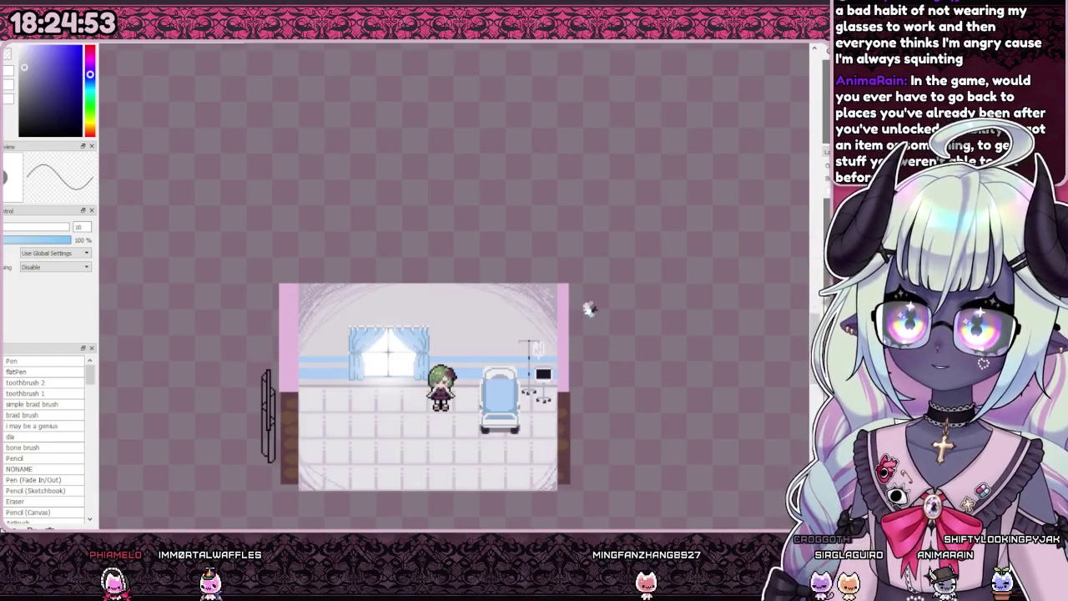
key(ctrl+Tab)
key(ctrl+Tab)
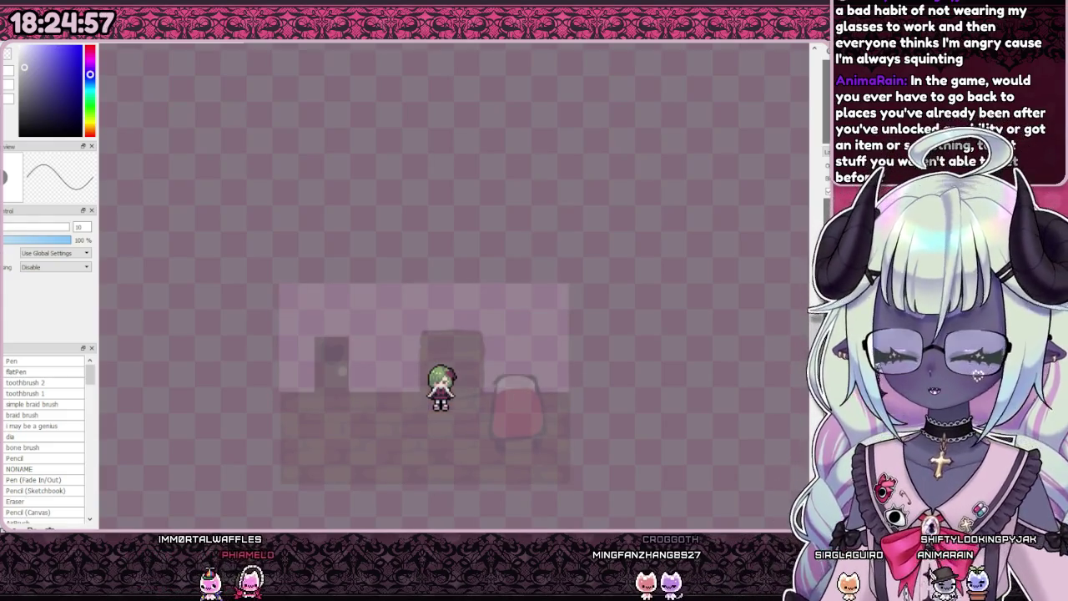
key(ctrl+Tab)
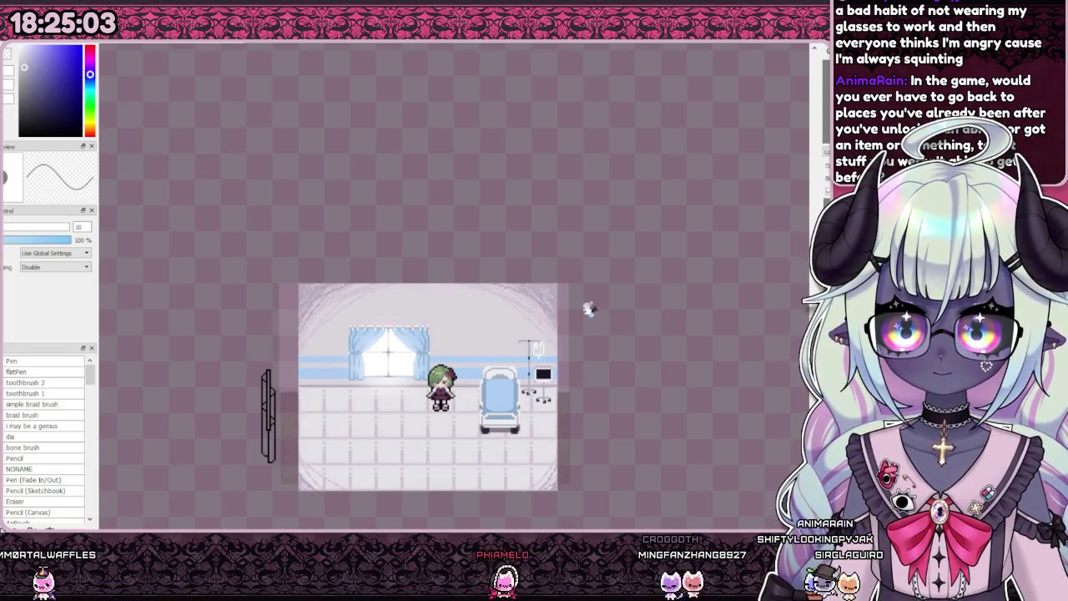
key(ctrl+Tab)
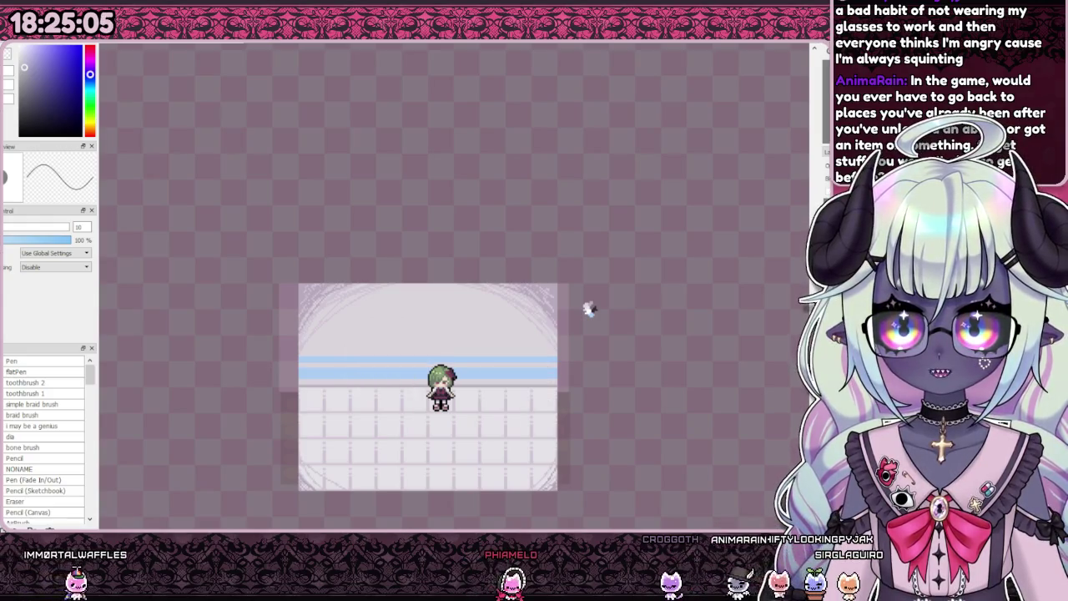
Step: Zoom out from the room mockup and back in over the world-map flowchart
scroll(576, 283, up, 1)
scroll(617, 251, up, 1)
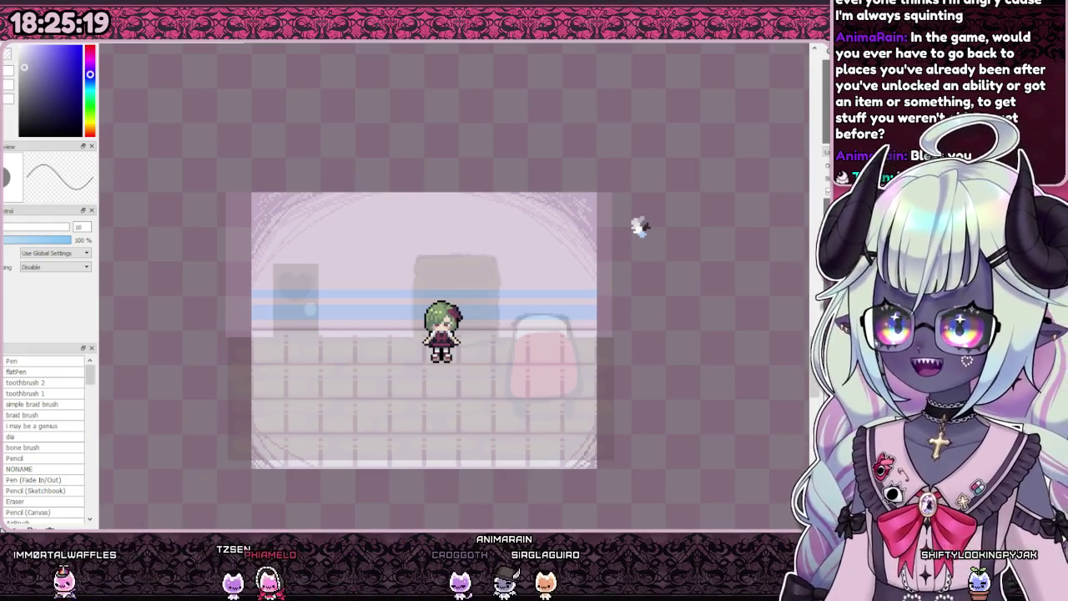
scroll(639, 227, down, 3)
scroll(606, 276, up, 3)
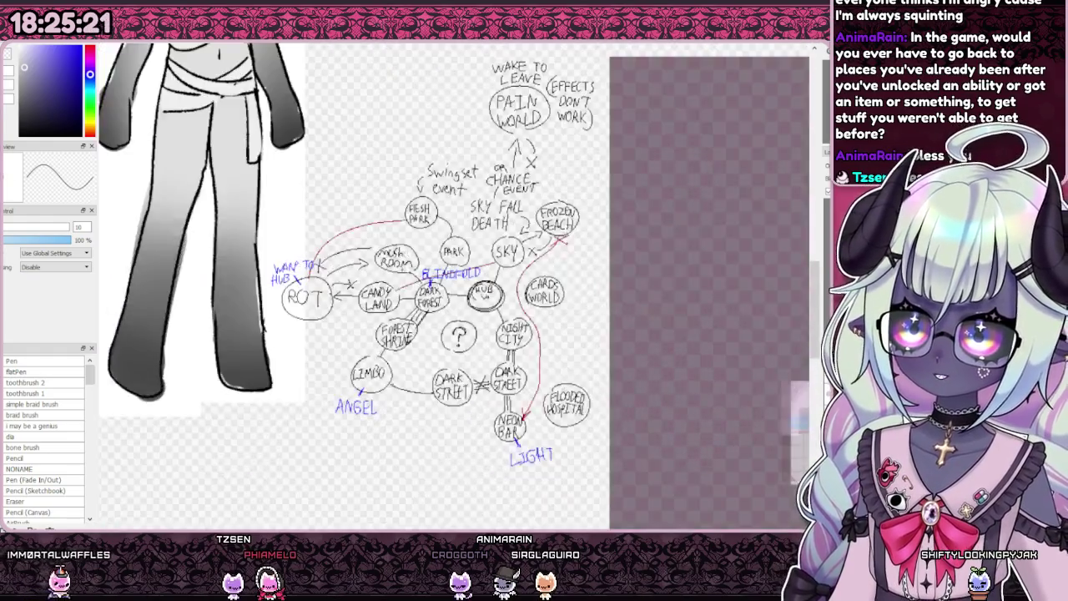
Step: Box the FROZEN BEACH circle and nudge it slightly up and right, then deselect
scroll(660, 221, up, 2)
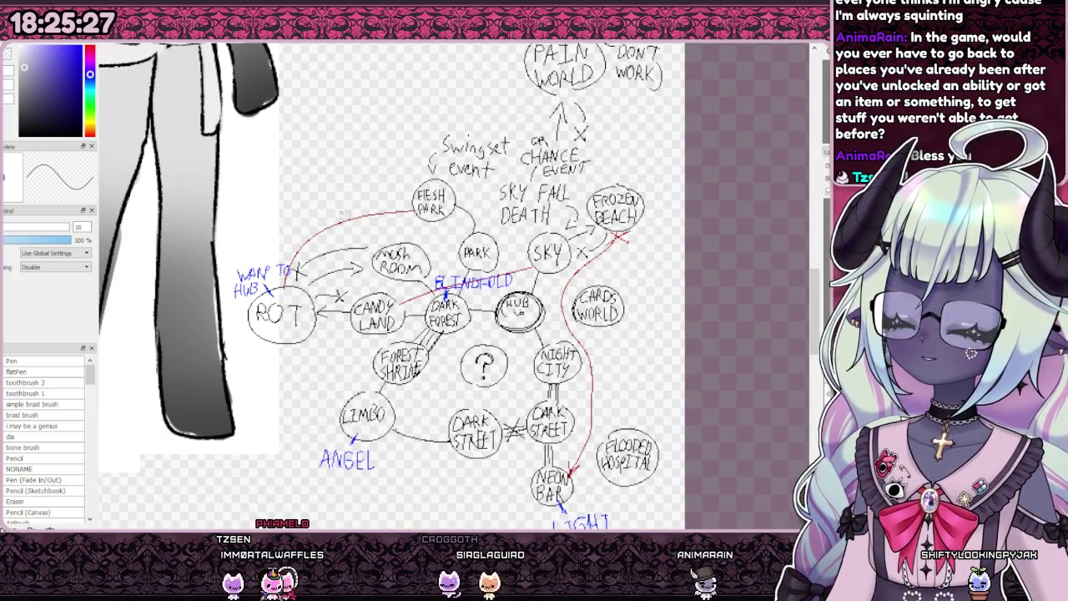
drag(528, 231, 572, 272)
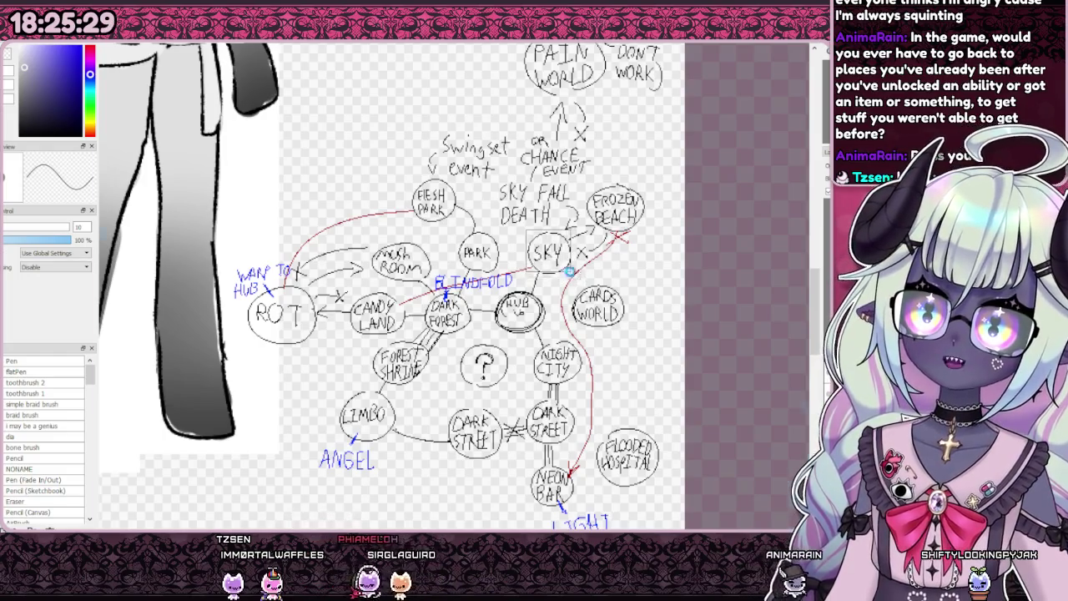
key(ctrl+d)
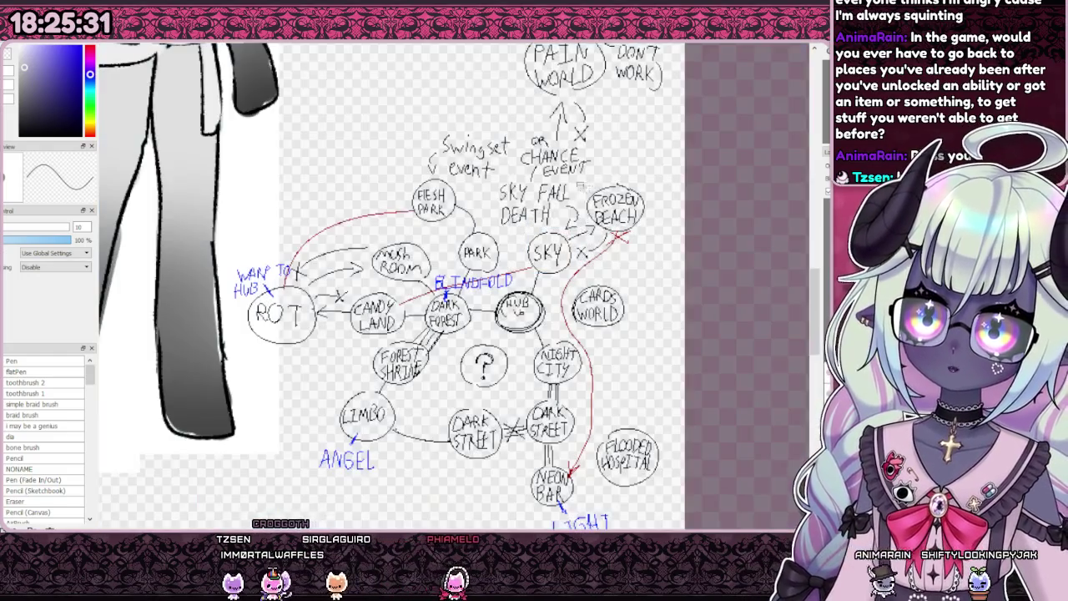
drag(577, 183, 645, 225)
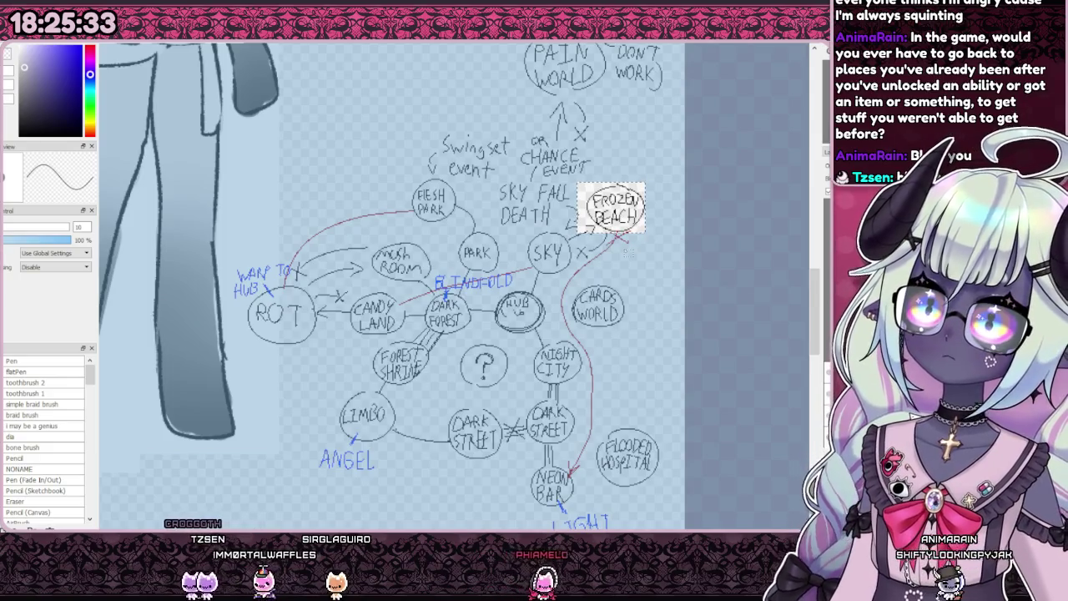
drag(628, 250, 631, 246)
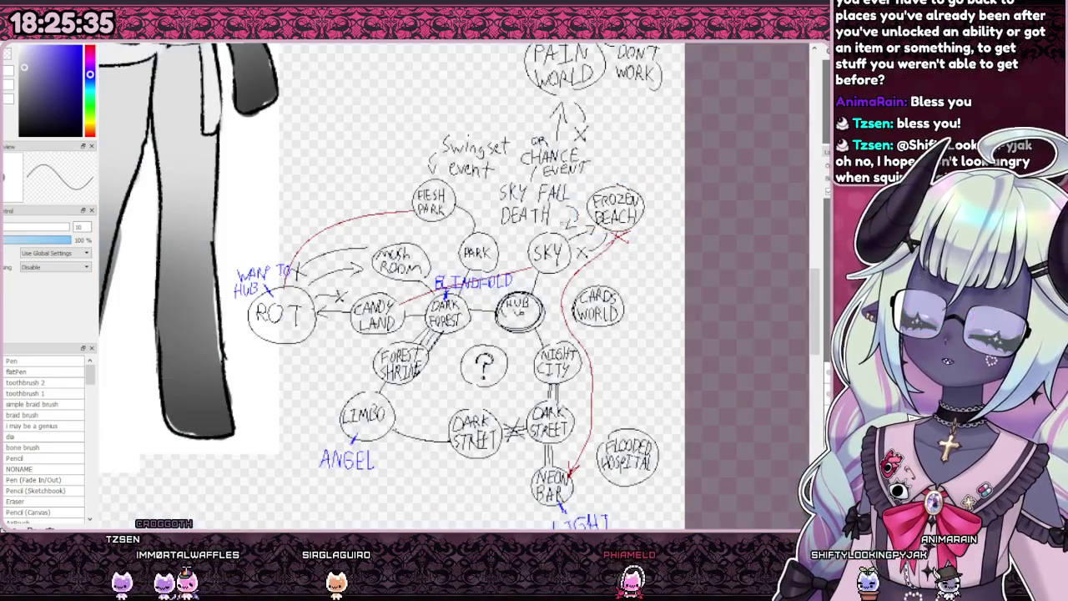
key(ctrl+d)
Step: Try boxing the LIMBO circle and the PARK and SKY area, clearing each selection
drag(321, 392, 394, 436)
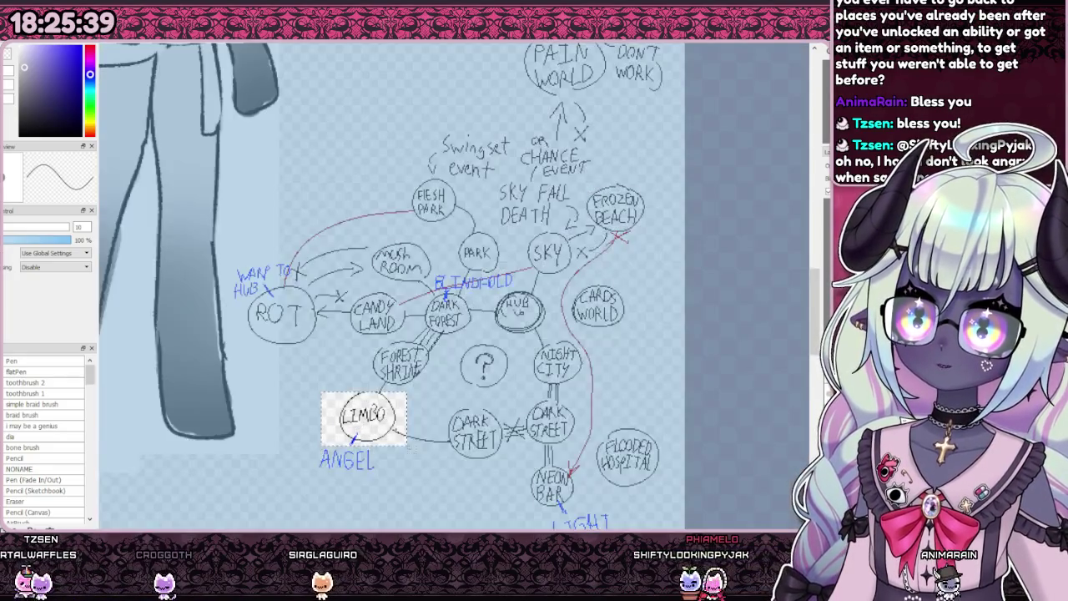
key(ctrl+d)
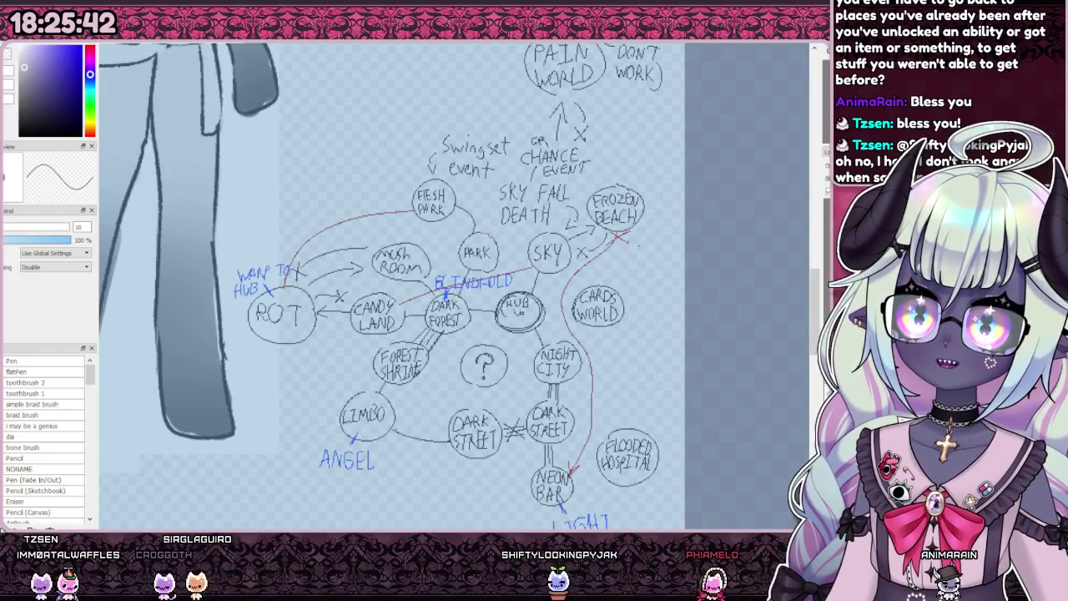
drag(480, 234, 564, 281)
key(ctrl+d)
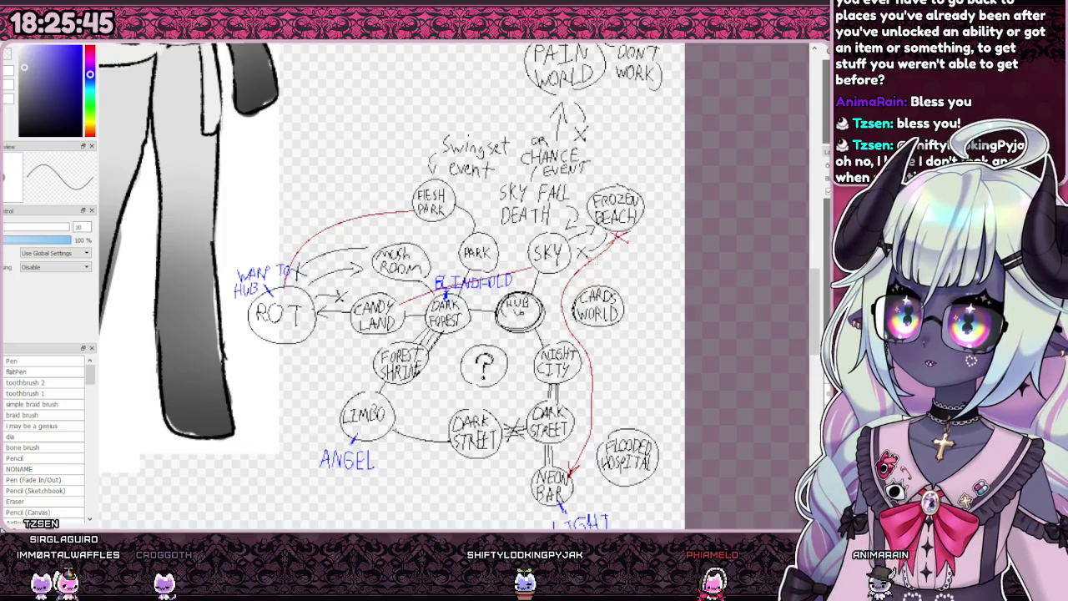
scroll(468, 284, down, 2)
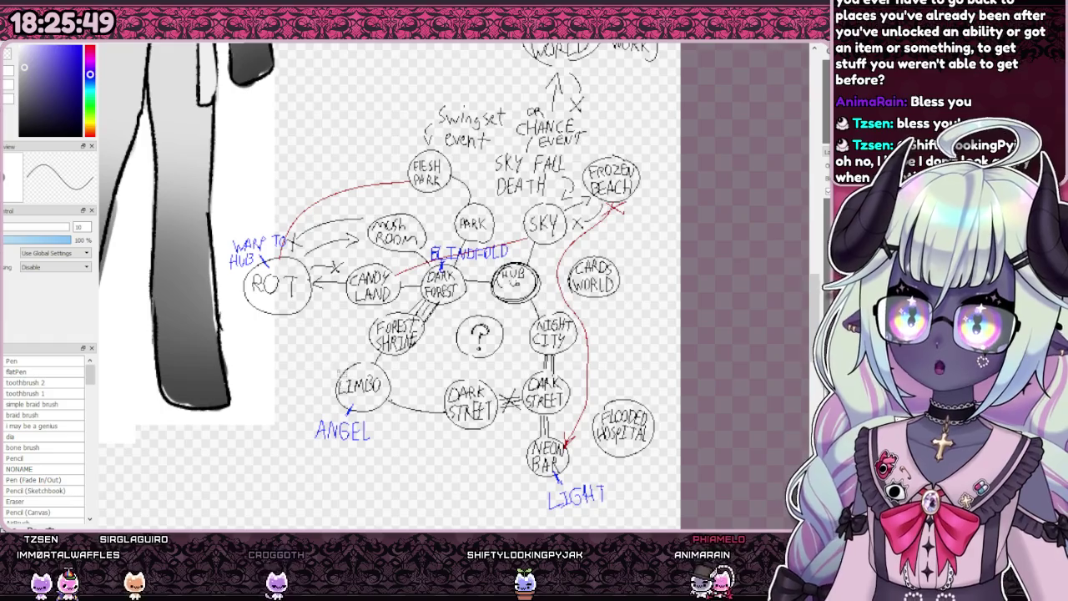
drag(329, 357, 401, 409)
key(ctrl+d)
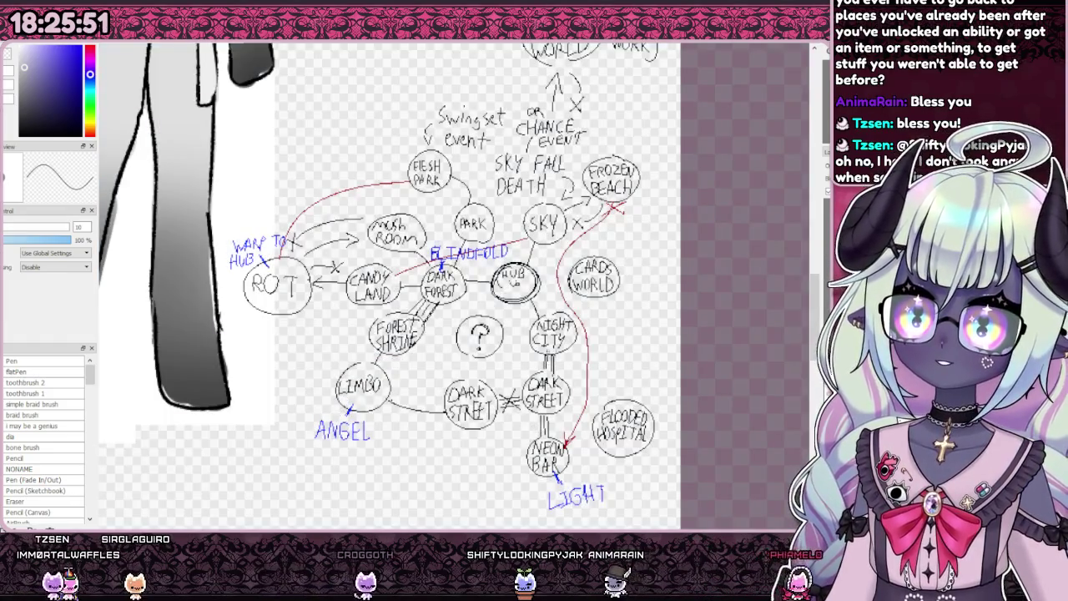
Step: Box the LIGHT label below NEON BAR, then LIMBO again, and deselect
drag(540, 480, 638, 522)
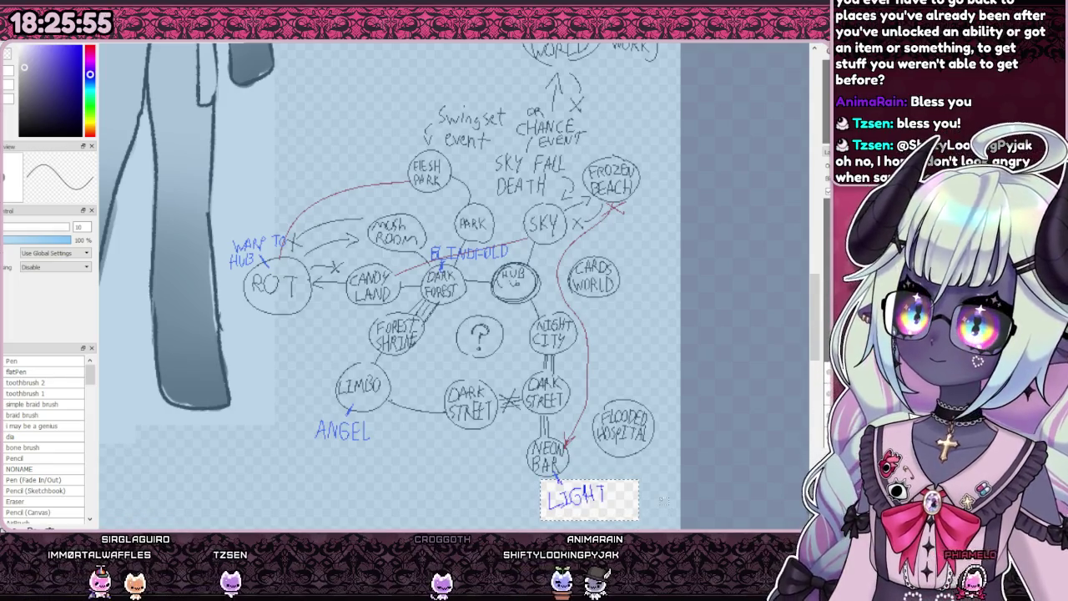
drag(301, 359, 434, 419)
key(ctrl+d)
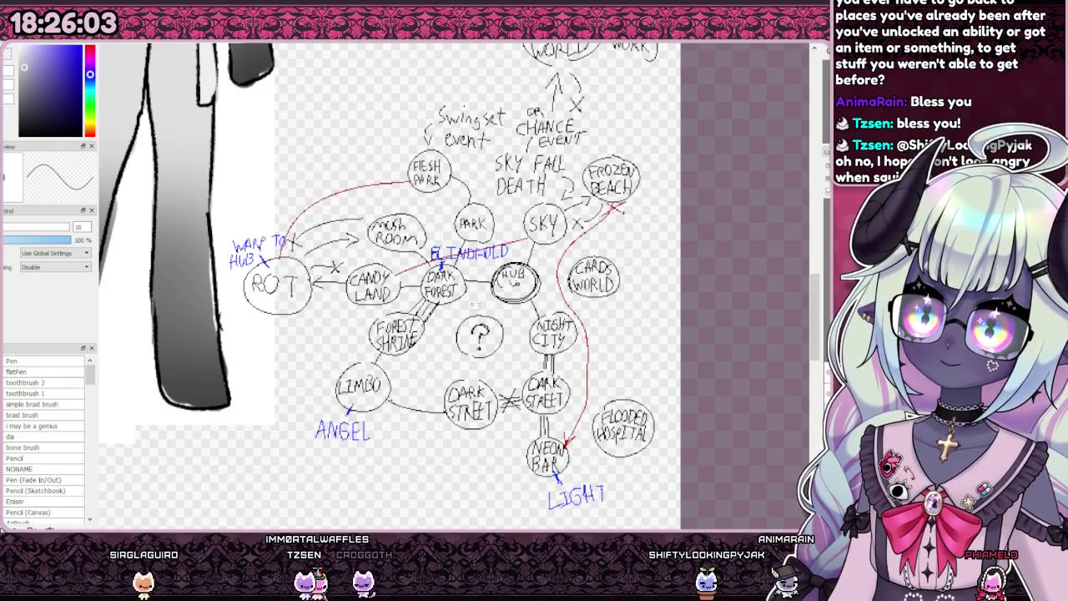
scroll(472, 303, down, 2)
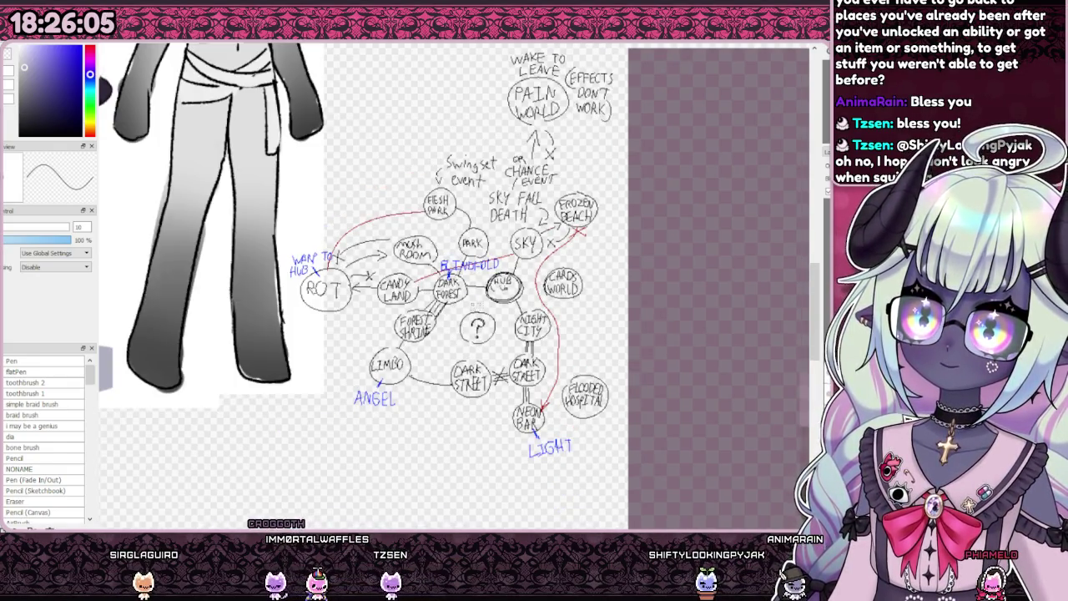
scroll(472, 304, up, 2)
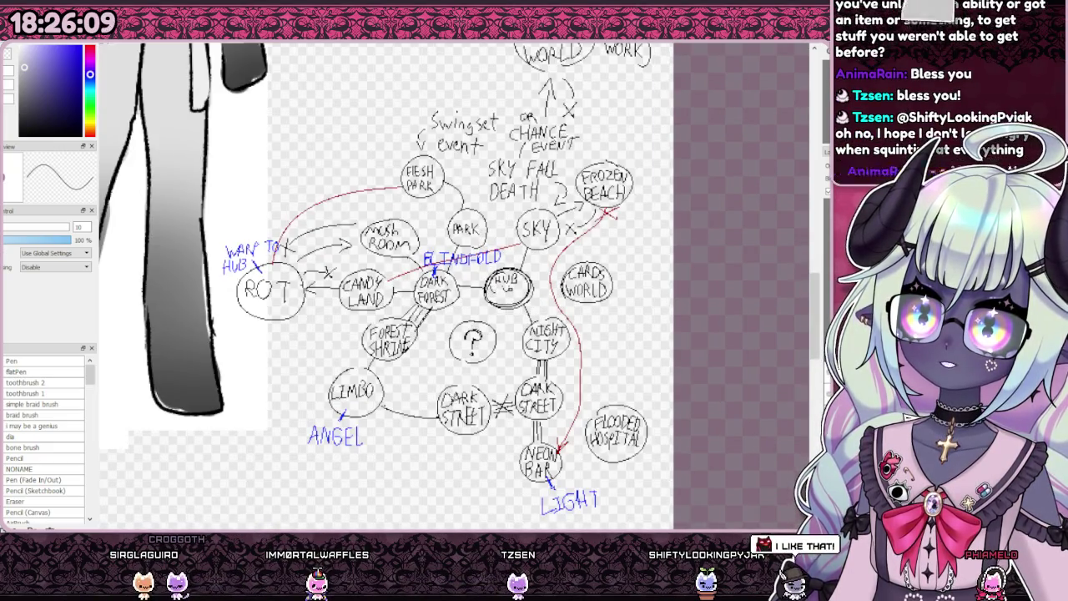
scroll(390, 357, down, 1)
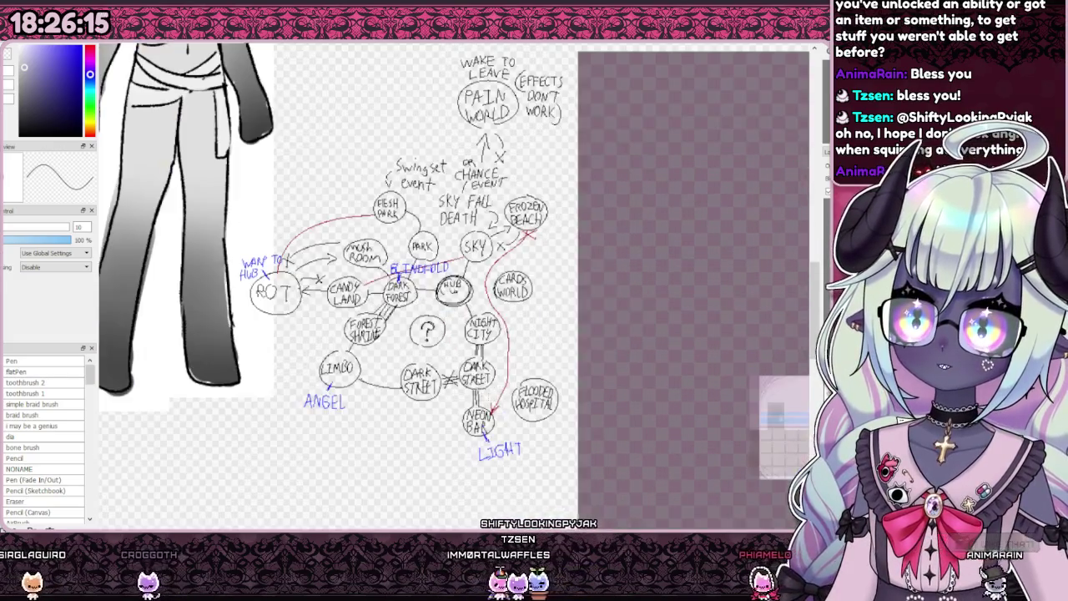
scroll(563, 430, up, 3)
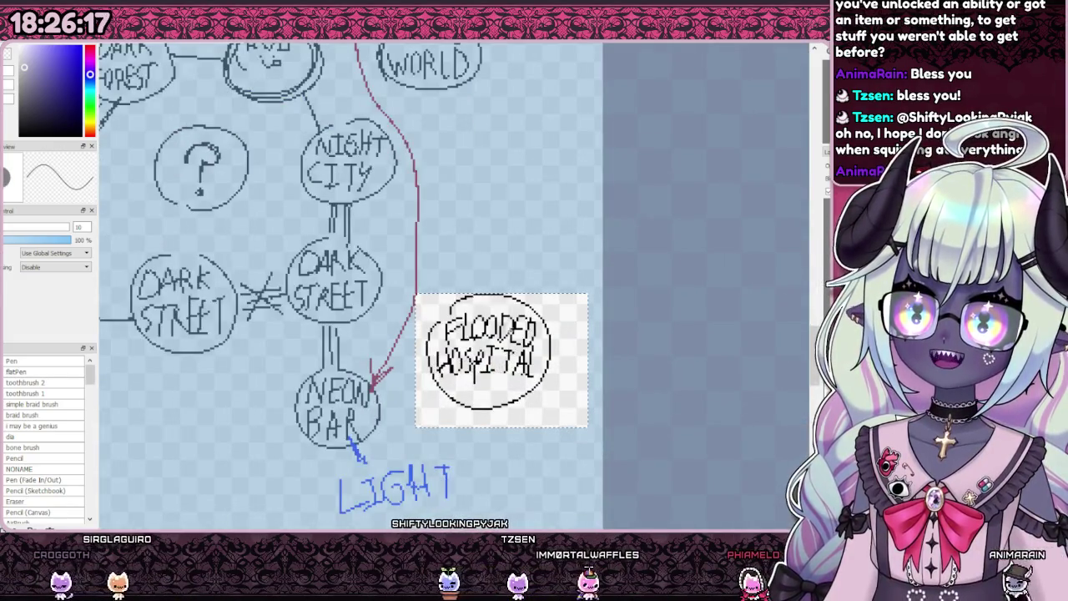
Step: Shift the FLOODED HOSPITAL circle slightly up and reselect it more tightly
drag(563, 430, 562, 419)
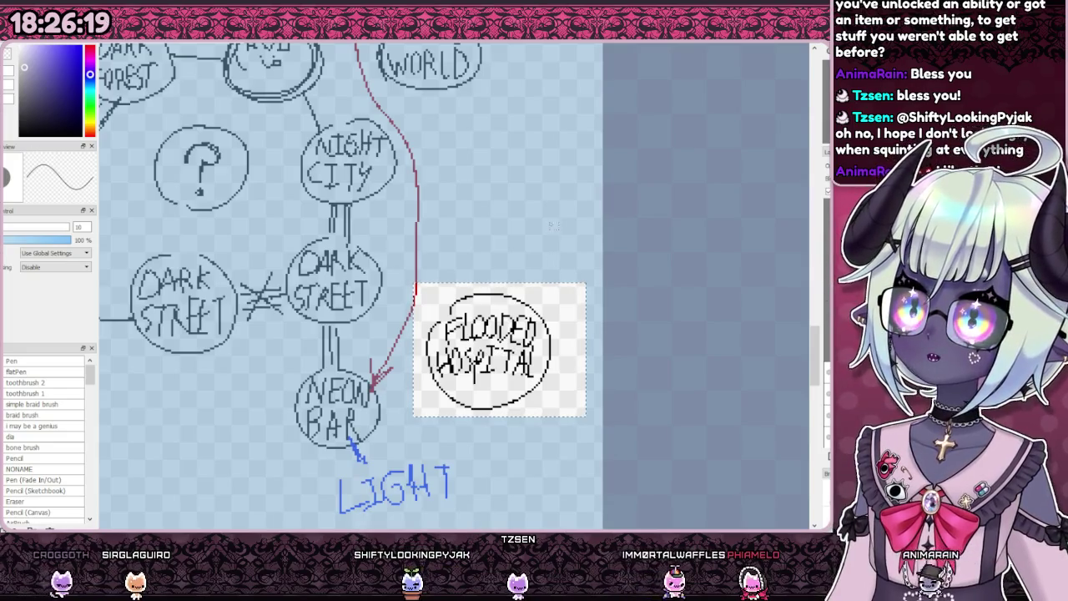
key(Return)
drag(422, 283, 563, 422)
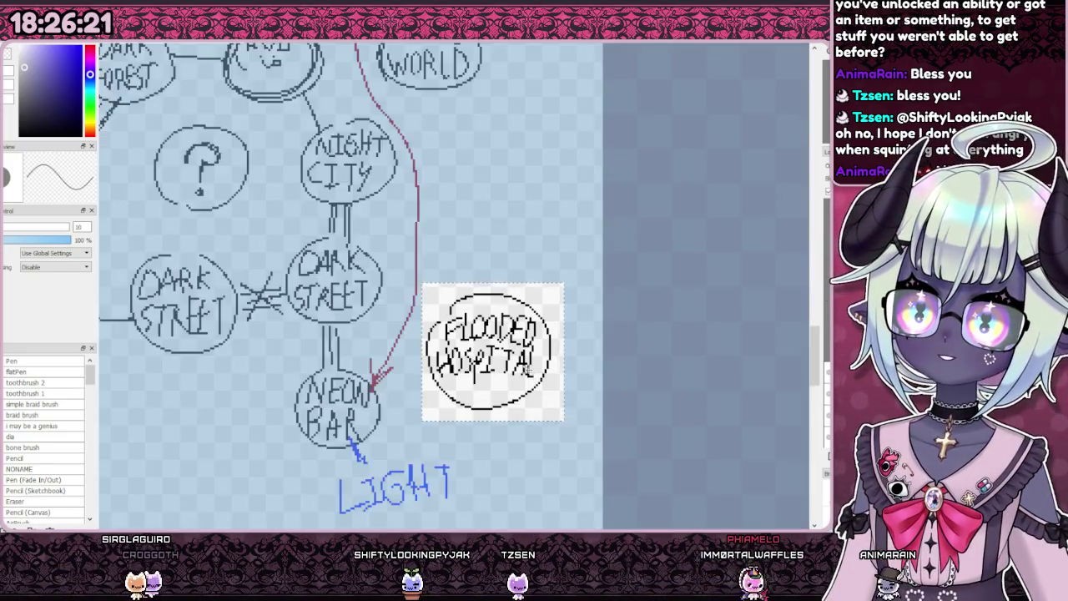
Step: Zoom out to show the whole canvas, including the room mockup
scroll(529, 372, down, 3)
scroll(529, 372, down, 3)
scroll(369, 143, up, 5)
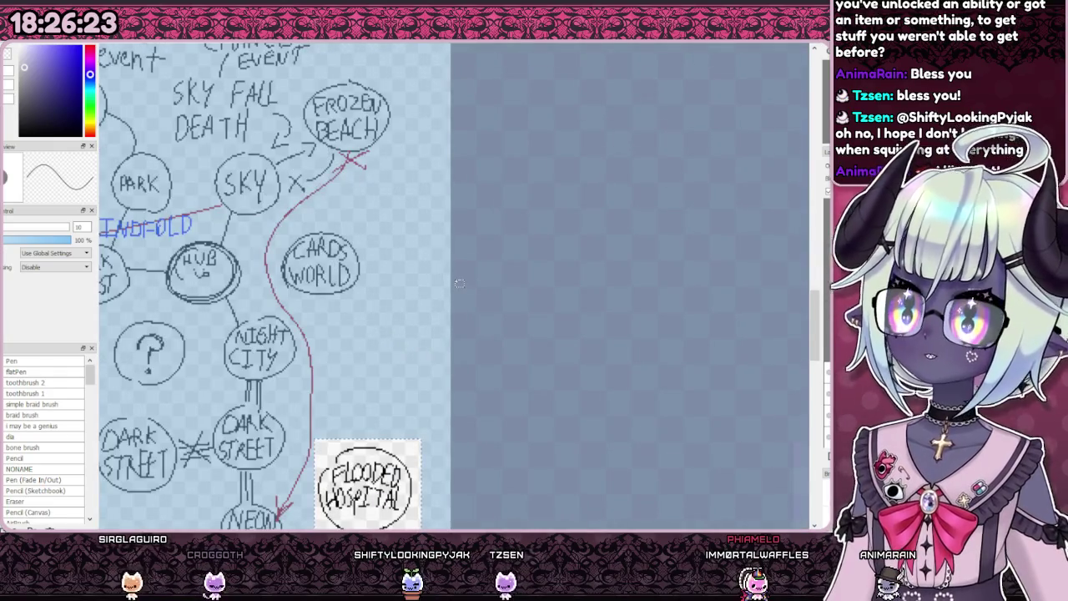
scroll(454, 282, down, 2)
scroll(455, 287, down, 1)
scroll(453, 310, up, 2)
scroll(457, 317, down, 3)
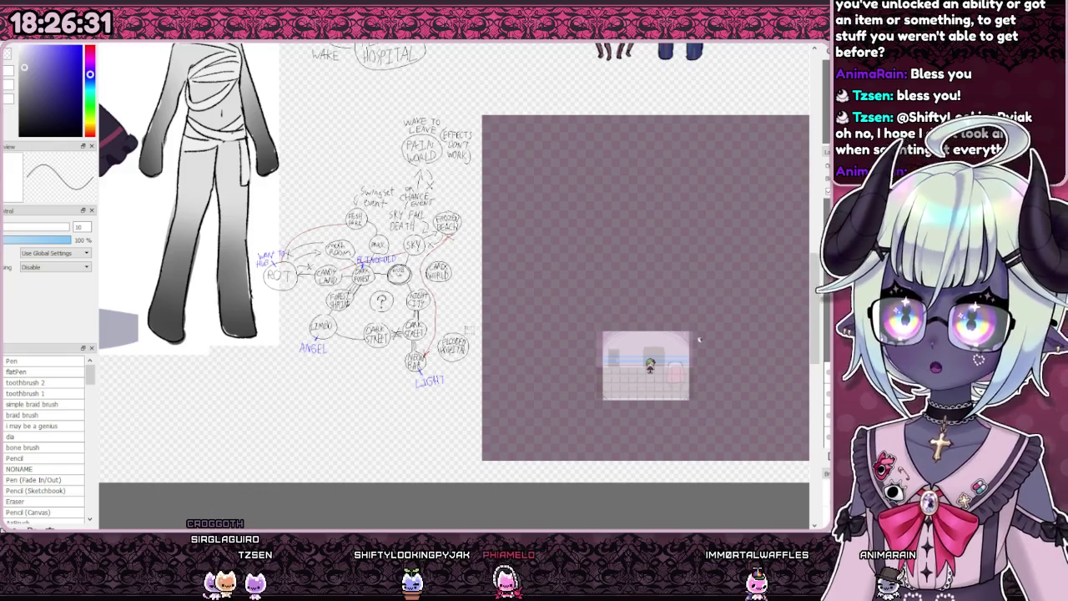
Step: Zoom onto the pink room mockup and sample its brown colour
scroll(699, 339, down, 3)
scroll(634, 317, up, 3)
scroll(618, 310, up, 1)
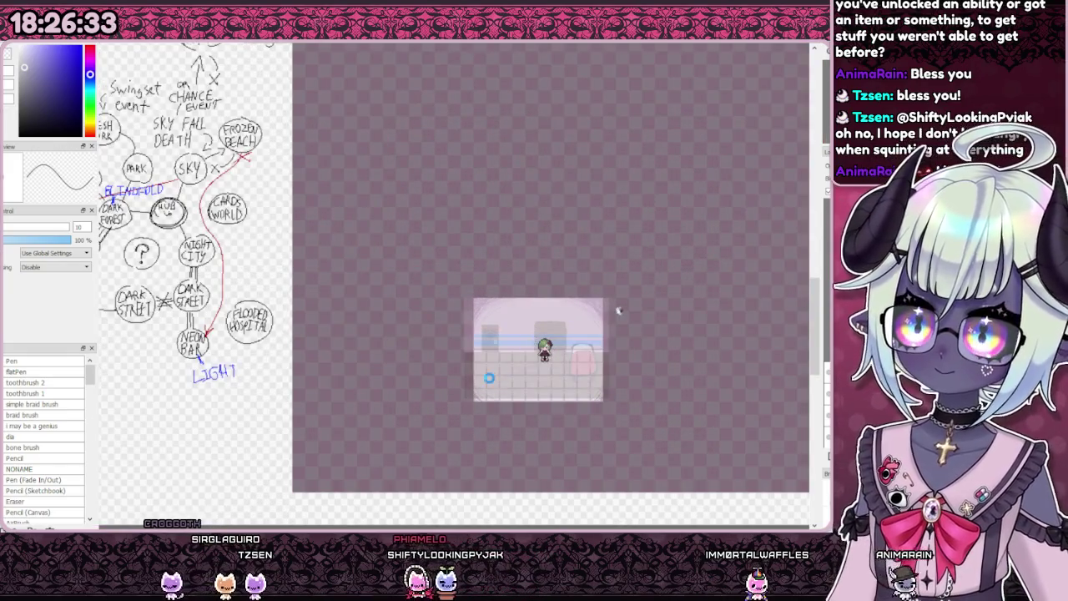
scroll(715, 243, up, 1)
scroll(779, 205, up, 1)
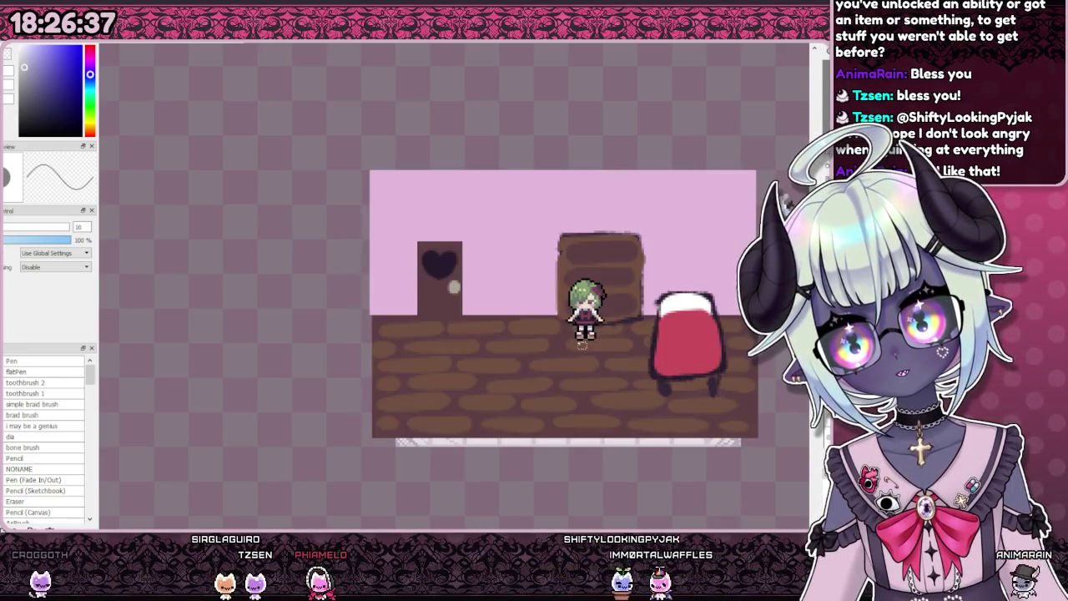
scroll(551, 364, up, 2)
right_click(551, 364)
Step: Hide the pink room to reveal the white tiled room and select one floor tile
scroll(551, 364, down, 2)
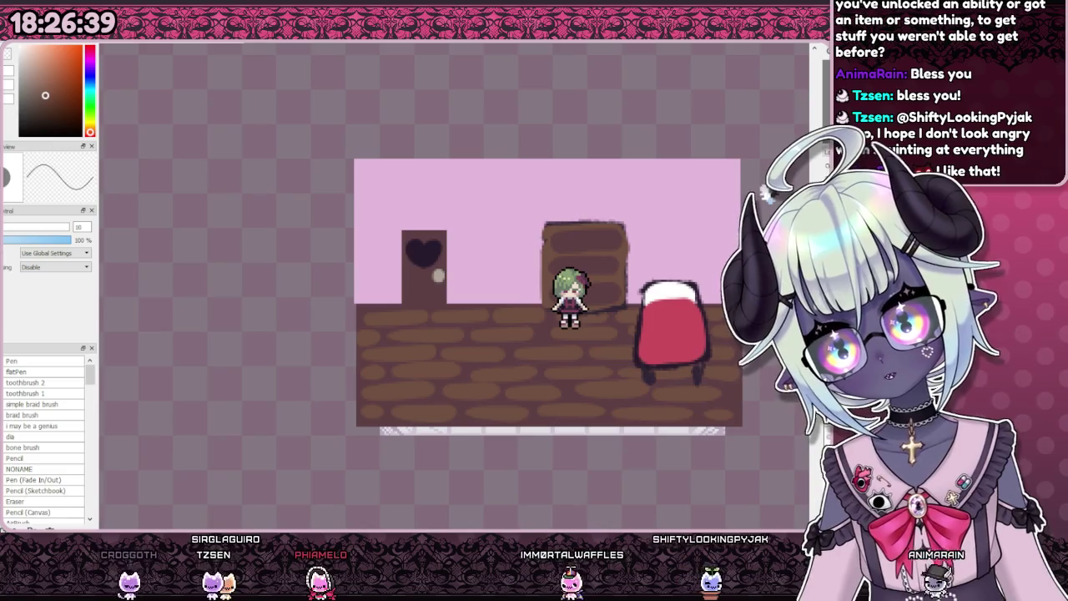
key(ctrl+z)
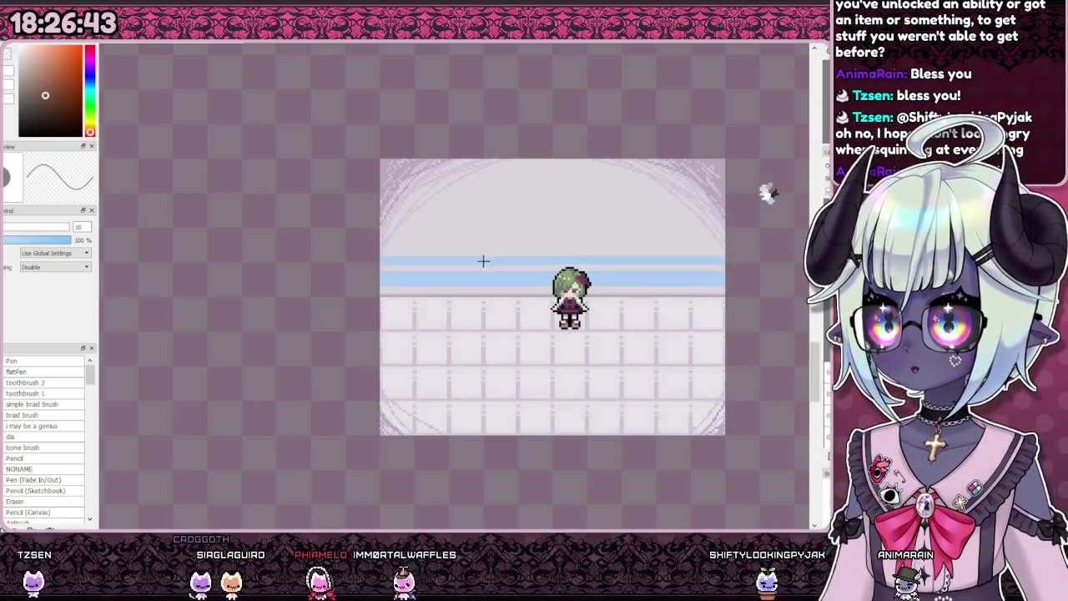
scroll(468, 242, up, 3)
scroll(434, 342, up, 2)
drag(428, 332, 538, 431)
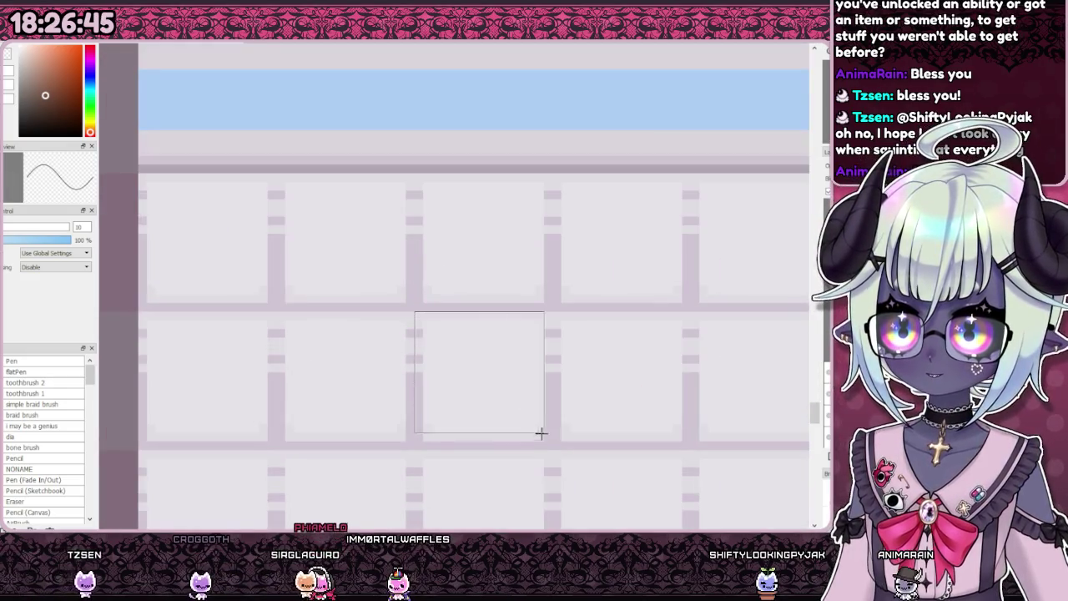
Step: Fill the selected square with brown, comparing it against the pink room mockup
key(alt+BackSpace)
scroll(468, 333, down, 1)
scroll(467, 334, down, 1)
scroll(467, 333, up, 1)
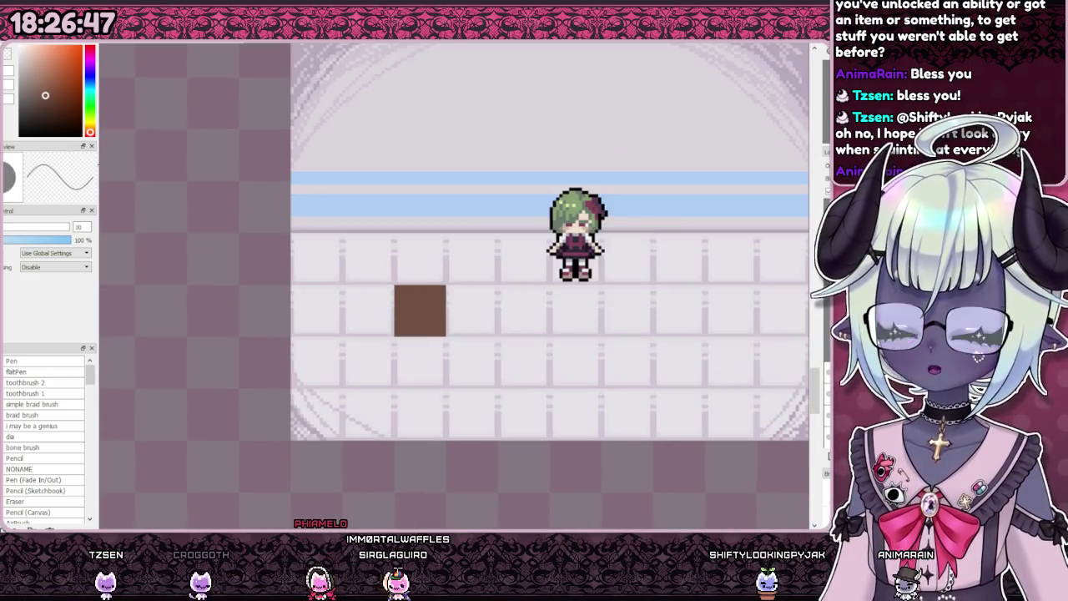
key(ctrl+v)
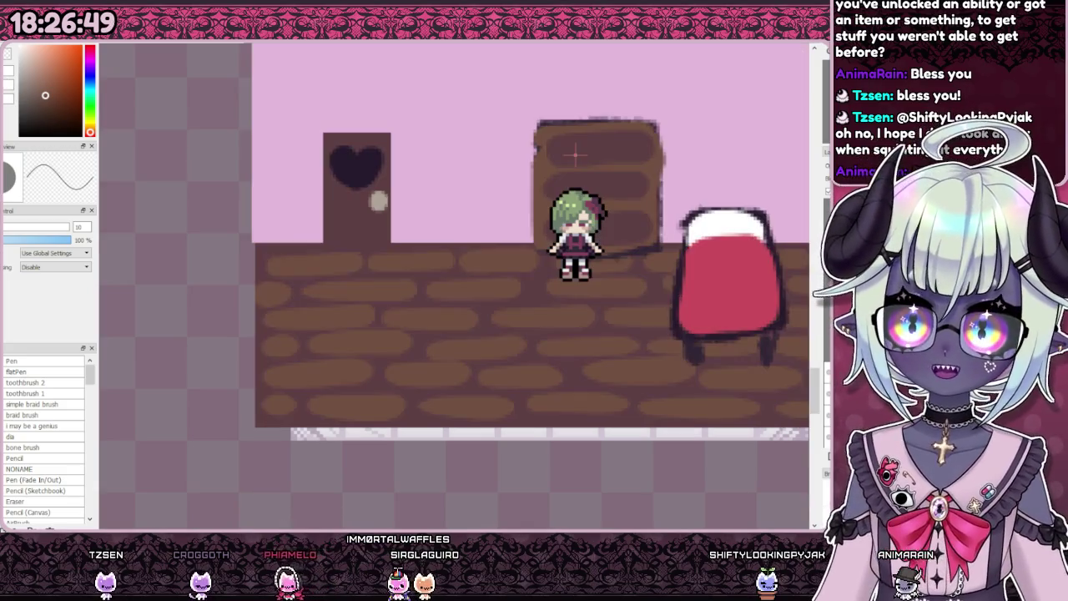
scroll(427, 303, up, 1)
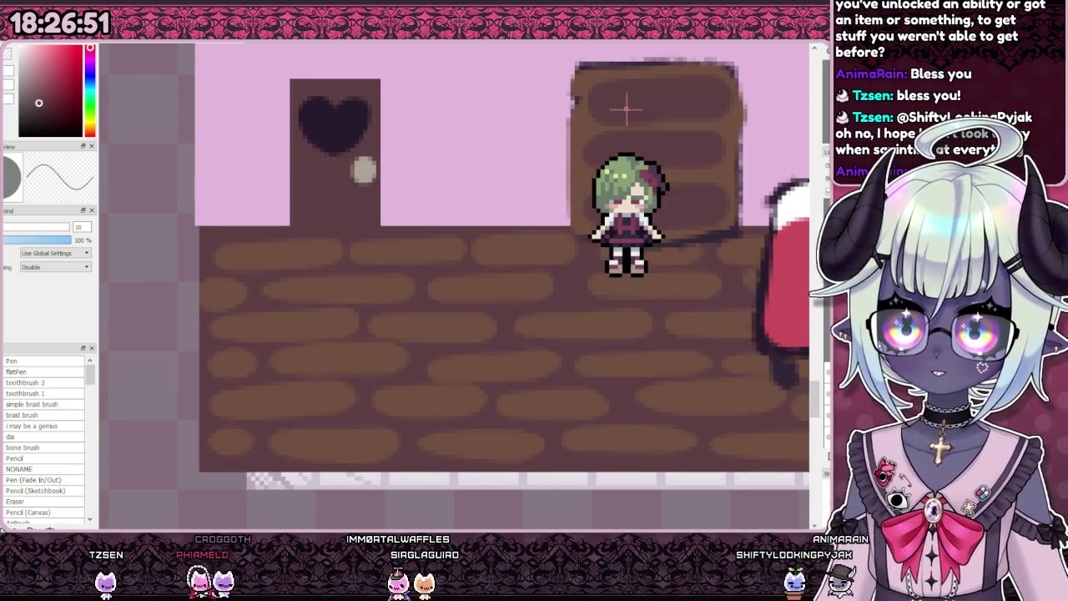
key(ctrl+z)
scroll(415, 301, up, 1)
key(ctrl+y)
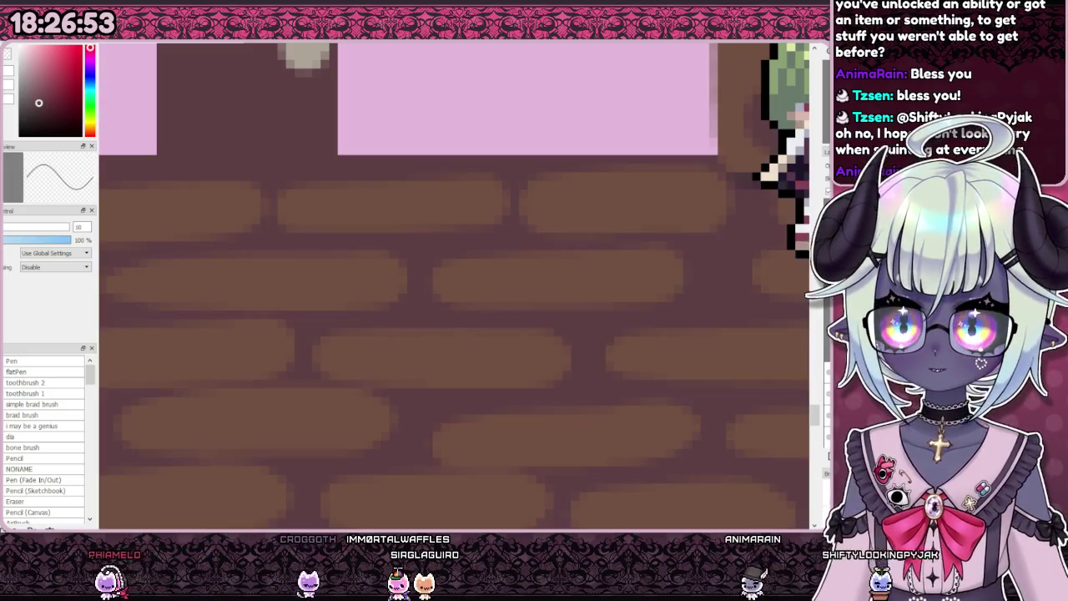
key(ctrl+z)
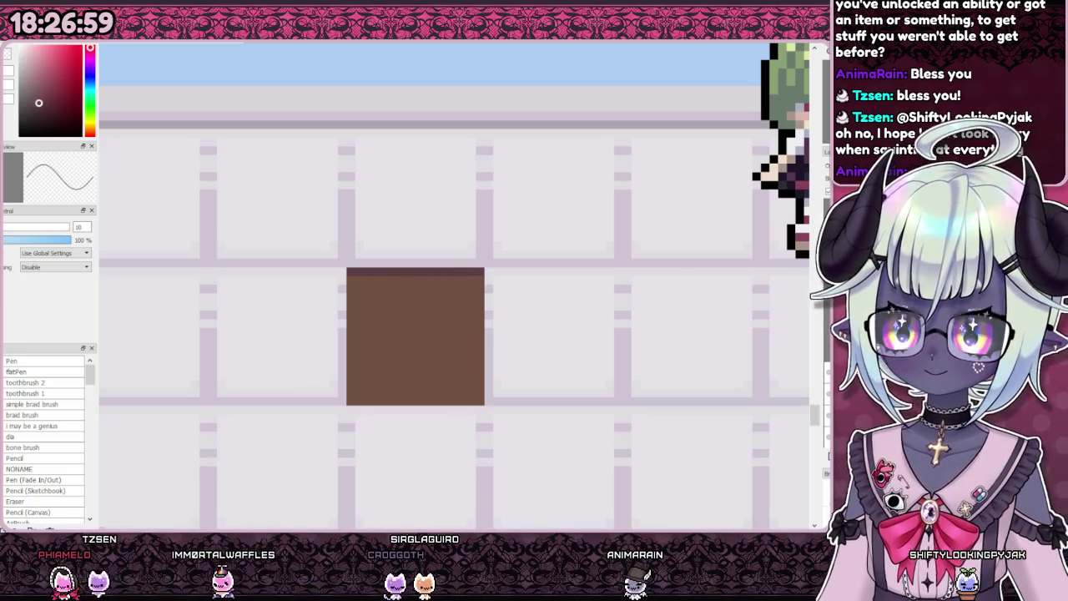
key(ctrl+y)
key(ctrl+z)
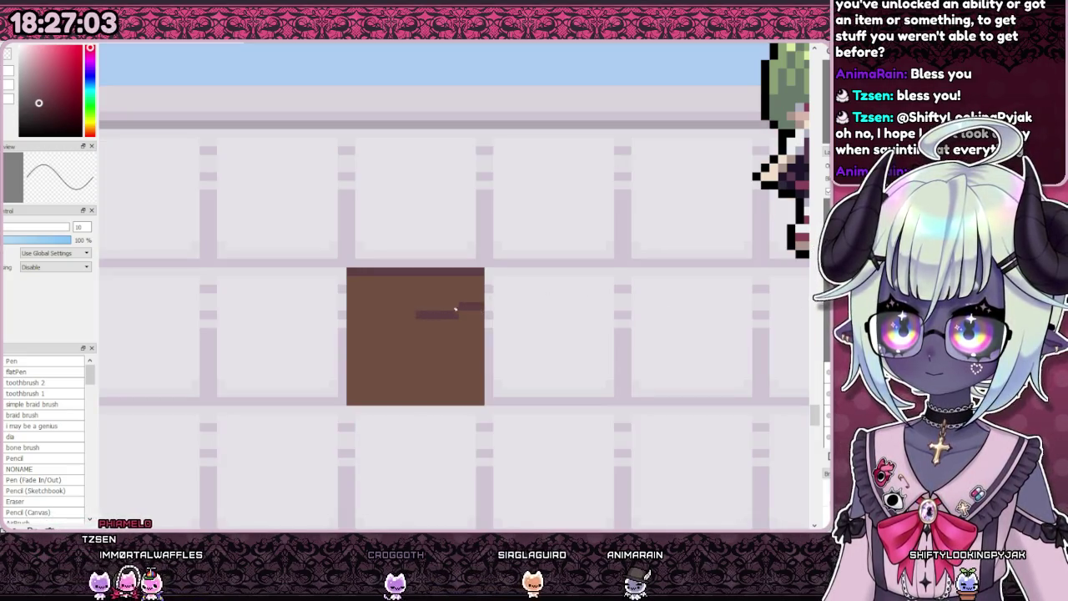
Step: Draw three horizontal dark mortar lines and a vertical one to make a brick tile
drag(397, 307, 344, 306)
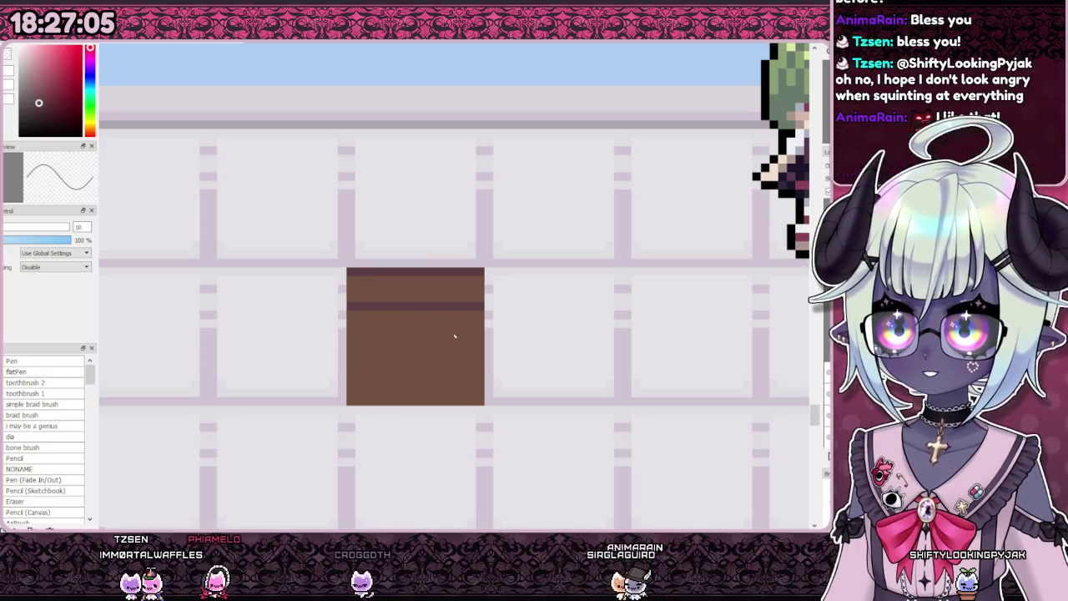
drag(488, 340, 346, 340)
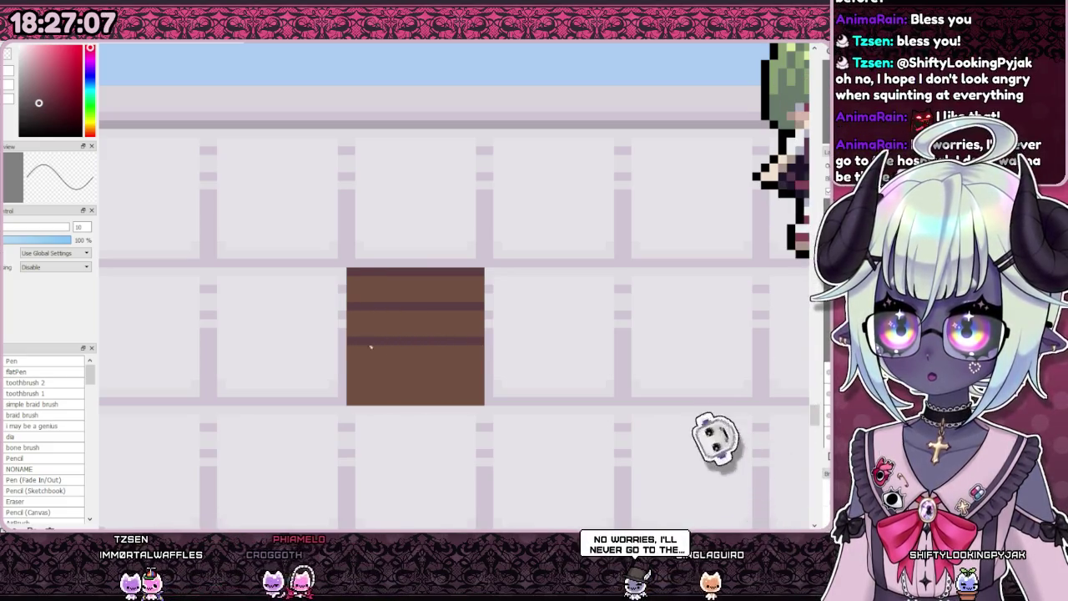
drag(488, 375, 348, 374)
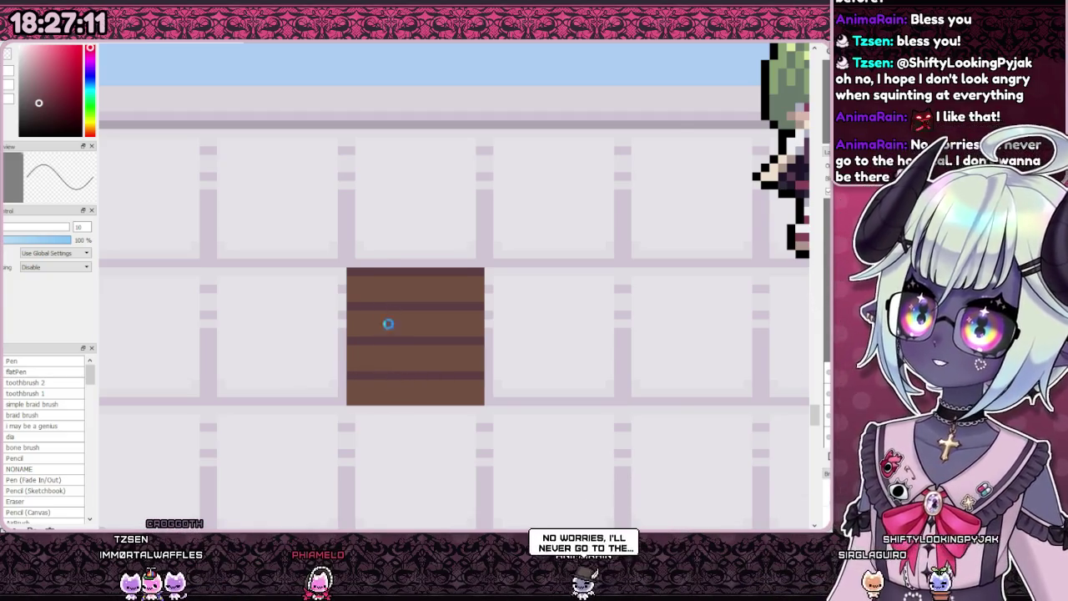
scroll(389, 325, down, 3)
scroll(390, 325, down, 1)
scroll(399, 330, up, 4)
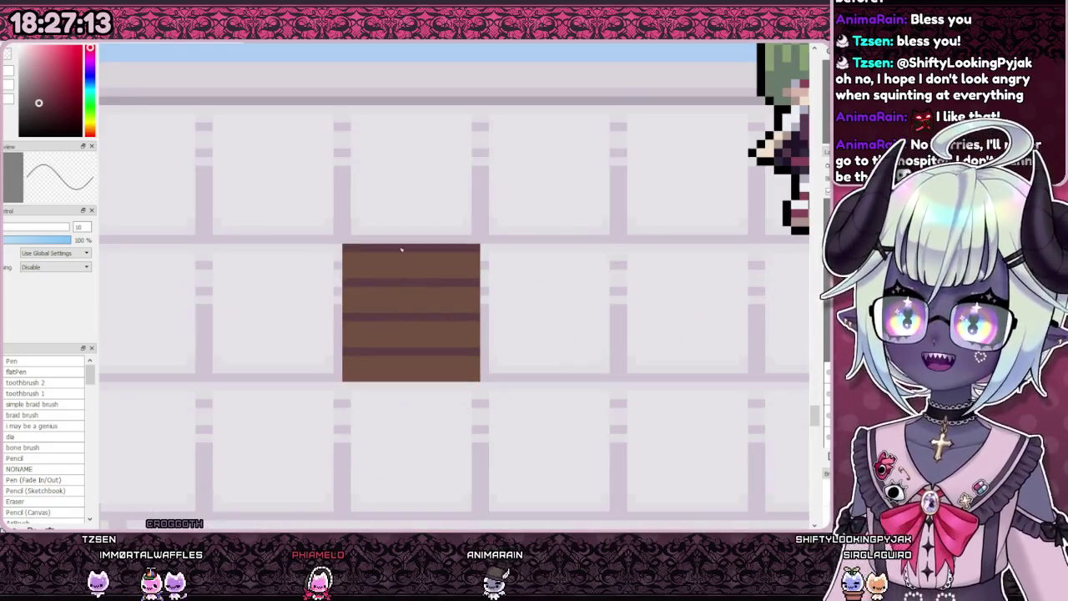
scroll(405, 263, up, 1)
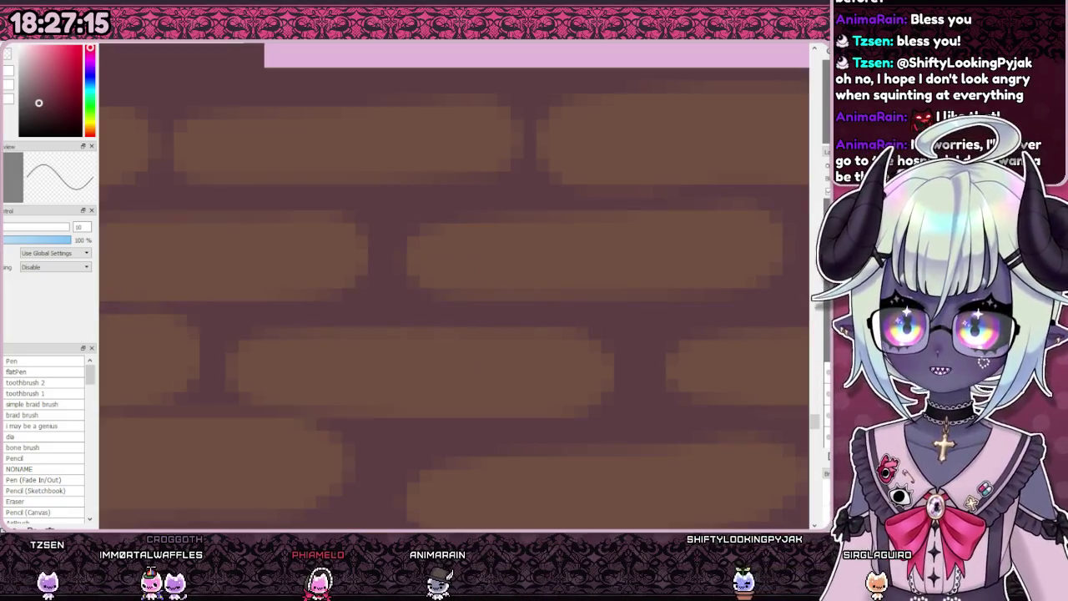
scroll(382, 248, up, 2)
scroll(383, 248, down, 2)
drag(381, 258, 381, 283)
scroll(404, 297, down, 1)
scroll(405, 300, up, 1)
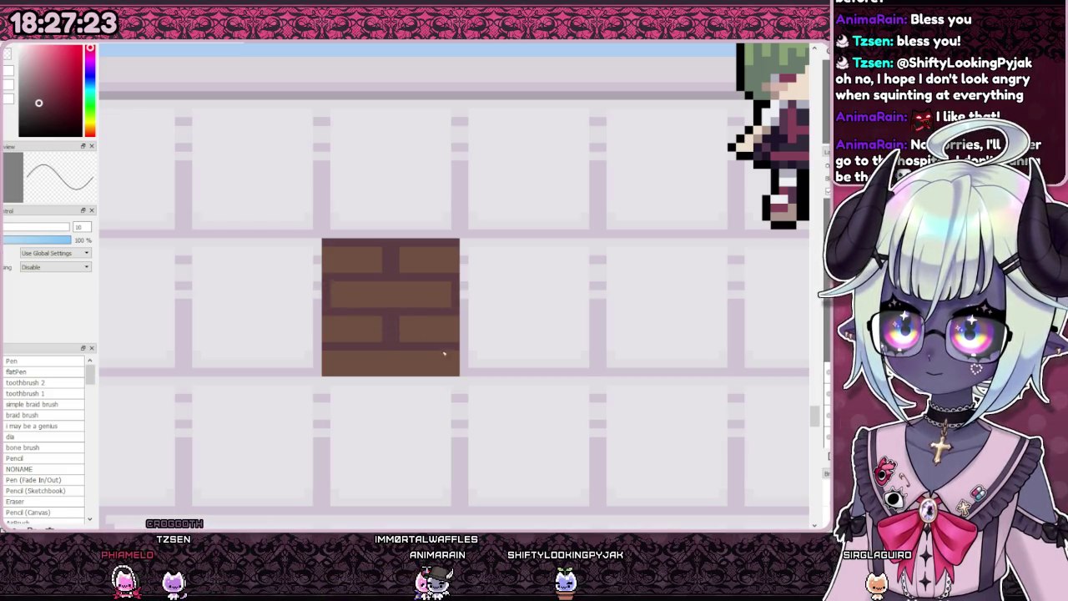
scroll(326, 373, down, 4)
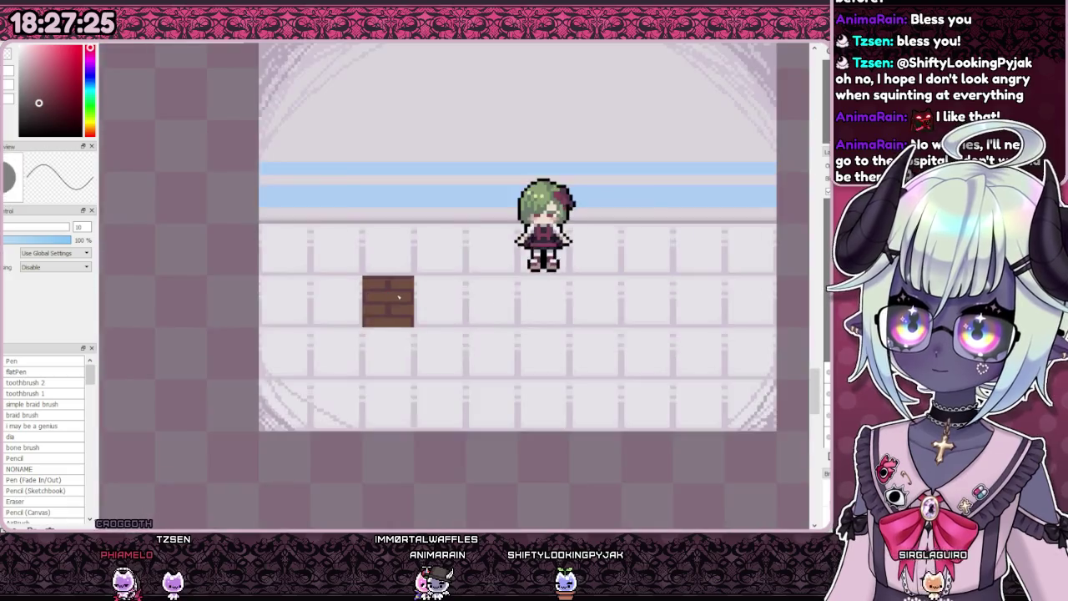
scroll(392, 297, down, 1)
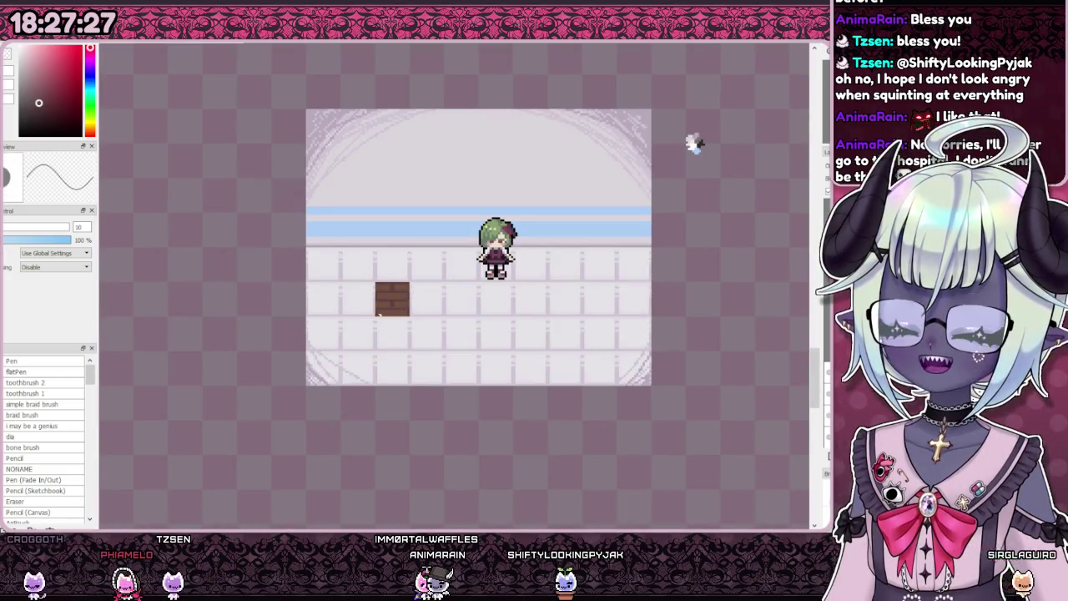
scroll(380, 313, up, 1)
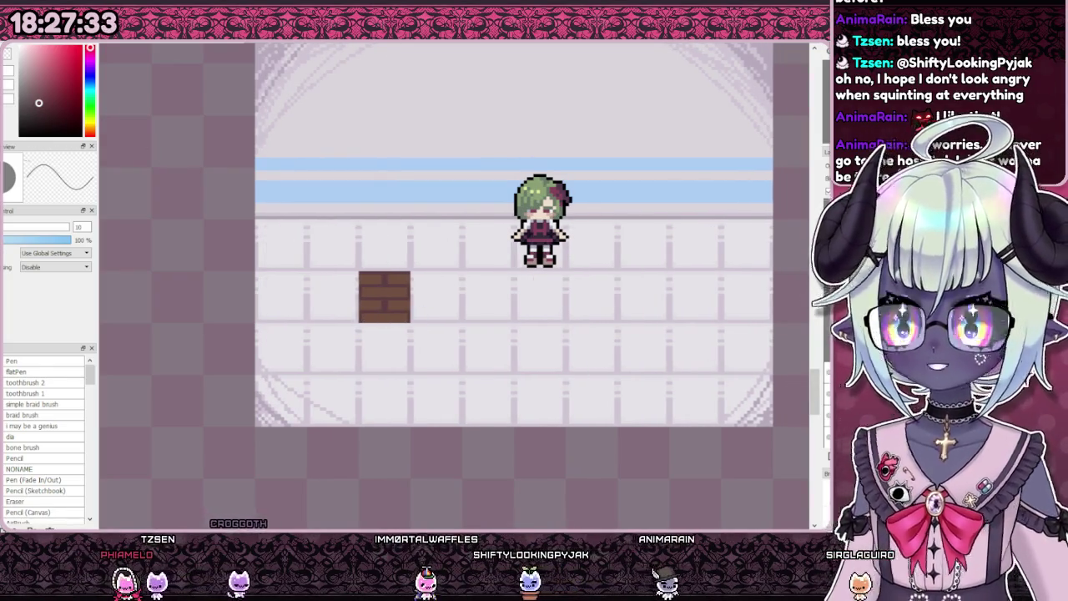
scroll(344, 282, up, 1)
Step: Copy the brick square and place pasted copies beside the original
drag(341, 274, 444, 376)
key(ctrl+c)
key(ctrl+v)
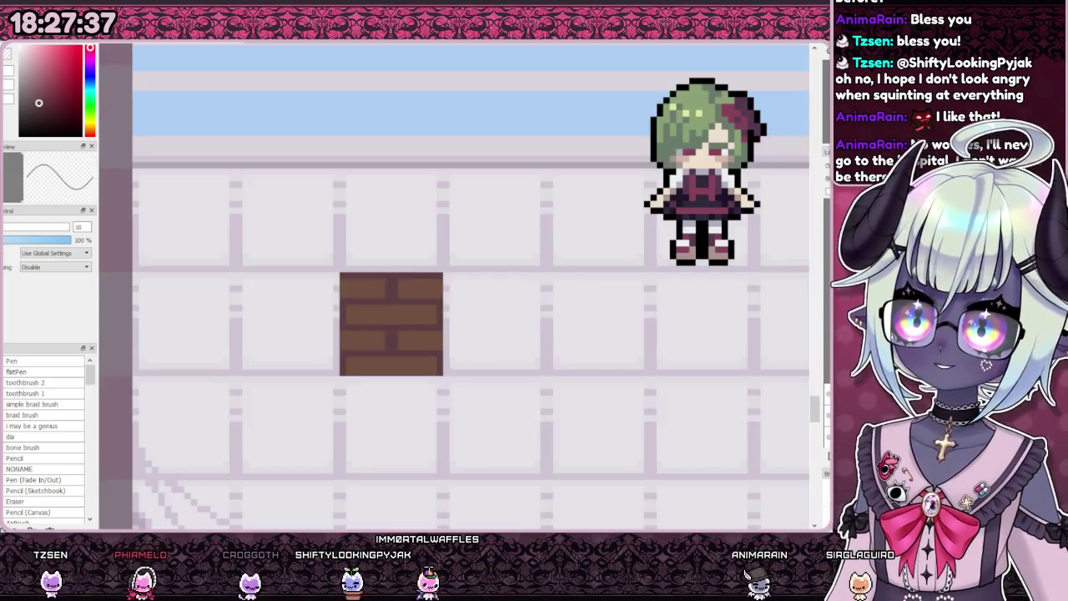
mouse_move(346, 350)
mouse_down()
mouse_move(471, 351)
mouse_move(443, 358)
mouse_up()
scroll(392, 323, down, 1)
scroll(391, 323, down, 1)
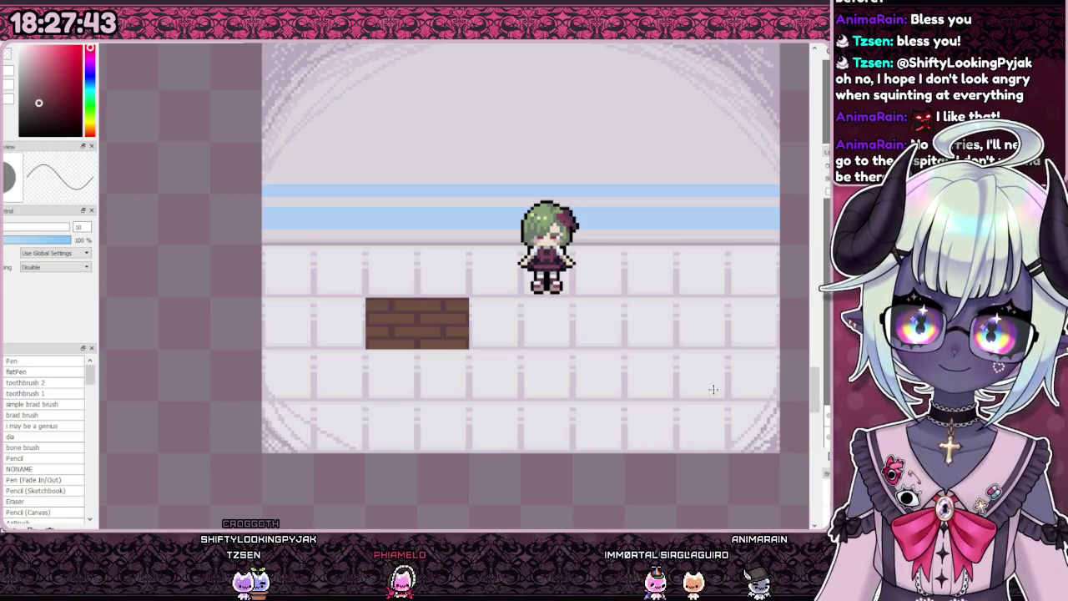
key(ctrl+v)
drag(407, 347, 387, 352)
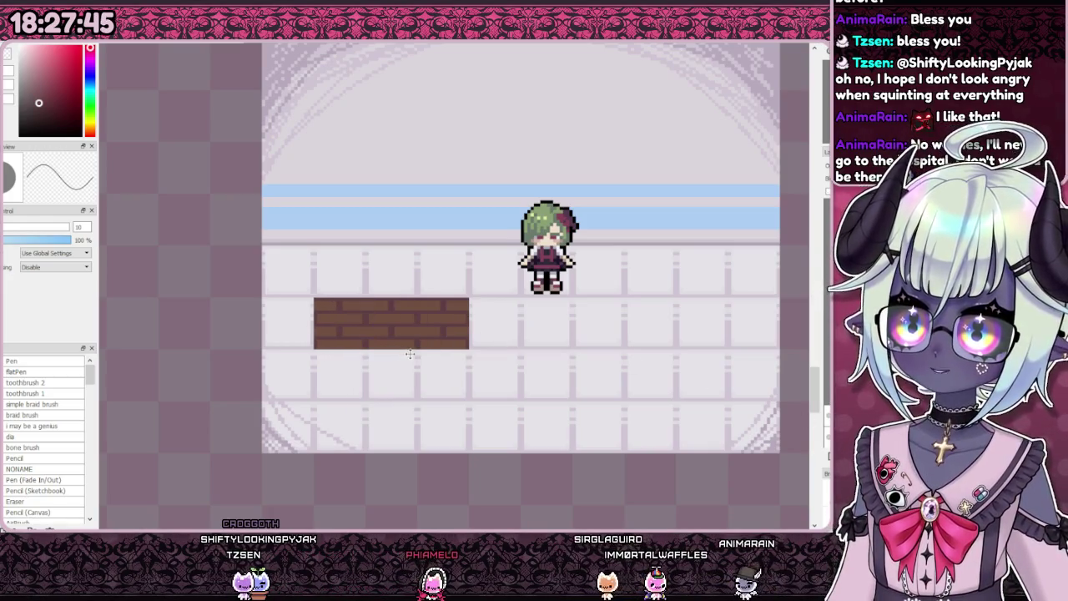
mouse_move(378, 347)
mouse_down()
mouse_move(418, 319)
mouse_move(409, 312)
mouse_up()
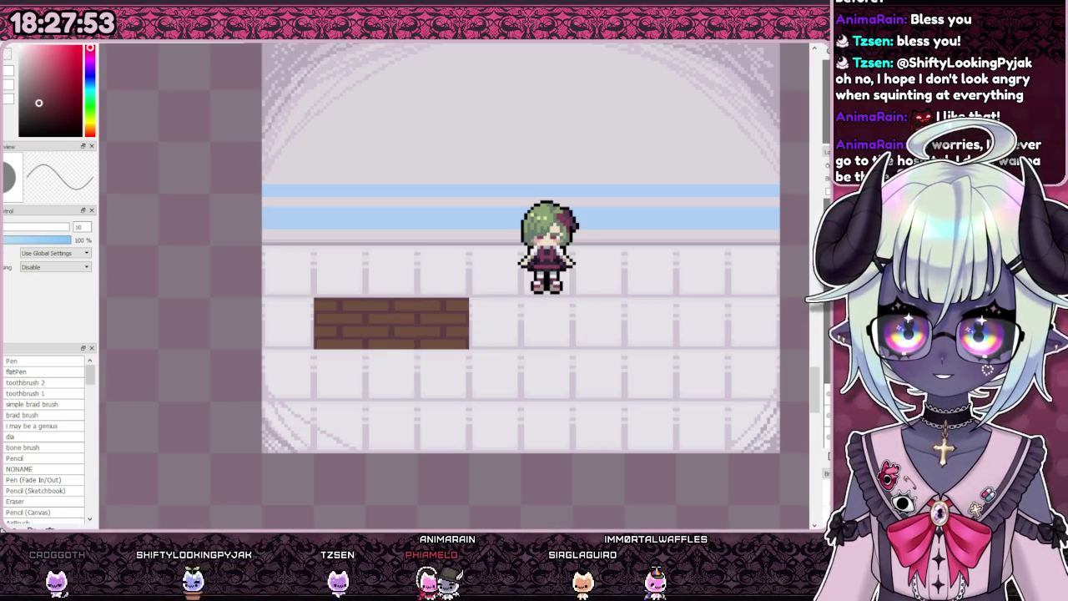
Step: Stretch the brick block up to the wall, down to the bottom edge and left
drag(391, 298, 392, 247)
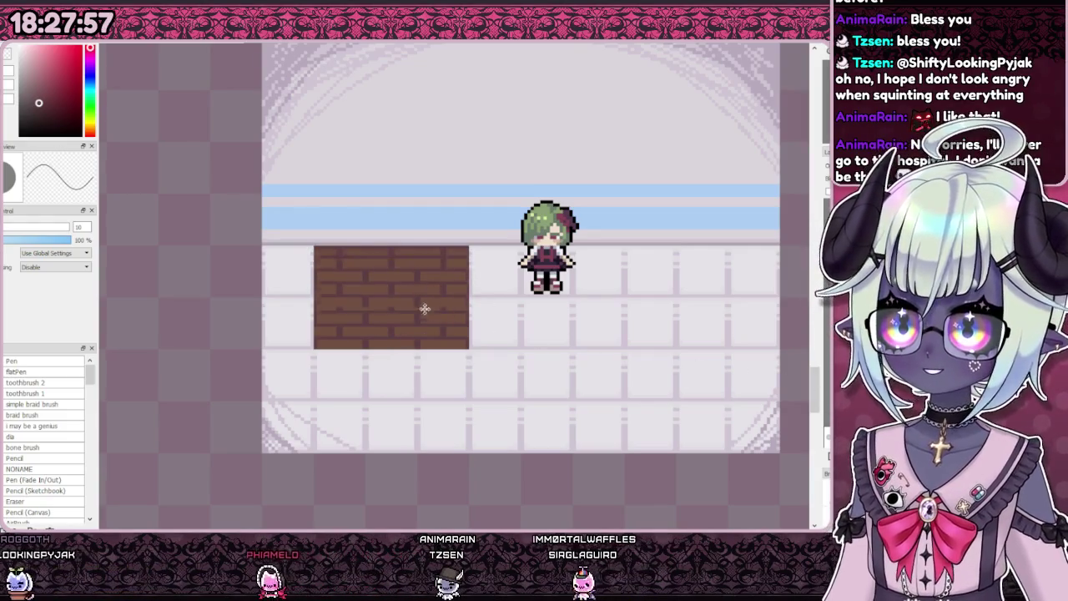
drag(449, 303, 429, 410)
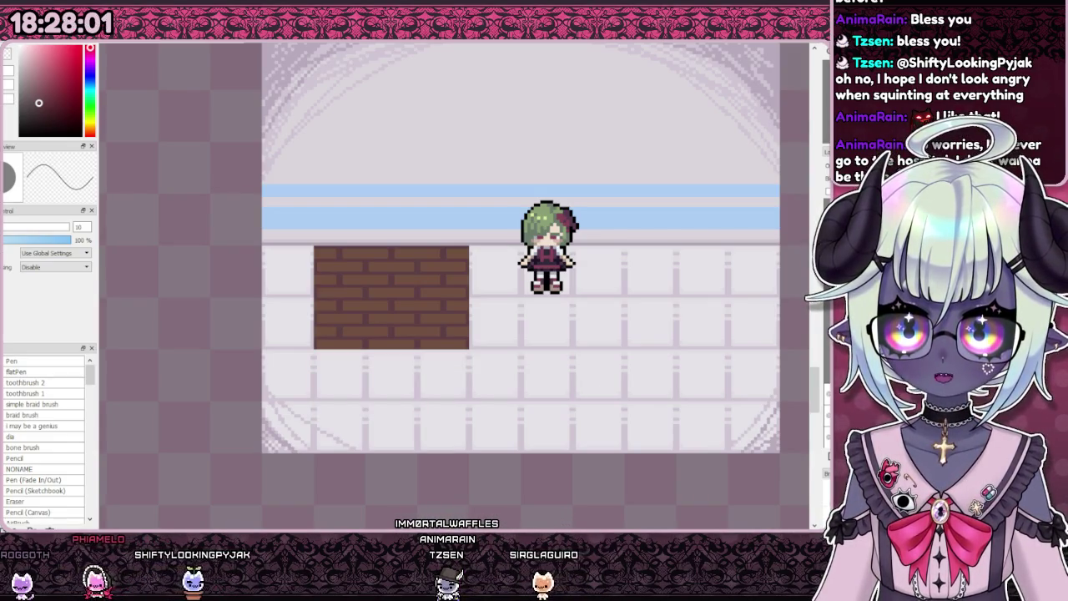
drag(479, 278, 438, 369)
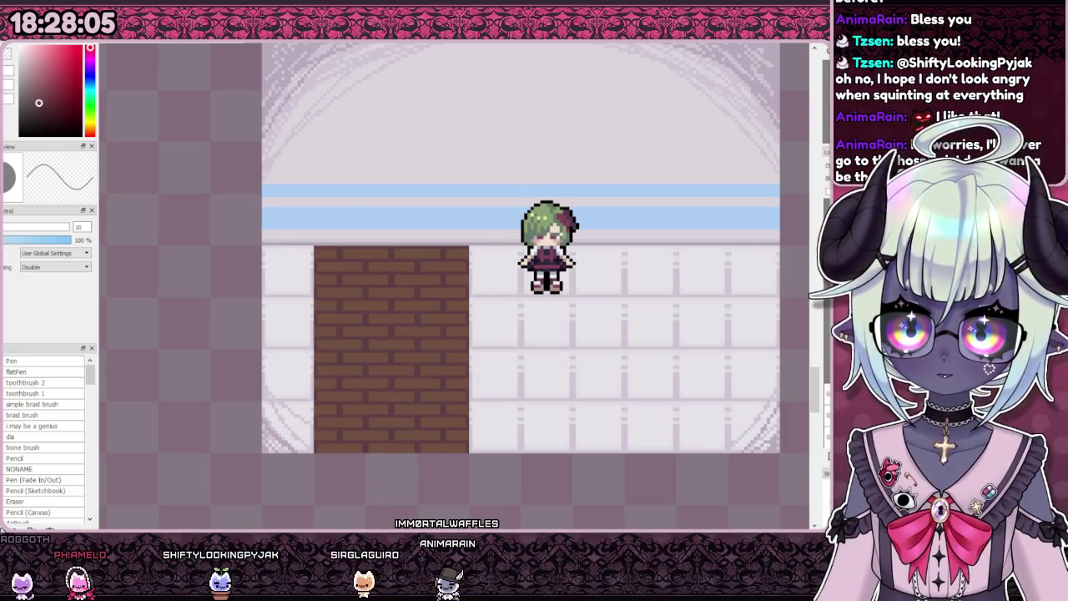
drag(317, 351, 266, 351)
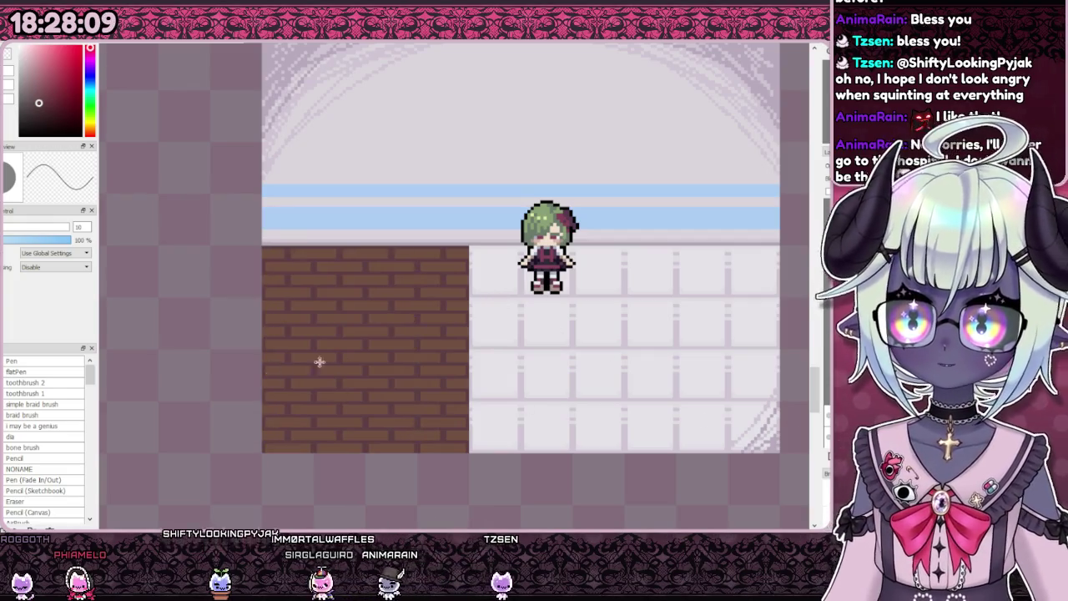
scroll(519, 358, down, 2)
scroll(519, 357, up, 1)
drag(335, 336, 402, 325)
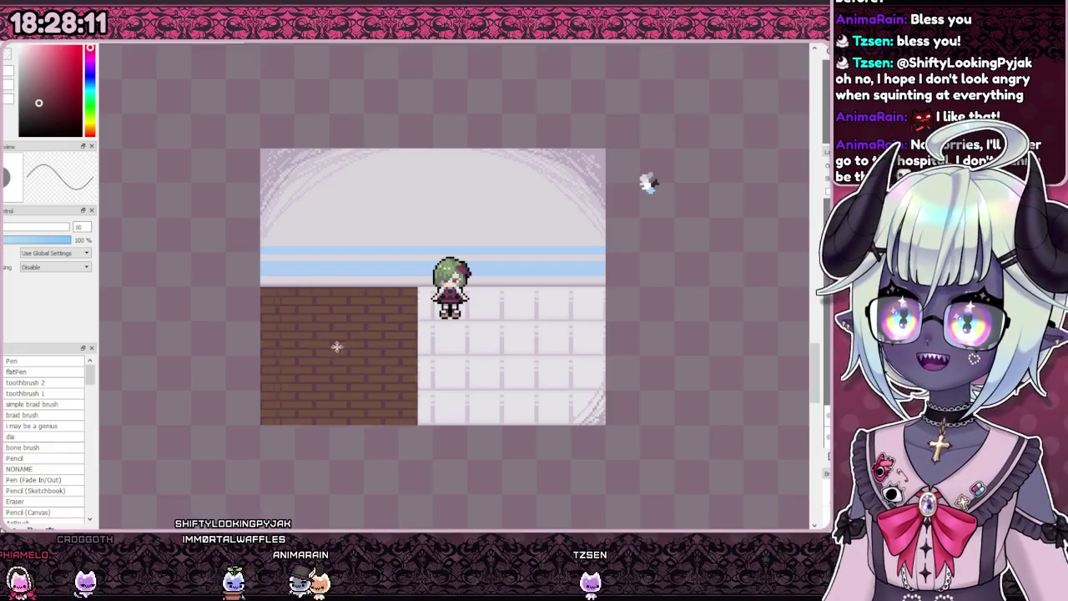
Step: Close the gap by the brick copy and stretch bricks right over the remaining white tiles
scroll(402, 325, up, 2)
drag(419, 288, 410, 288)
scroll(410, 289, down, 3)
scroll(488, 324, up, 2)
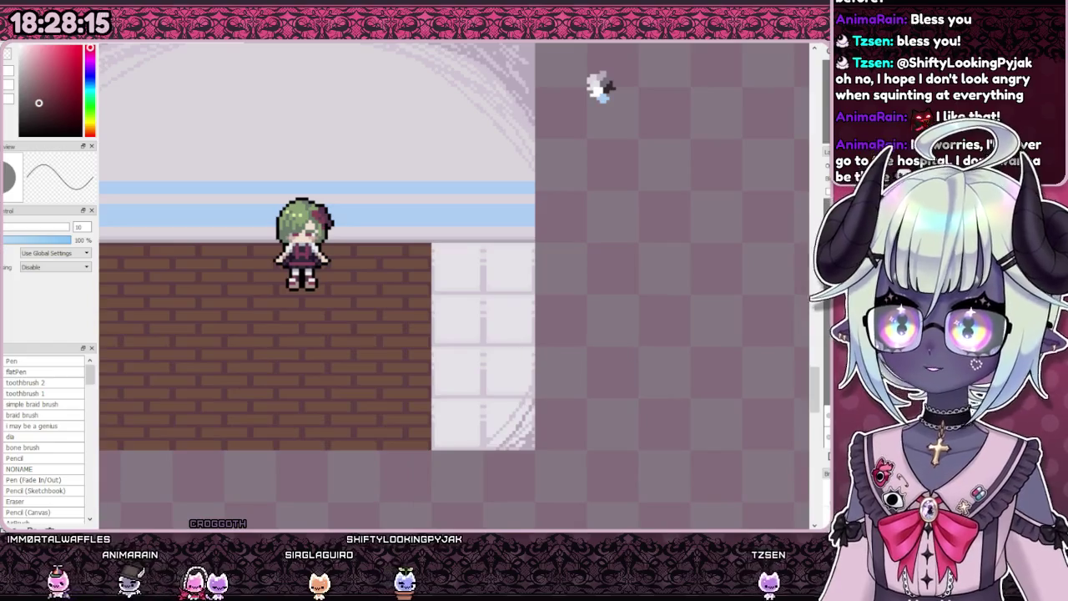
drag(330, 360, 431, 378)
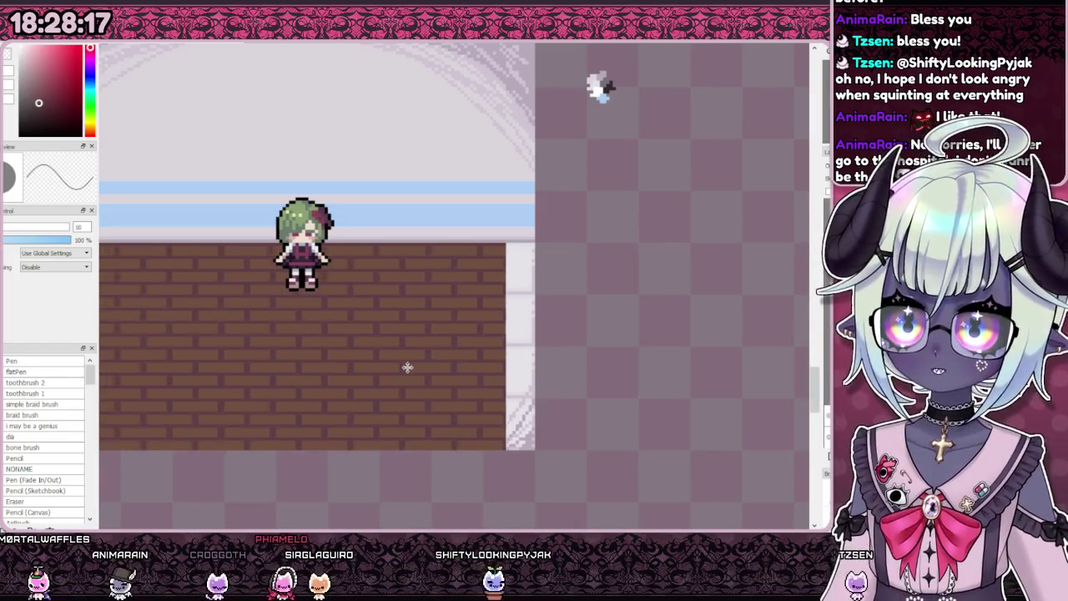
scroll(454, 337, down, 2)
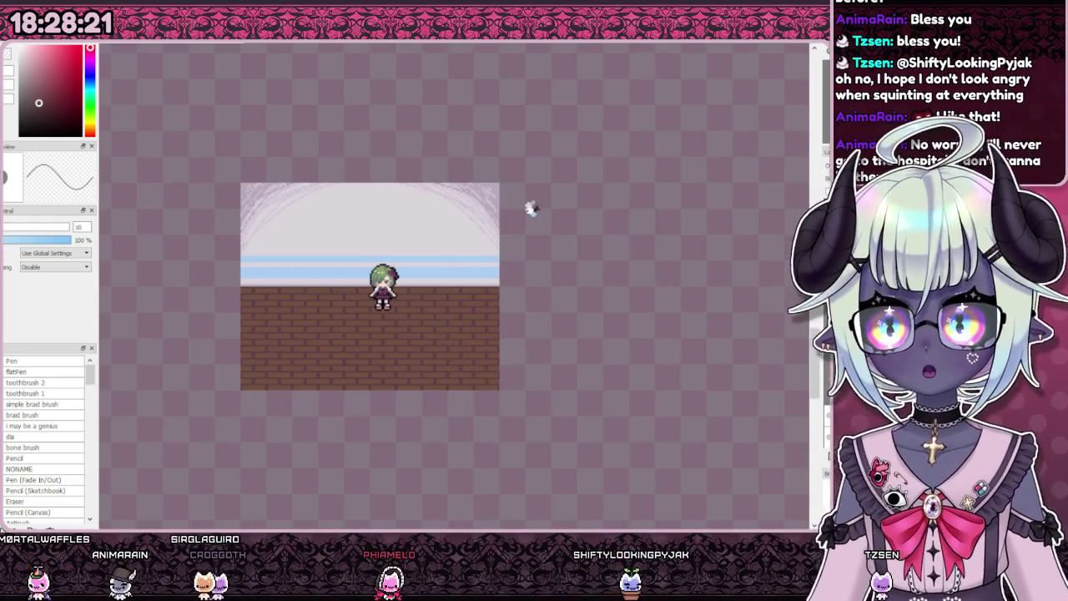
scroll(439, 338, down, 1)
scroll(375, 331, up, 3)
scroll(508, 409, down, 2)
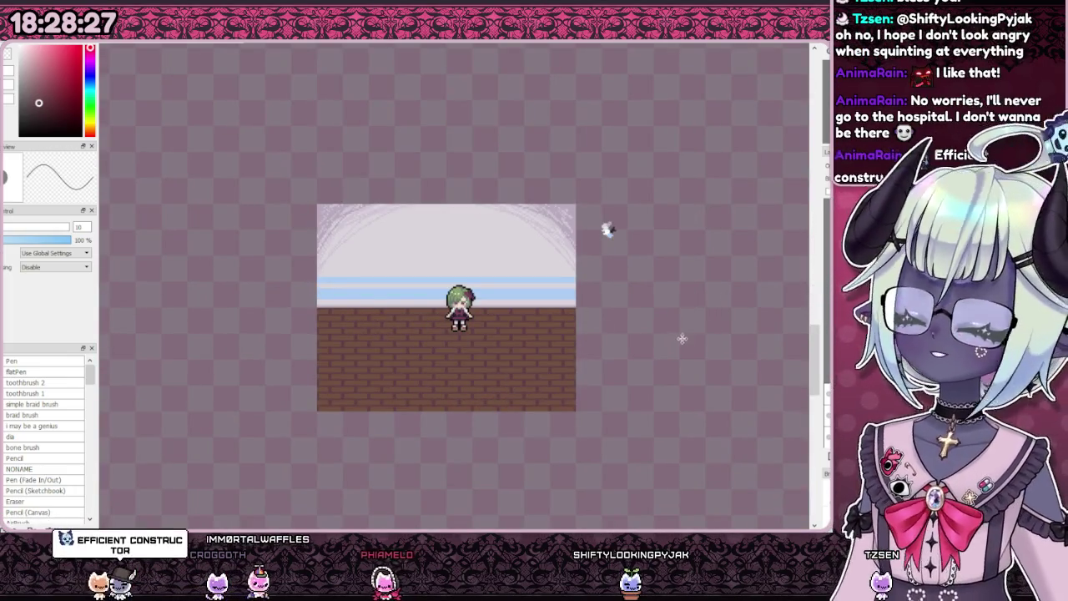
Step: Compare with the finished room mockup, then return to the white-wall brick-floor room
key(ctrl+v)
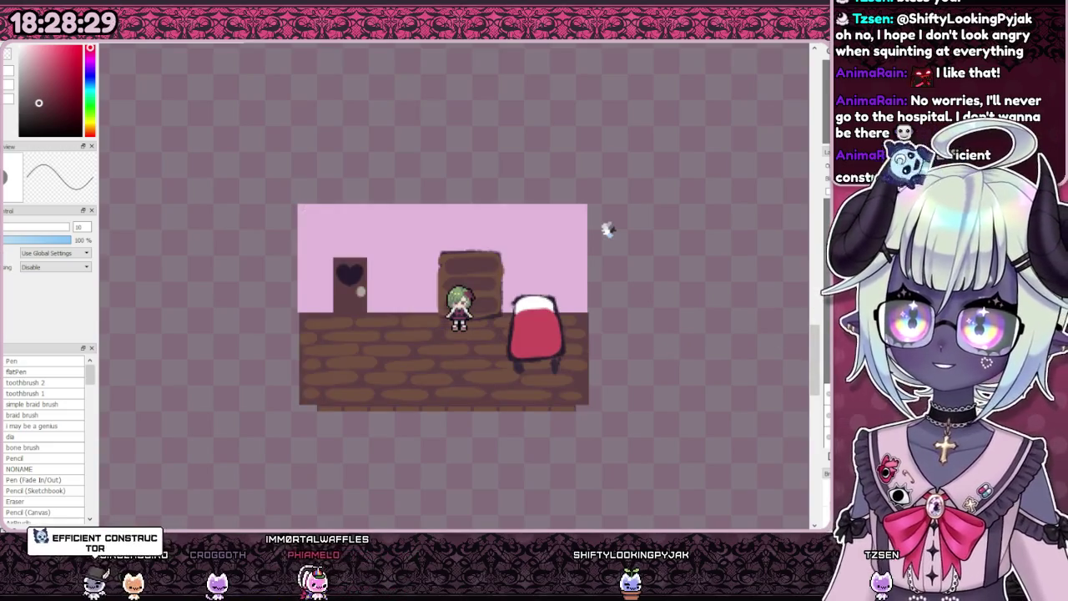
key(ctrl+z)
key(ctrl+v)
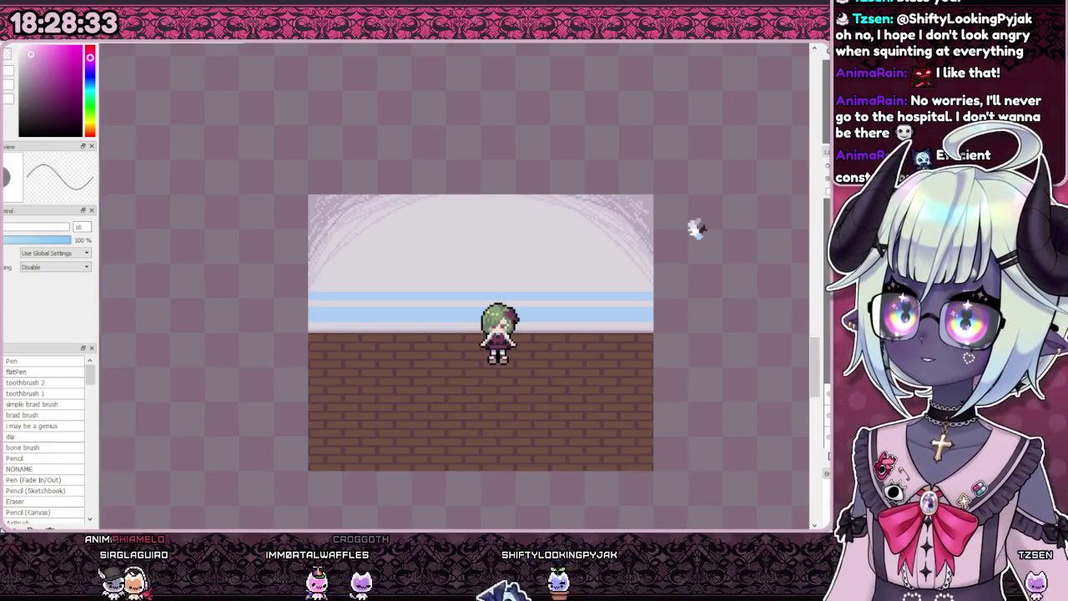
scroll(484, 219, up, 2)
scroll(179, 175, down, 1)
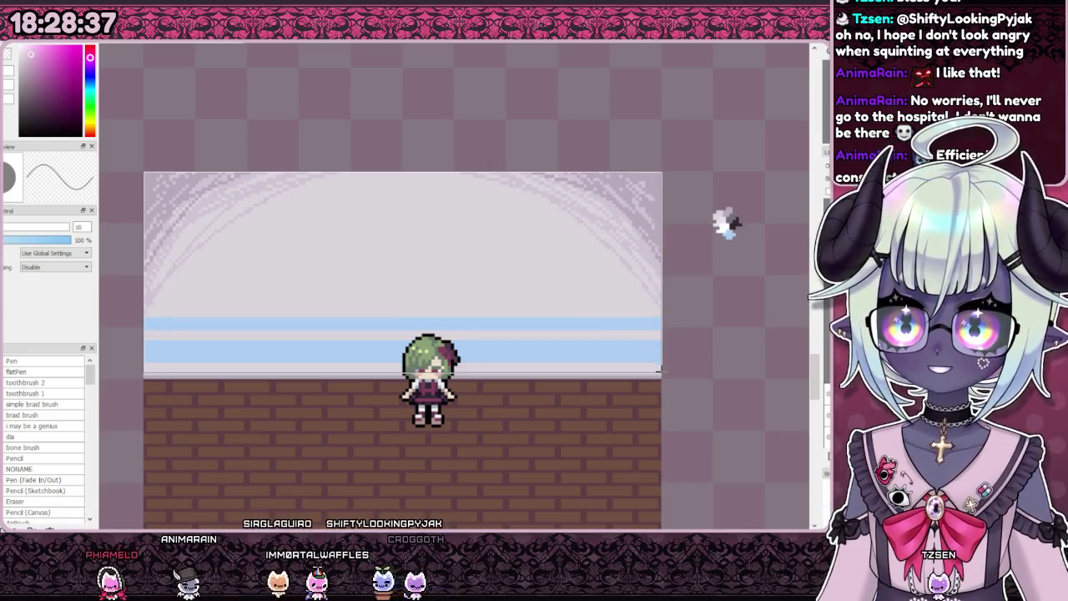
Step: Fill the wall area with flat pink
click(627, 336)
scroll(658, 253, down, 1)
scroll(658, 253, up, 4)
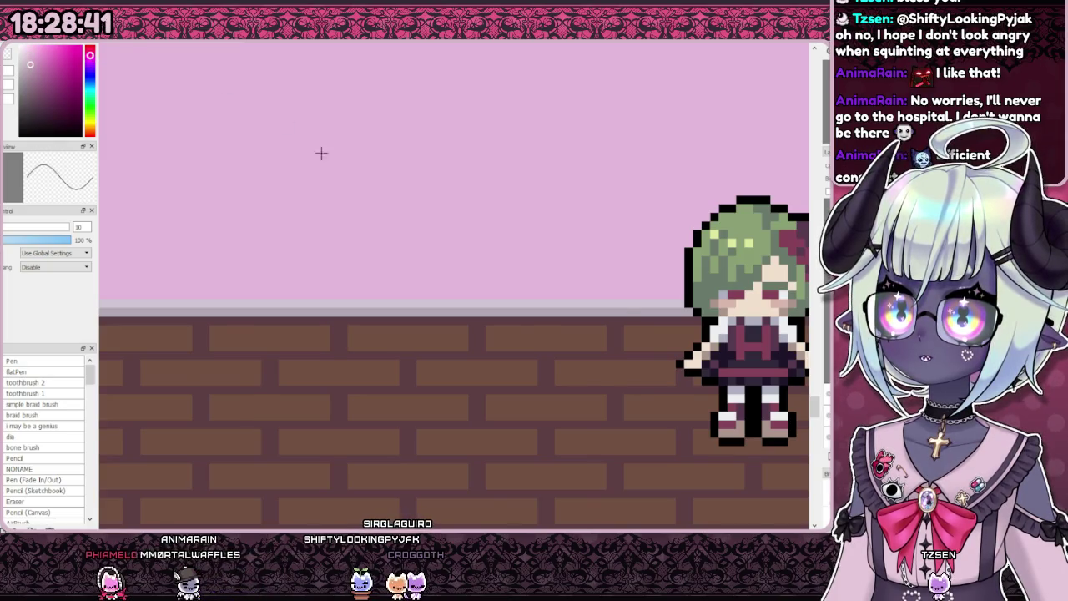
scroll(275, 204, down, 2)
scroll(184, 264, up, 2)
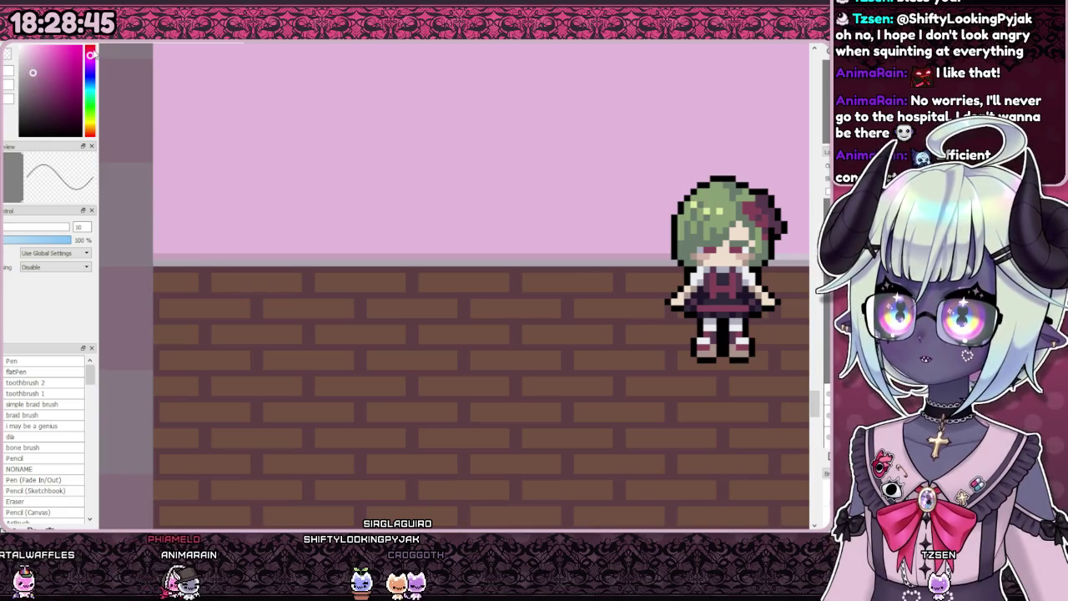
scroll(216, 257, down, 3)
scroll(247, 289, down, 1)
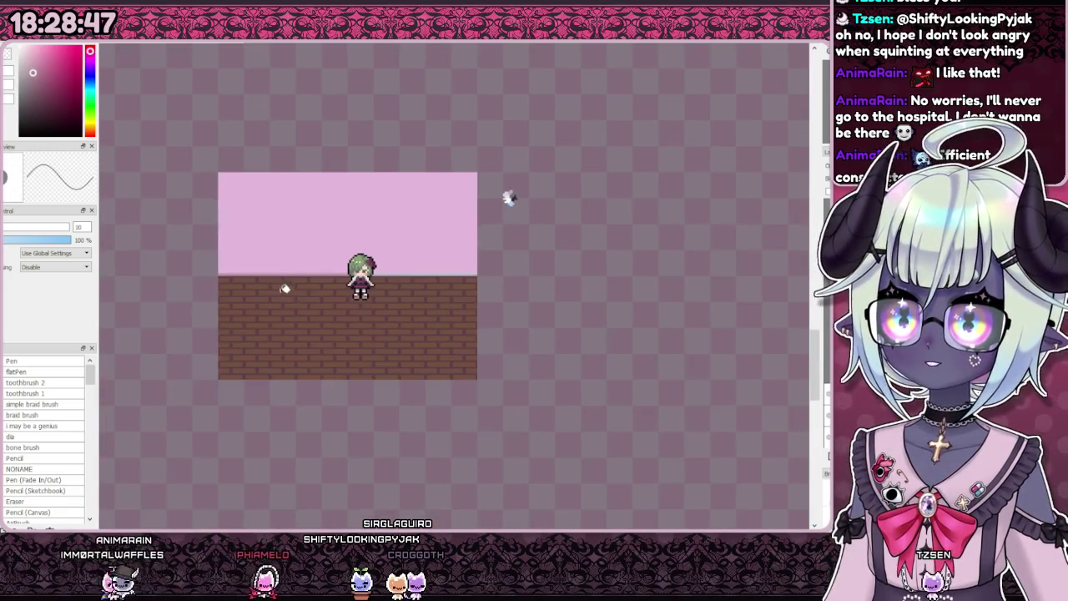
scroll(395, 261, up, 2)
scroll(389, 279, up, 2)
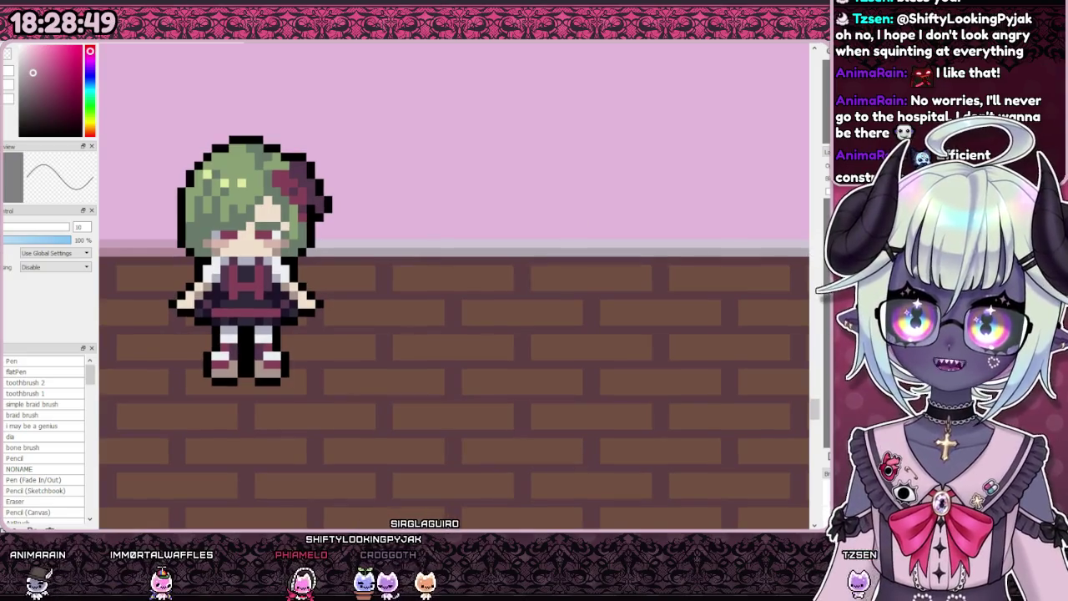
Step: Remove the green-haired character and check the brick floor edge
key(Delete)
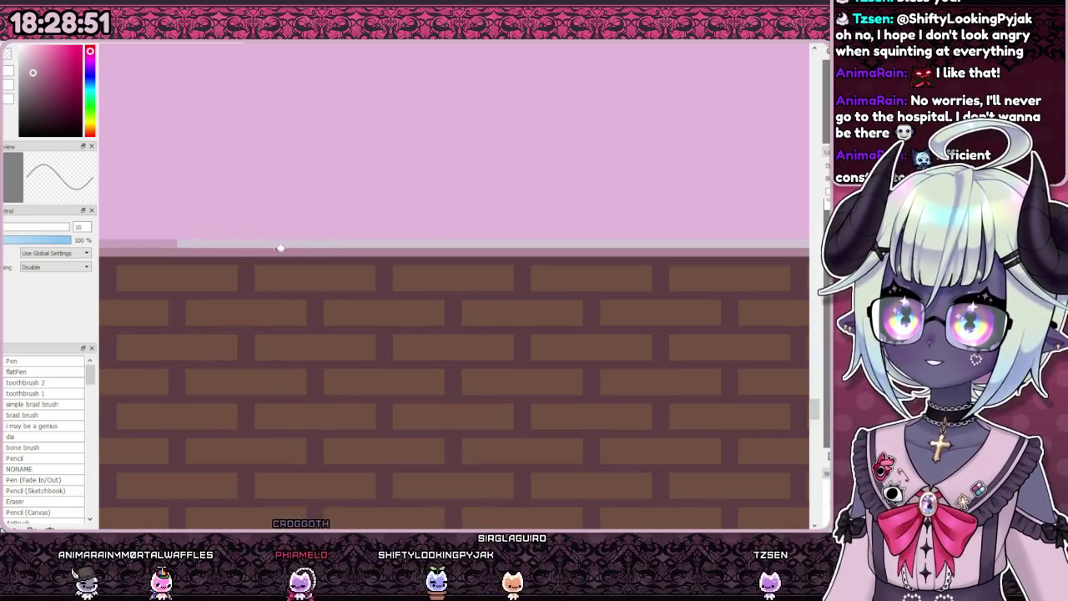
drag(203, 243, 214, 264)
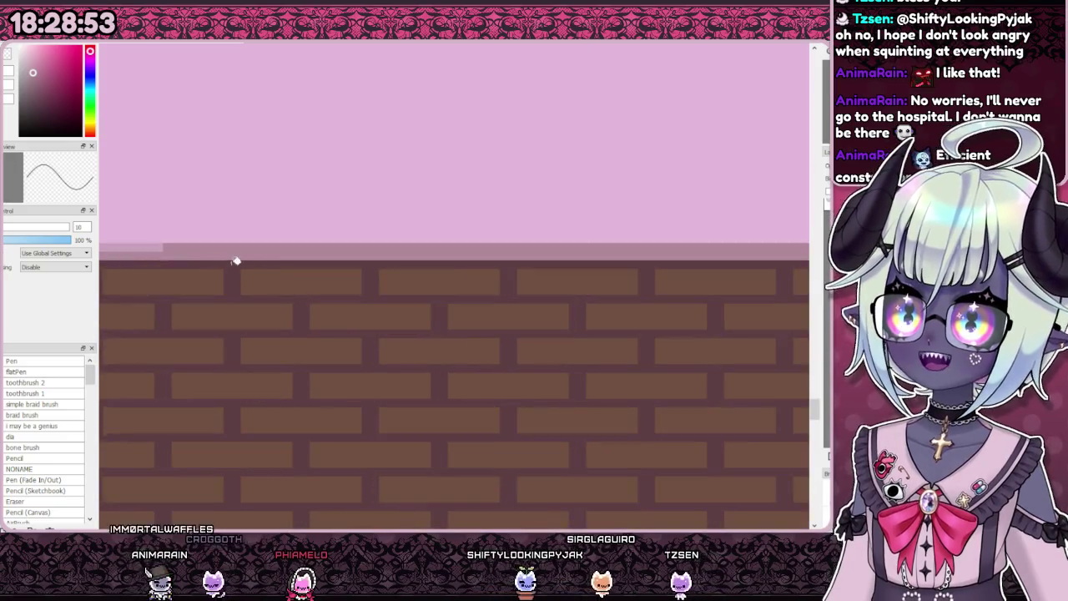
scroll(345, 298, down, 2)
scroll(325, 307, down, 2)
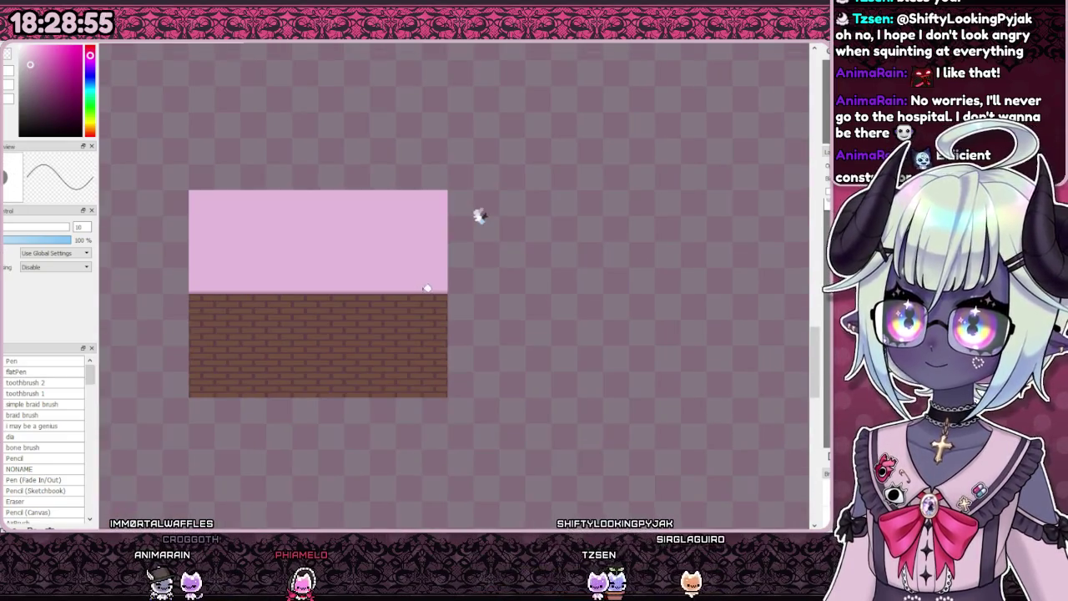
scroll(331, 284, up, 1)
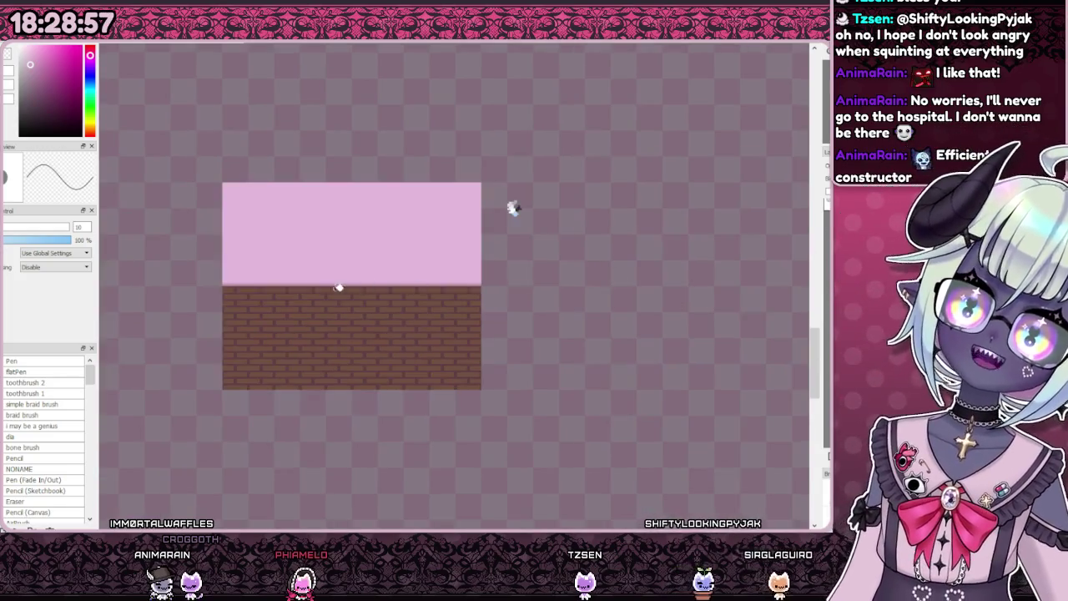
scroll(300, 305, up, 2)
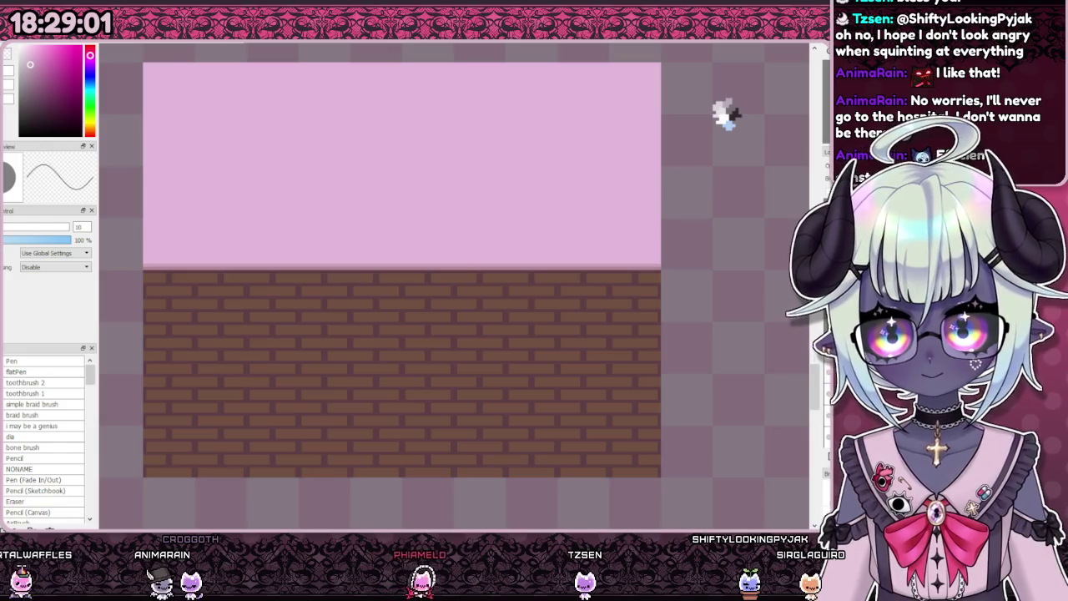
Step: Flip between the hospital room and pink brick room to compare them
key(ctrl+Tab)
key(ctrl+Tab)
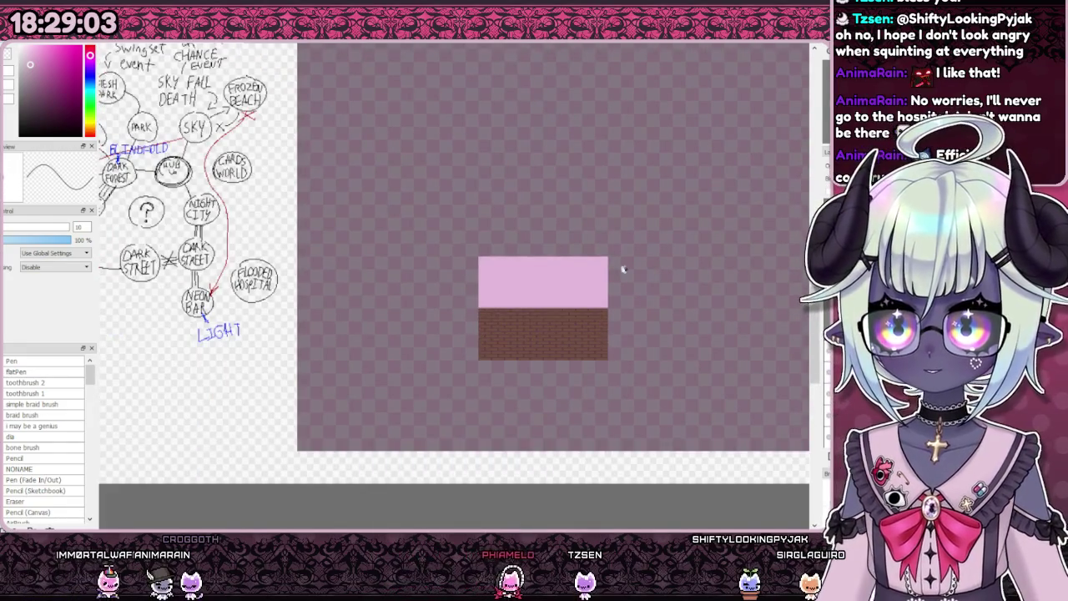
key(ctrl+Tab)
key(ctrl+Tab)
key(ctrl+Tab)
key(ctrl+Tab)
key(ctrl+Tab)
key(ctrl+Tab)
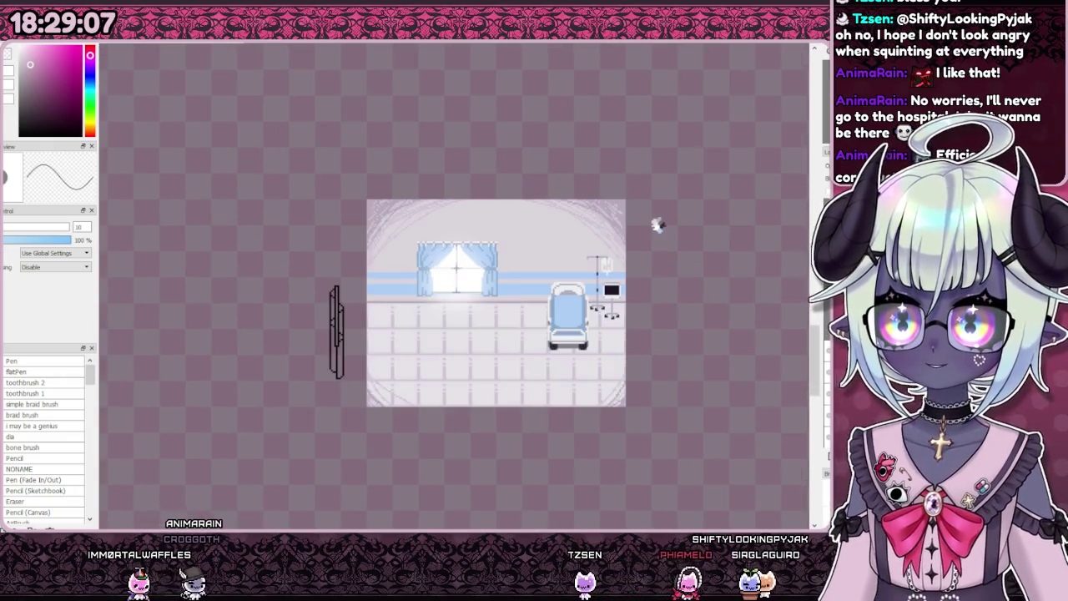
key(ctrl+Tab)
key(ctrl+Tab)
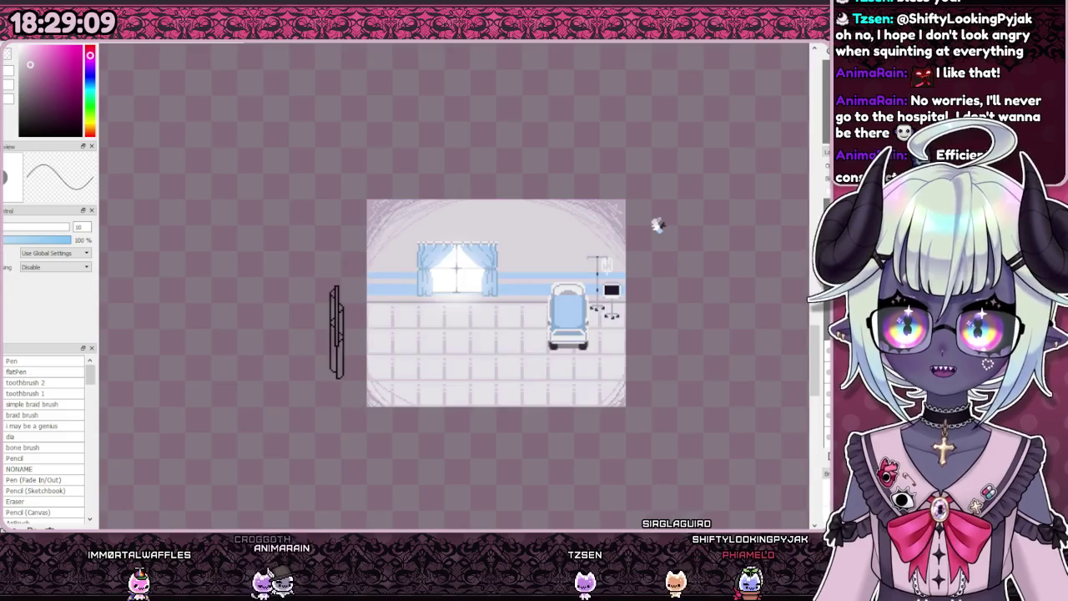
key(ctrl+Tab)
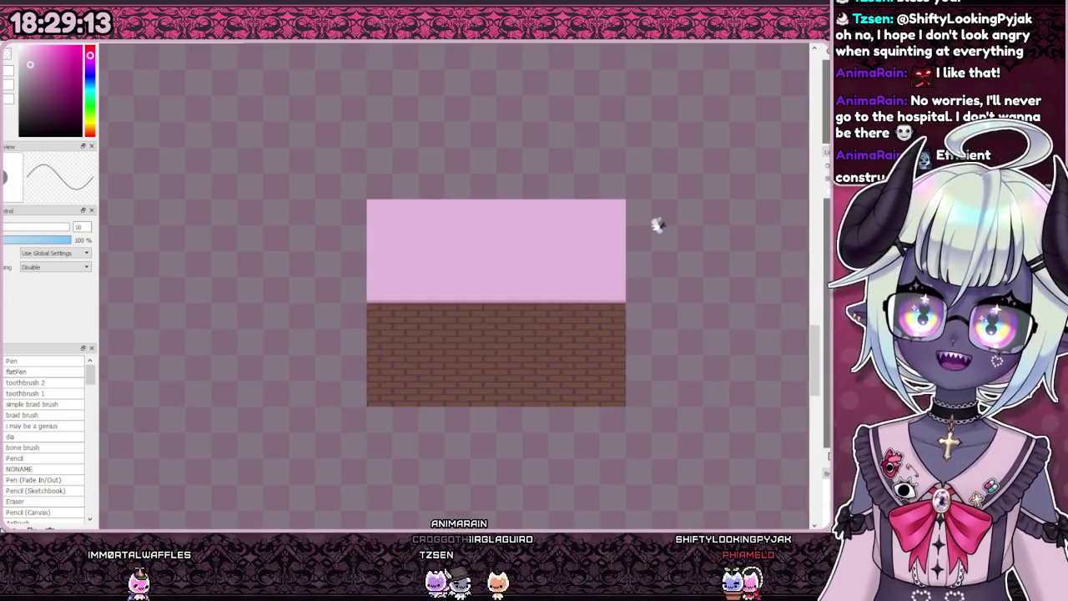
key(ctrl+Tab)
Step: Paste the green-haired character sprite into the pink room
key(ctrl+Tab)
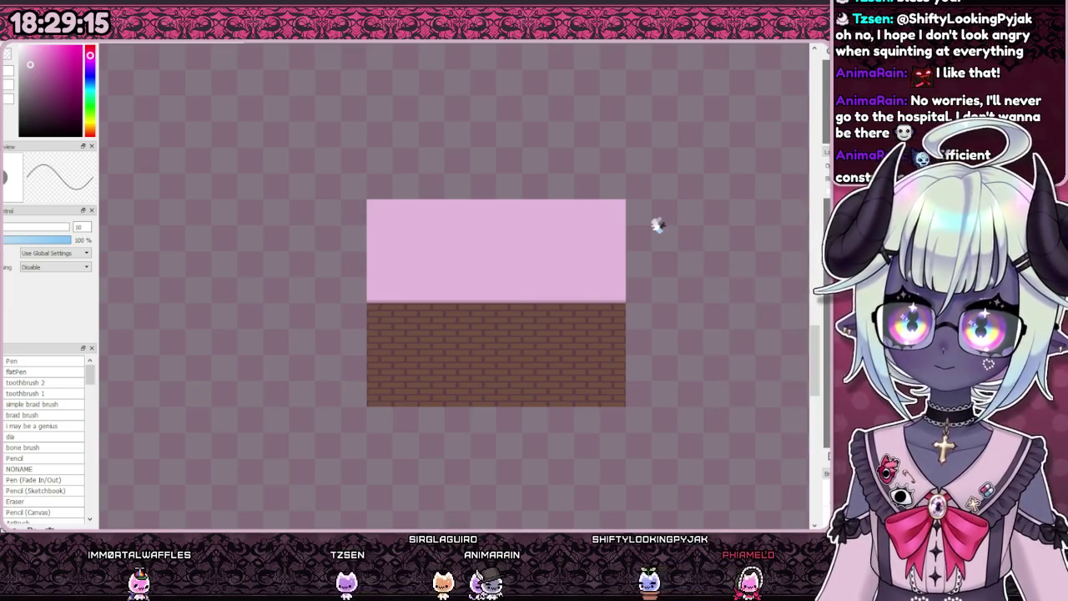
key(ctrl+v)
key(ctrl+Tab)
key(ctrl+Tab)
key(ctrl+Tab)
key(ctrl+Tab)
key(ctrl+Tab)
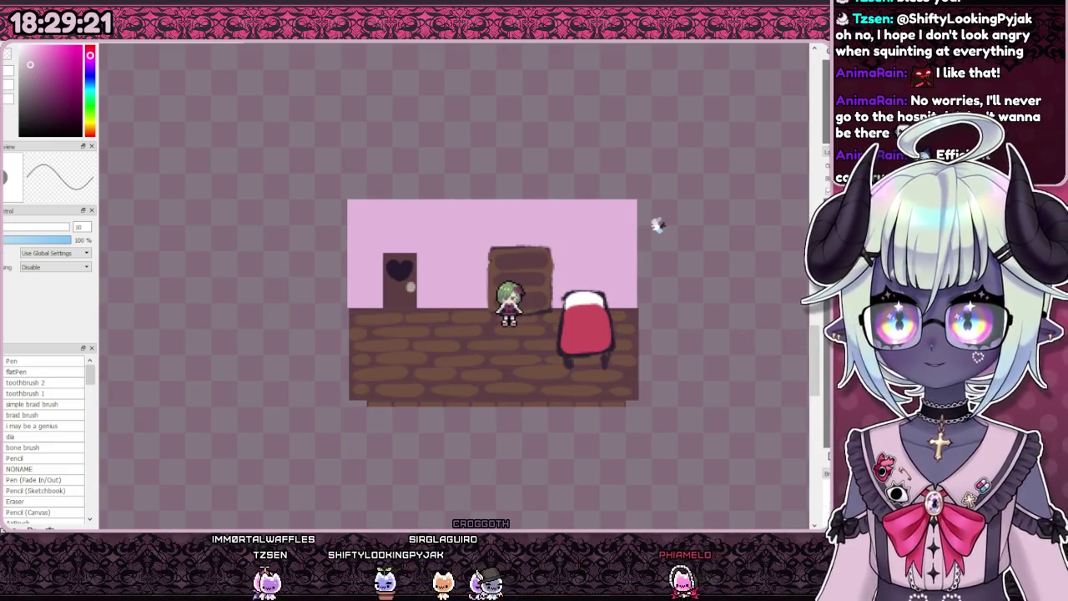
key(ctrl+Tab)
scroll(601, 260, down, 3)
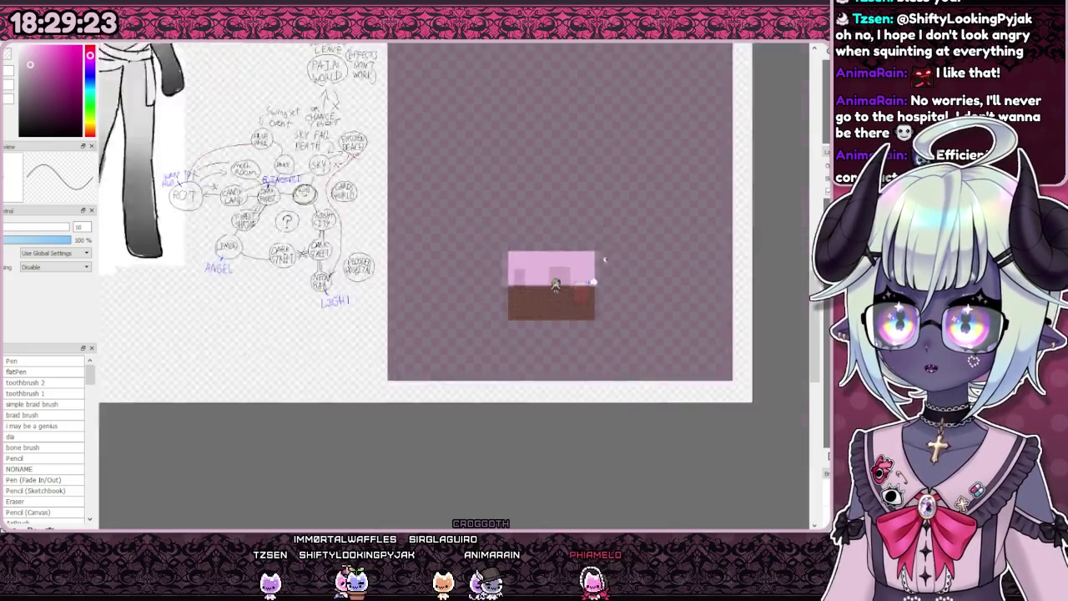
Step: Find the heart door tile on the tile sheet and select it
scroll(598, 267, down, 2)
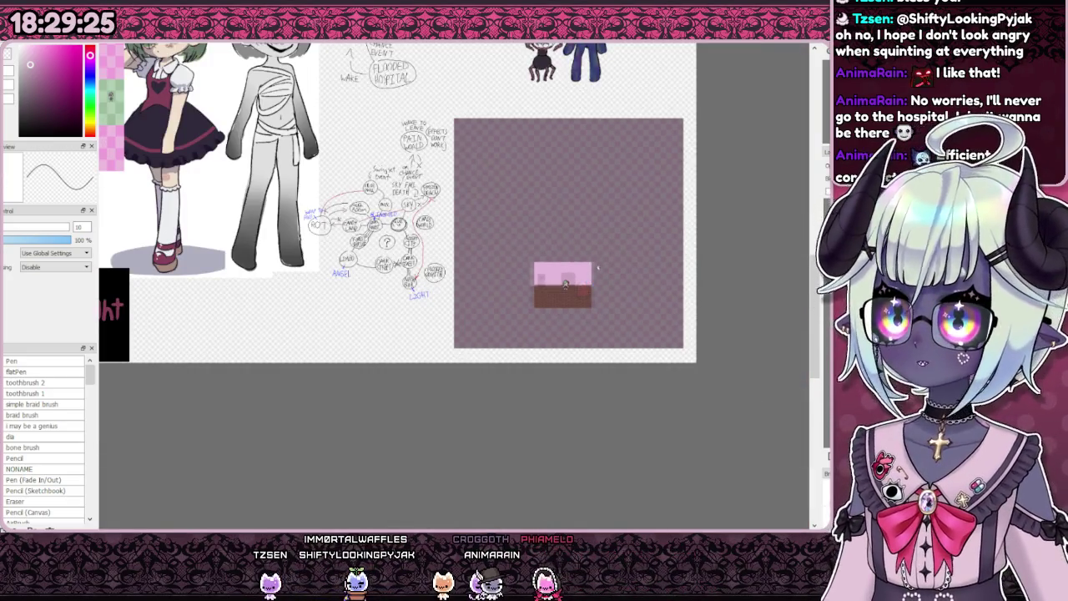
scroll(598, 268, down, 3)
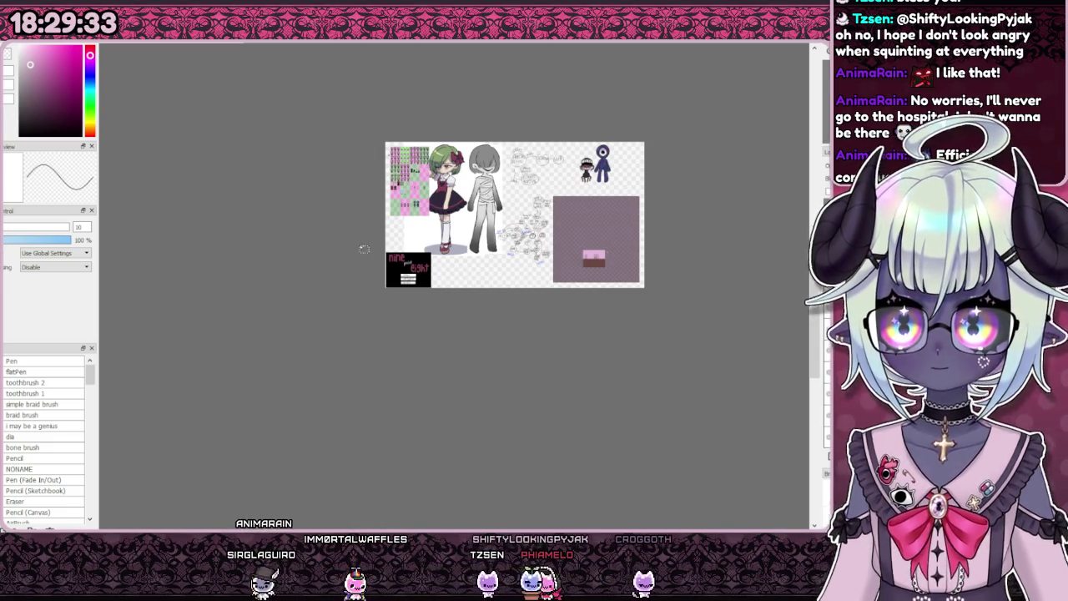
scroll(365, 253, up, 3)
scroll(292, 192, up, 2)
scroll(217, 133, up, 2)
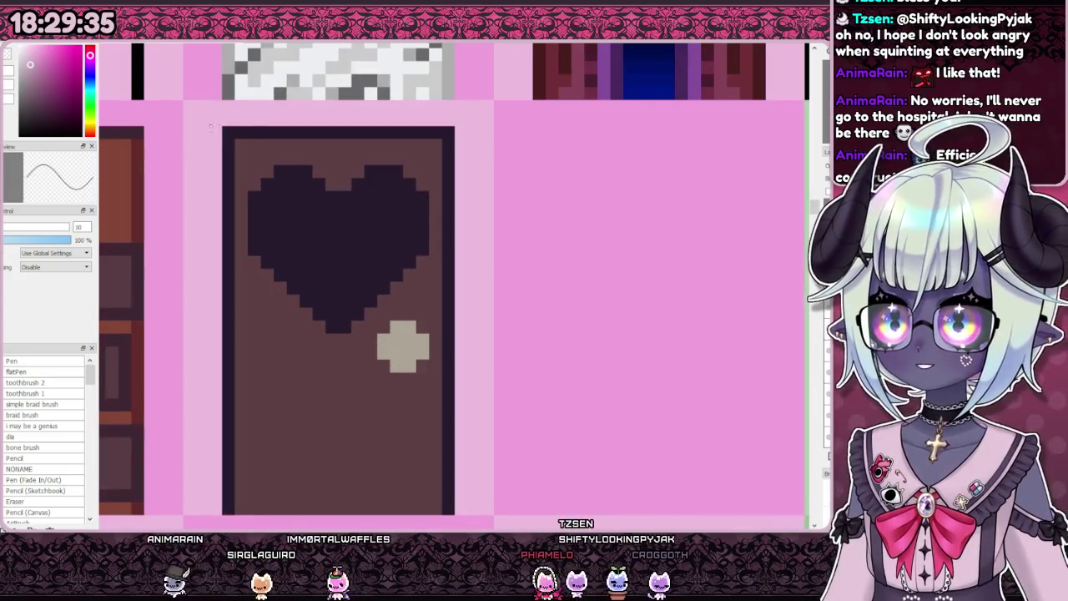
drag(209, 127, 524, 492)
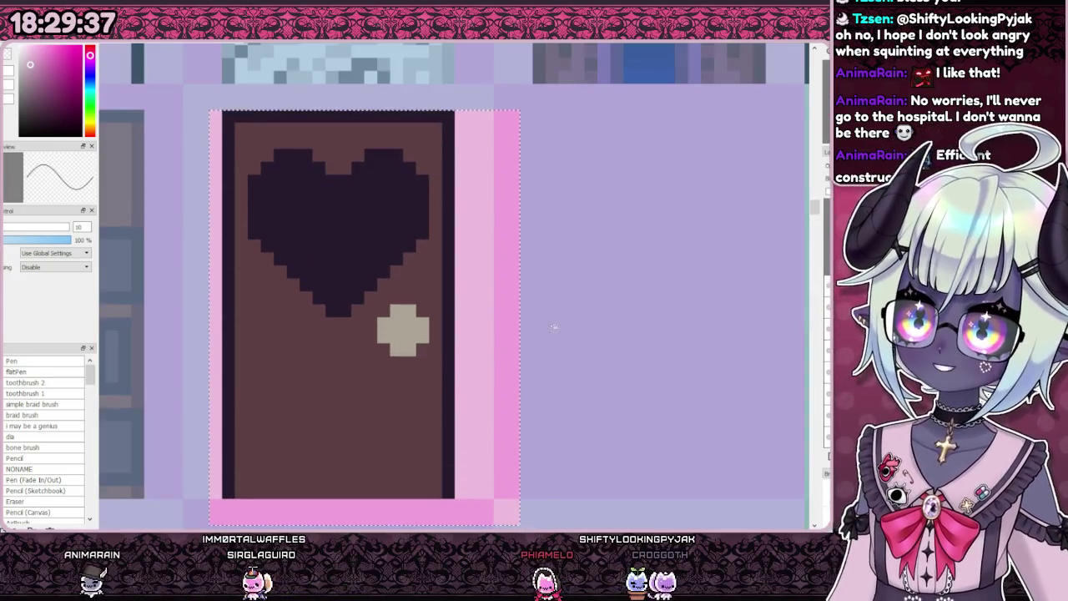
Step: Copy the heart door tile out of the sheet and return to the room canvas
scroll(362, 305, down, 3)
scroll(362, 305, down, 2)
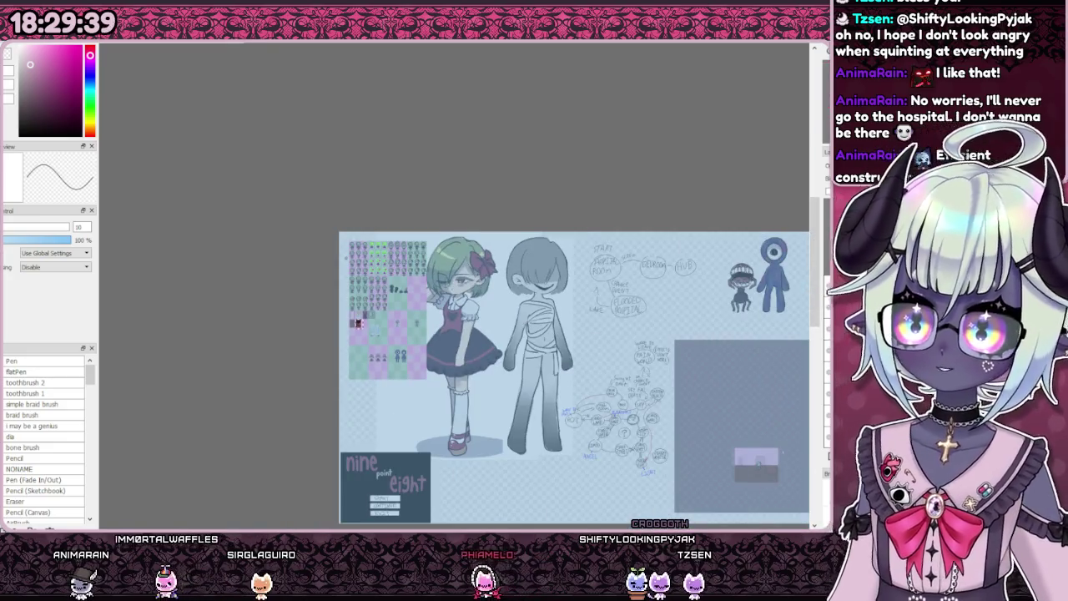
key(ctrl+d)
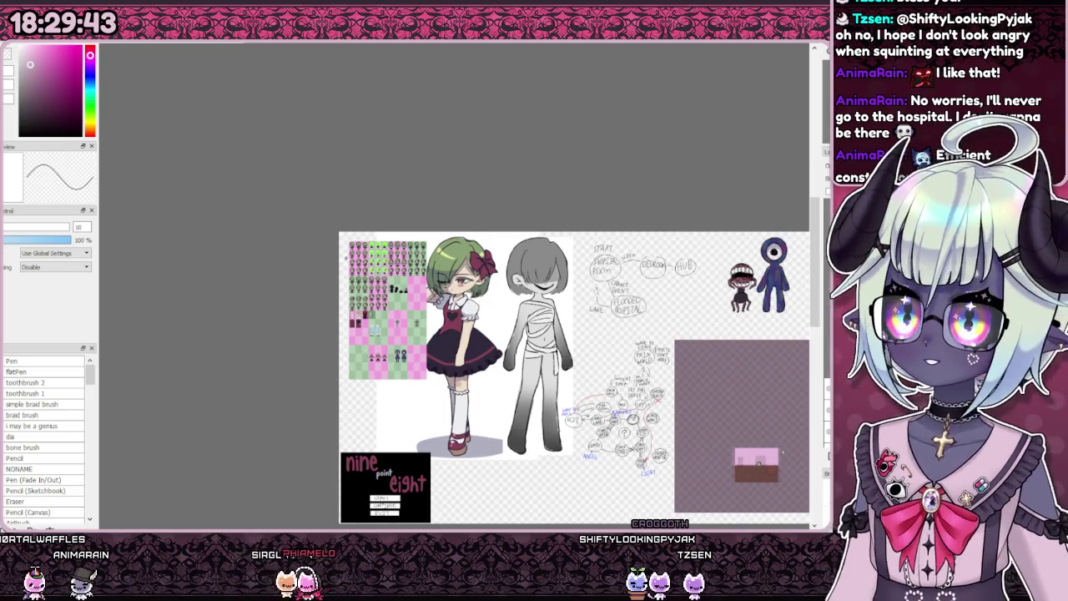
scroll(468, 323, down, 1)
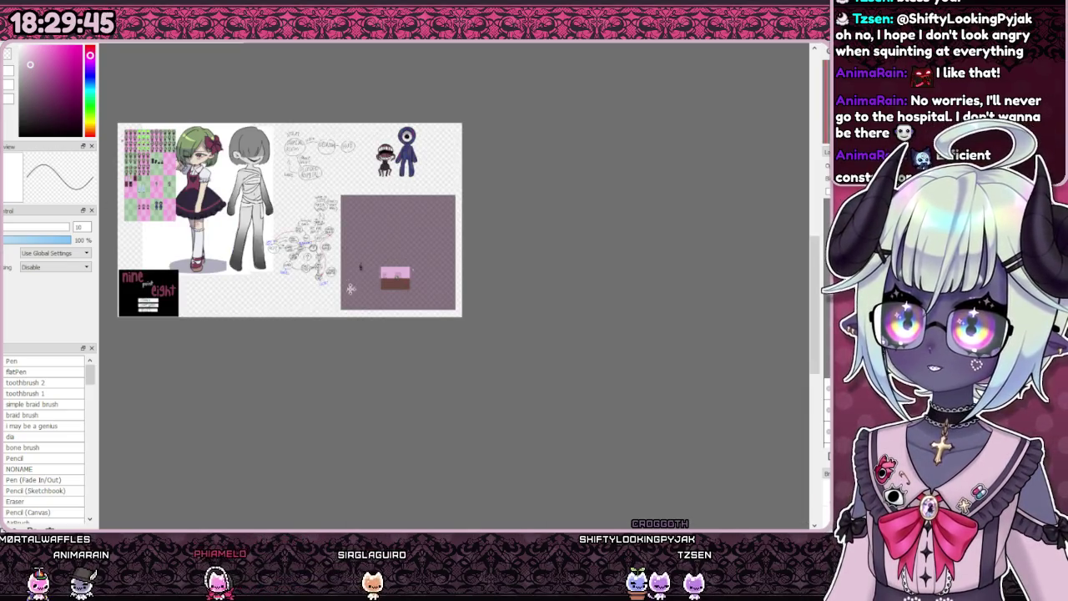
scroll(386, 284, up, 3)
scroll(358, 231, up, 2)
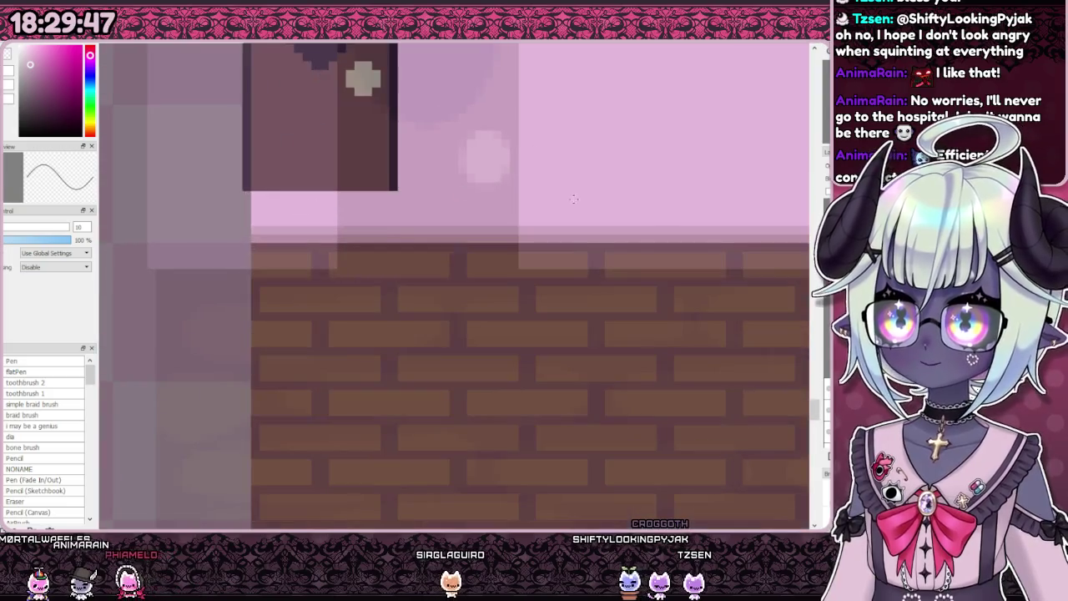
Step: Move the heart door down onto the top of the bricks, then nudge it right onto the floor
scroll(358, 232, up, 1)
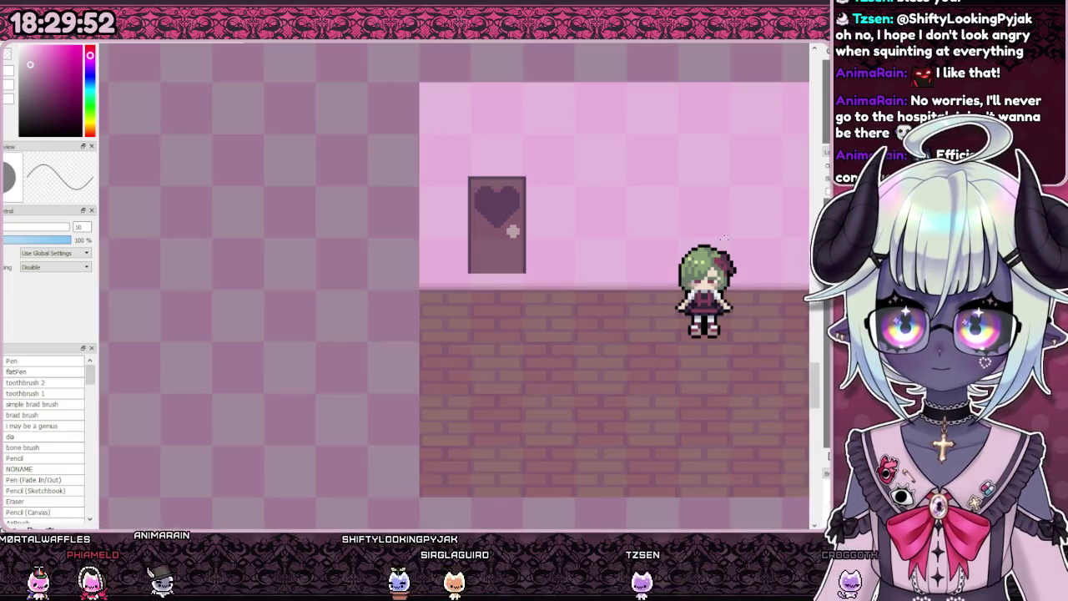
scroll(477, 242, up, 2)
drag(506, 450, 503, 284)
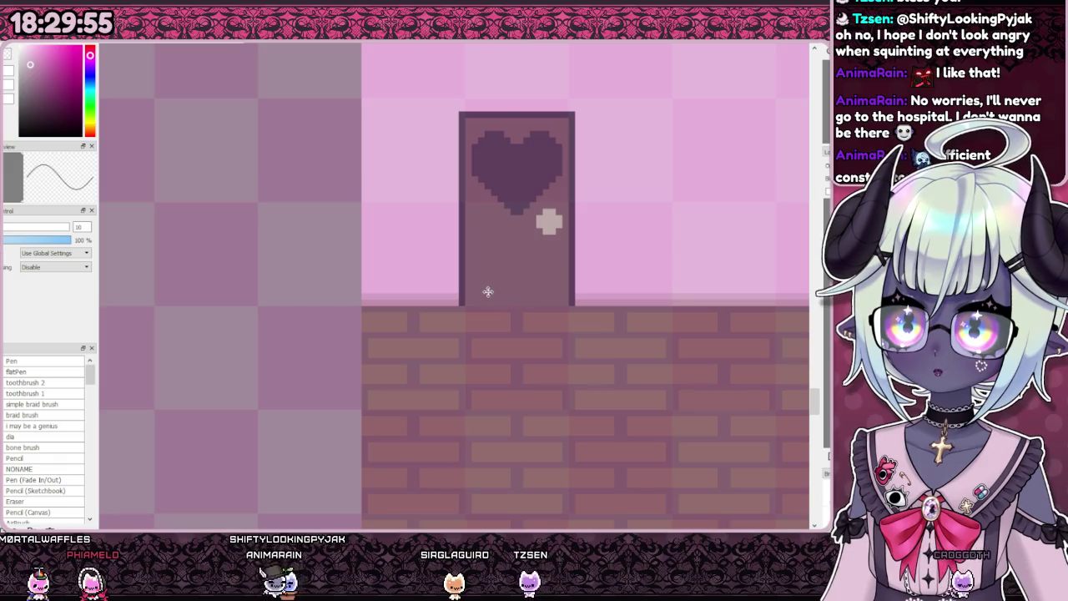
scroll(451, 262, down, 1)
scroll(450, 305, down, 1)
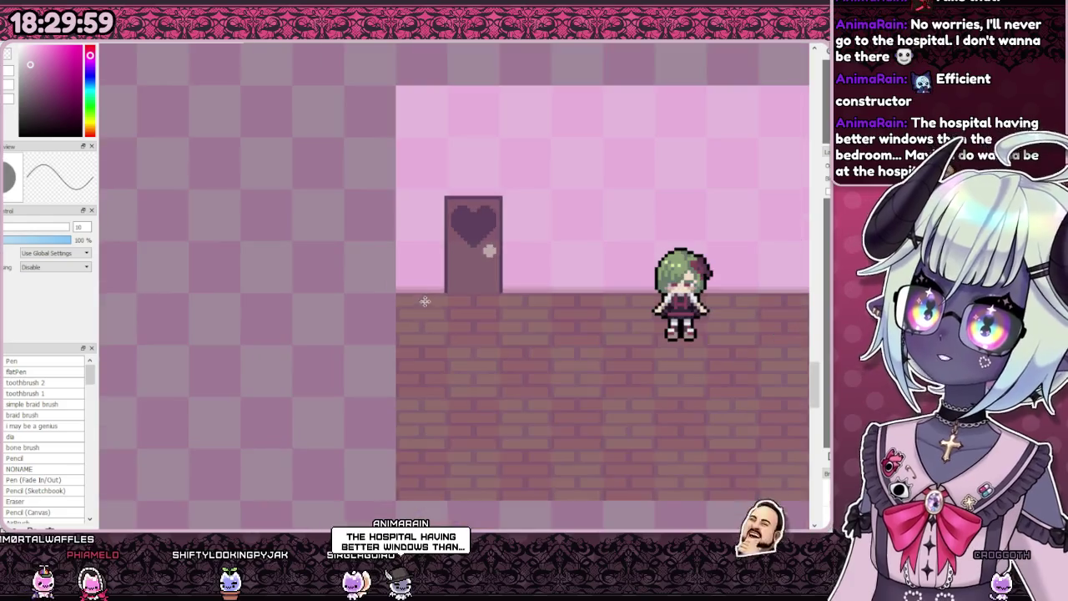
scroll(455, 310, down, 1)
scroll(455, 311, down, 2)
scroll(493, 303, up, 4)
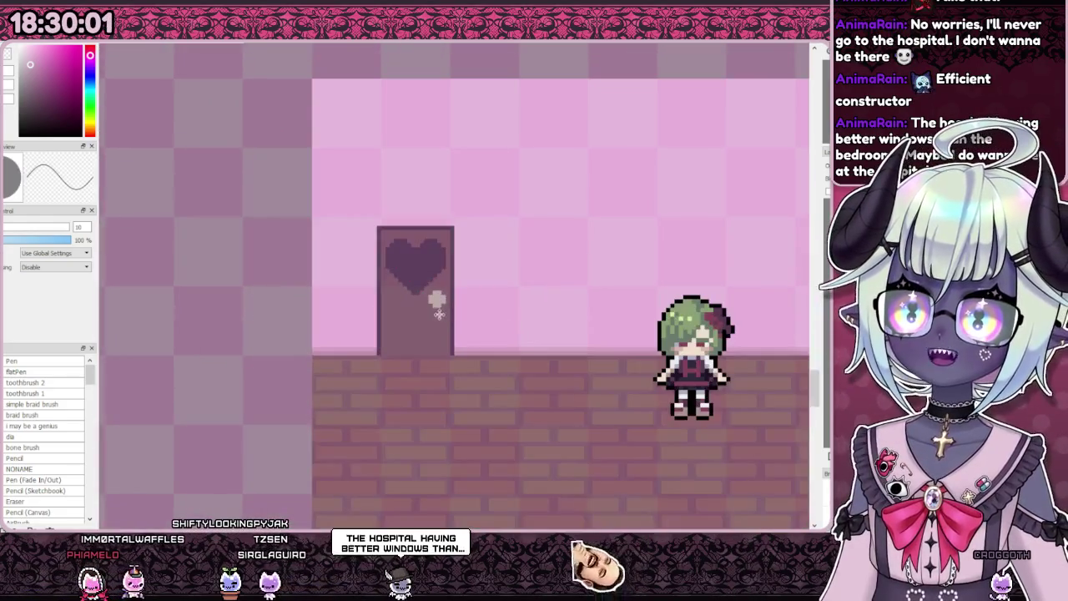
drag(493, 303, 504, 319)
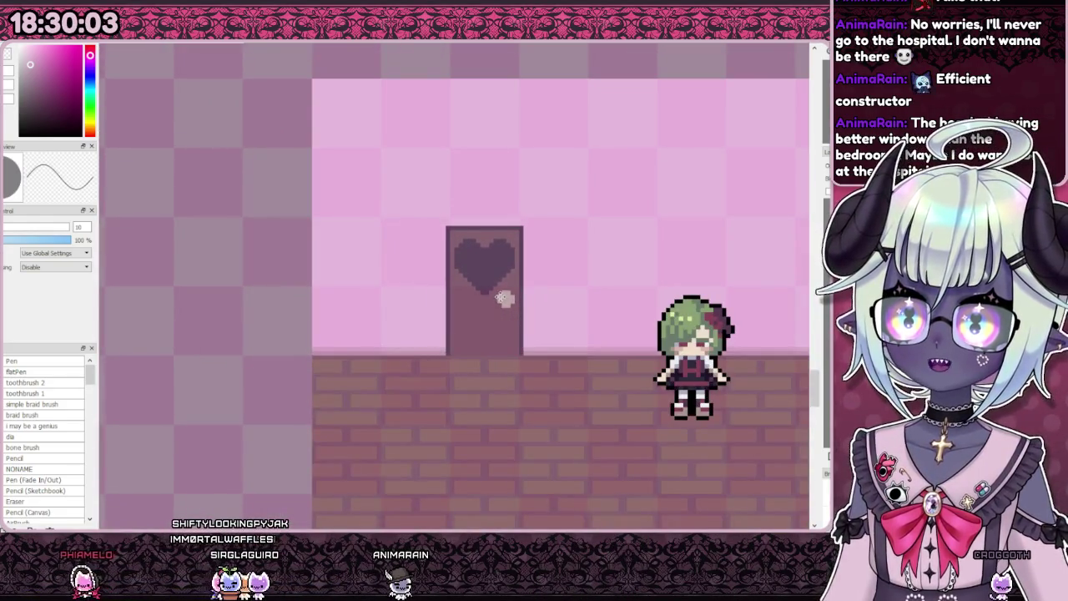
scroll(456, 291, down, 3)
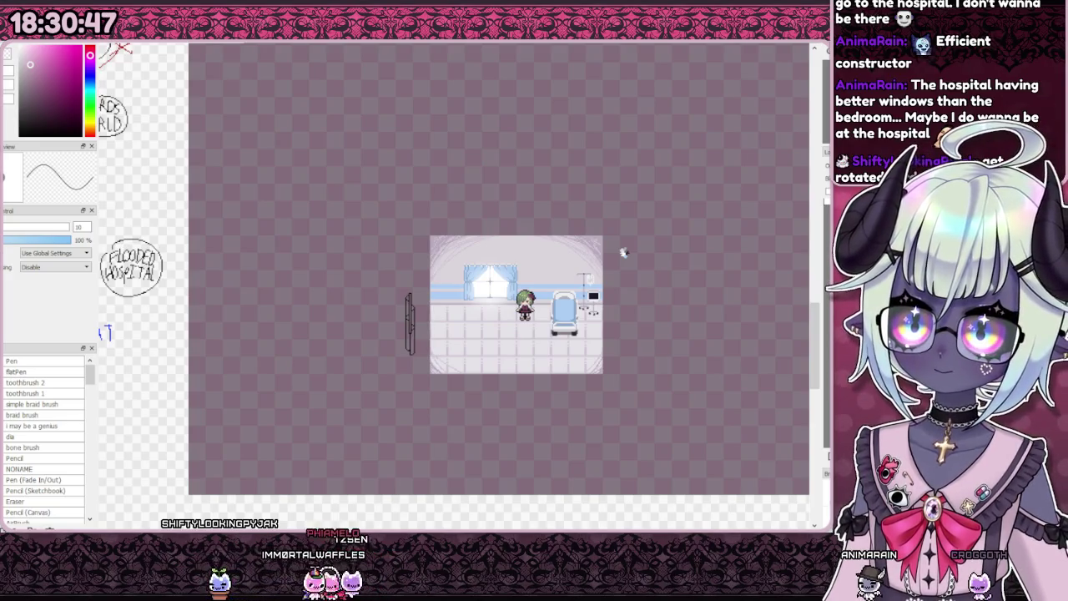
Step: Paste the bedroom mockup beside the hospital room, then undo it
key(ctrl+v)
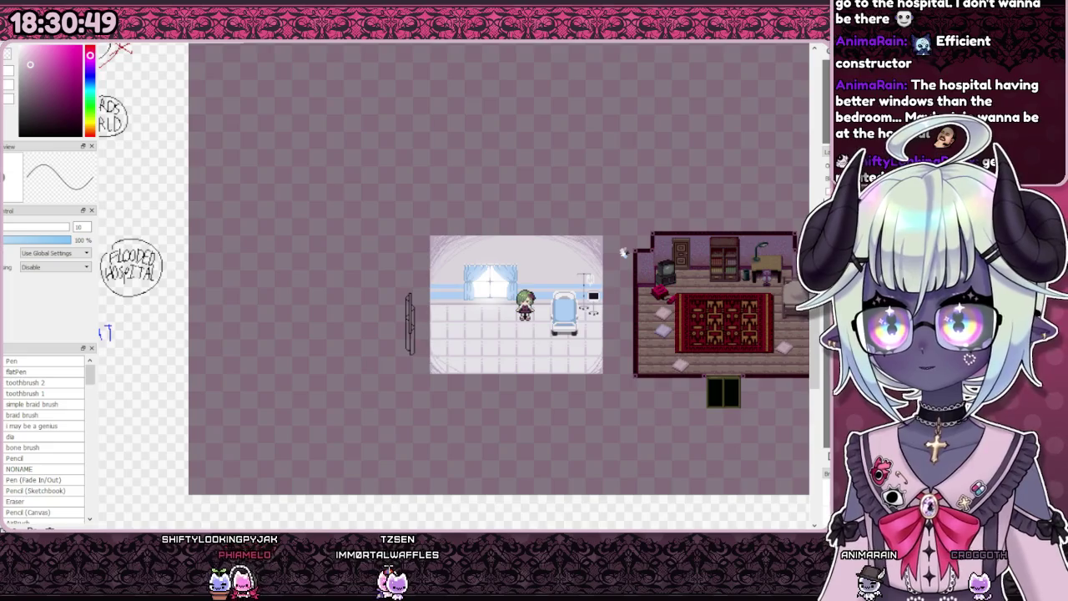
key(ctrl+z)
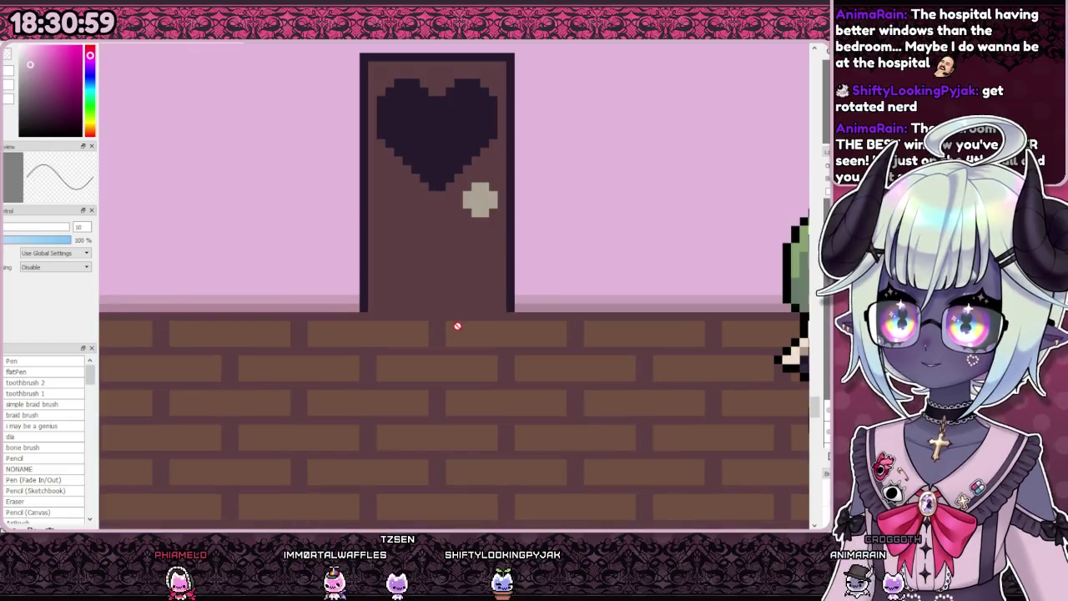
scroll(428, 333, down, 3)
scroll(429, 333, up, 2)
Step: Zoom in and out to check the pink room's heart door beside the green-haired character
scroll(401, 321, up, 3)
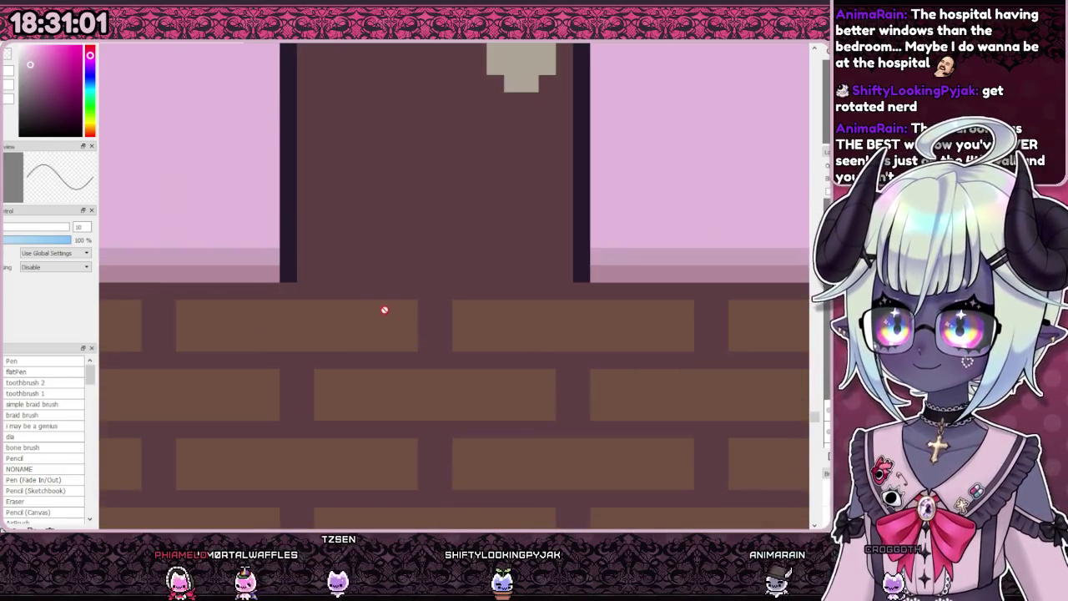
scroll(491, 304, down, 3)
scroll(425, 320, up, 4)
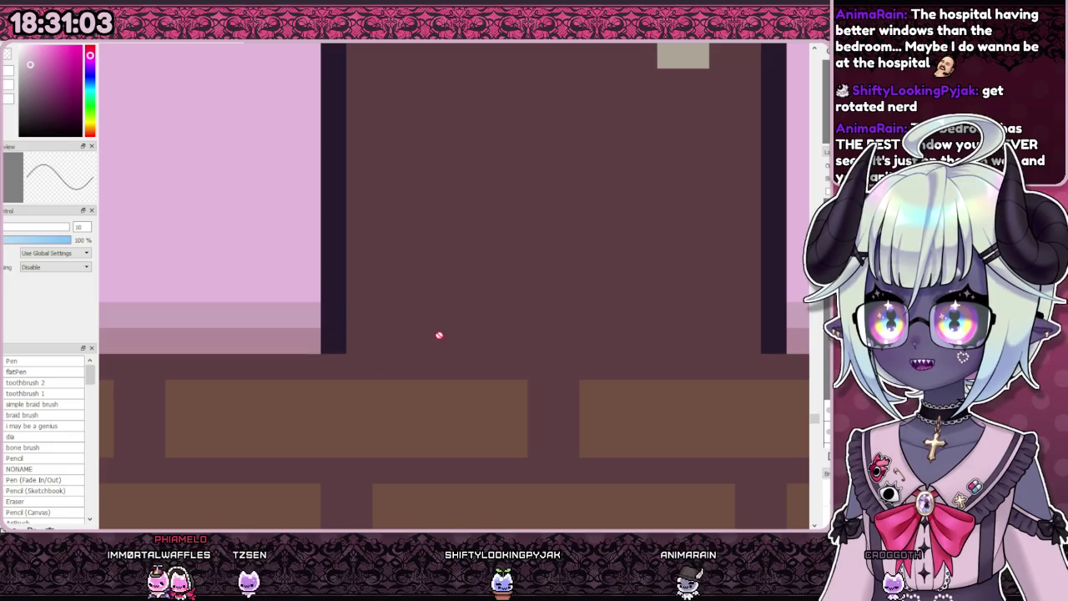
scroll(390, 348, down, 2)
scroll(406, 386, down, 2)
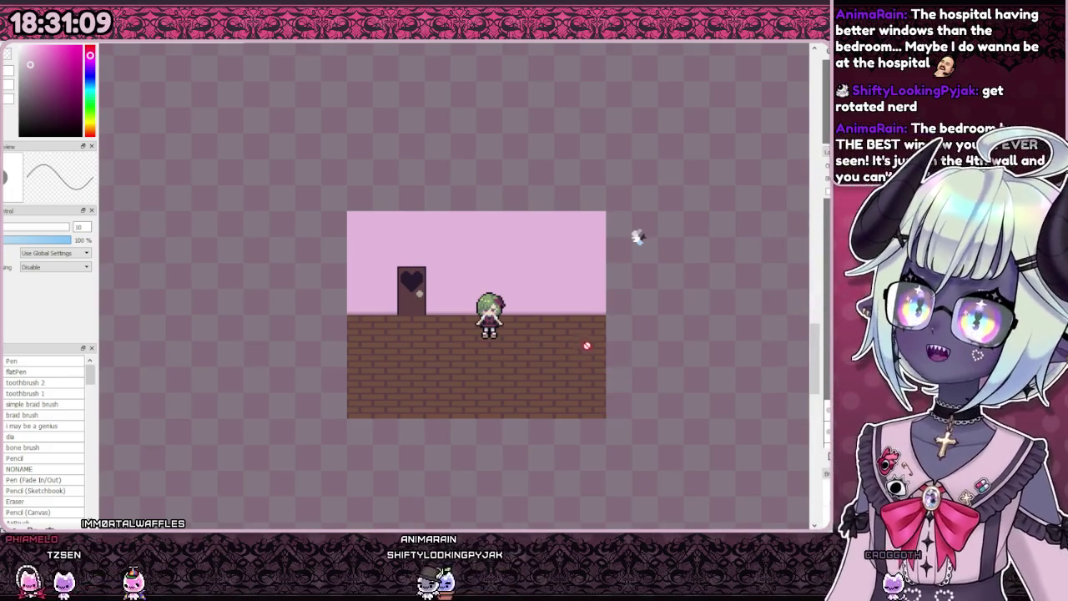
scroll(659, 326, down, 5)
scroll(543, 310, up, 2)
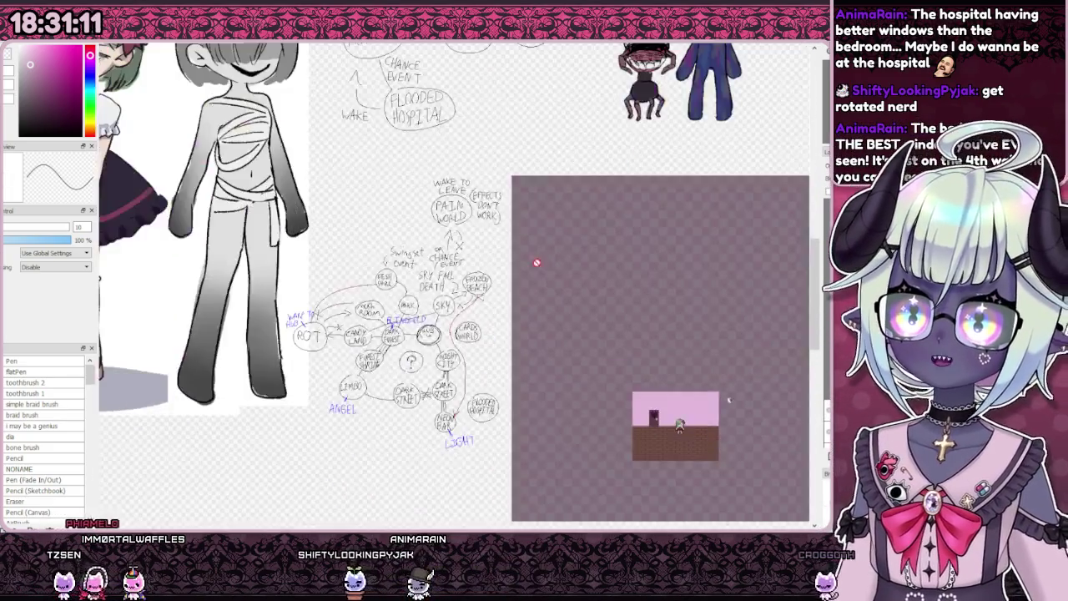
scroll(559, 292, down, 1)
scroll(588, 322, down, 1)
scroll(197, 195, up, 4)
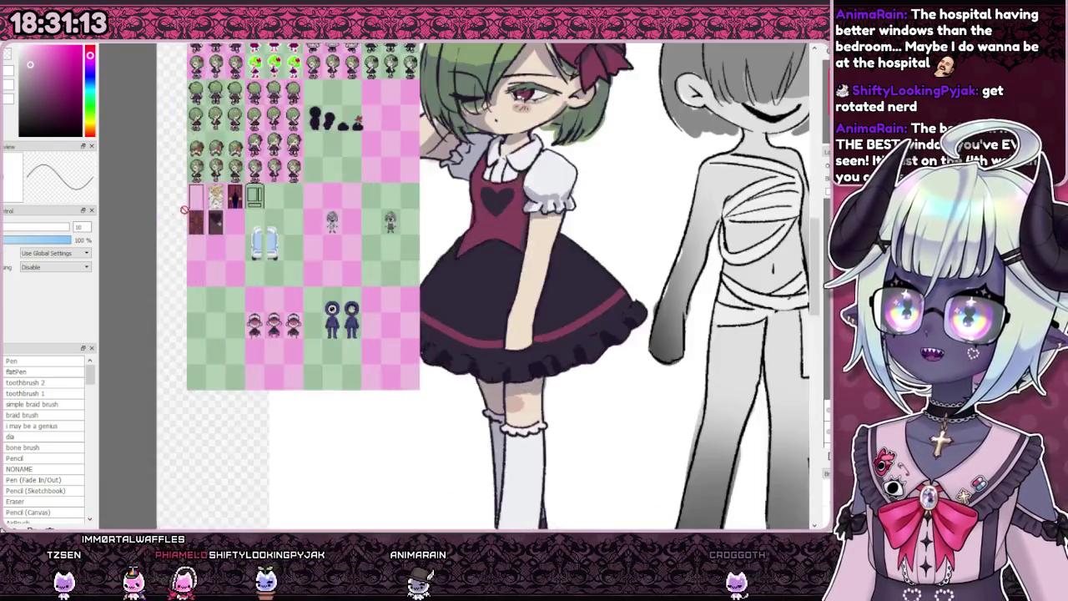
scroll(198, 195, up, 2)
scroll(197, 194, up, 1)
scroll(312, 399, up, 1)
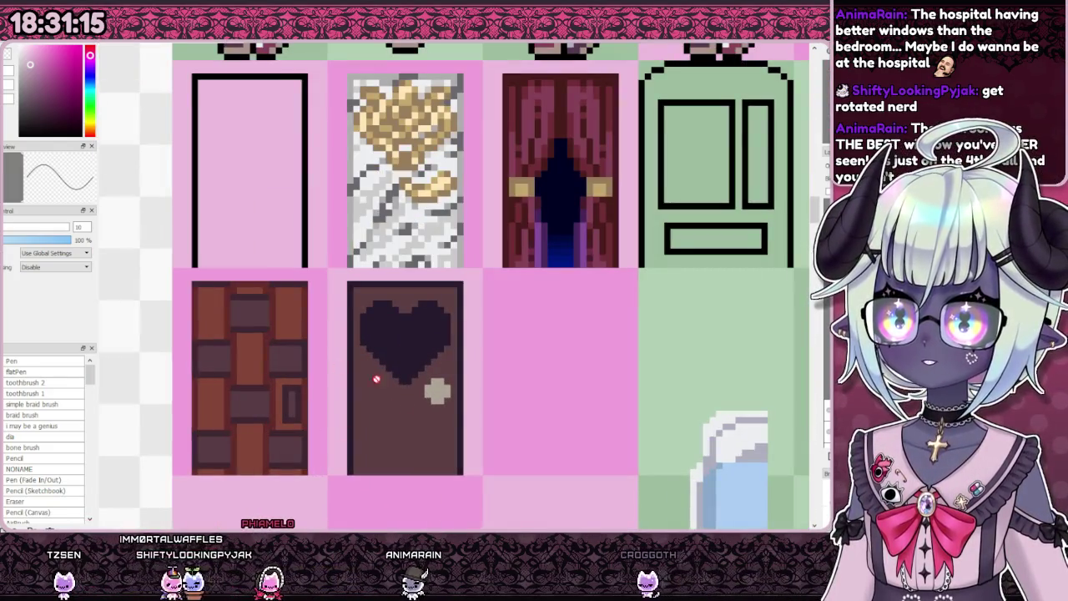
scroll(312, 399, up, 1)
scroll(359, 333, up, 1)
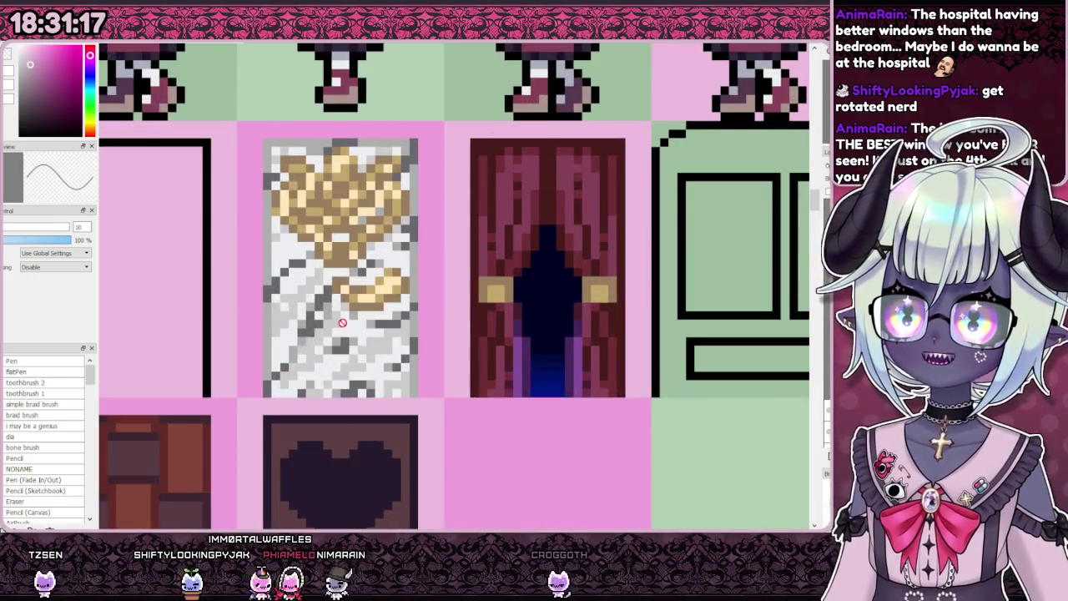
scroll(405, 245, down, 2)
scroll(406, 245, down, 1)
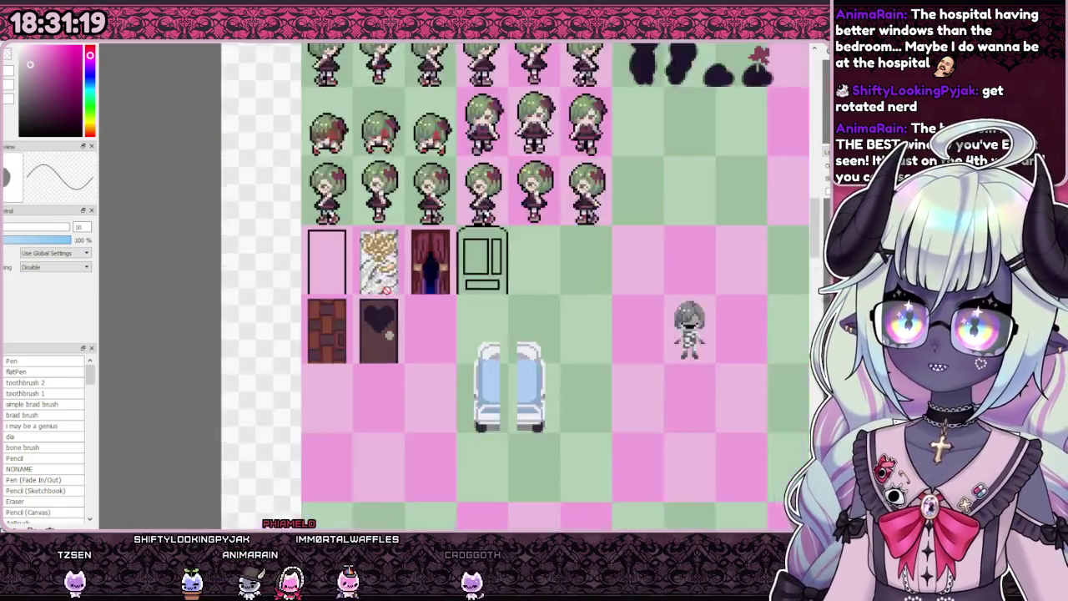
scroll(359, 298, down, 3)
scroll(359, 298, down, 1)
scroll(389, 222, up, 2)
scroll(389, 223, up, 2)
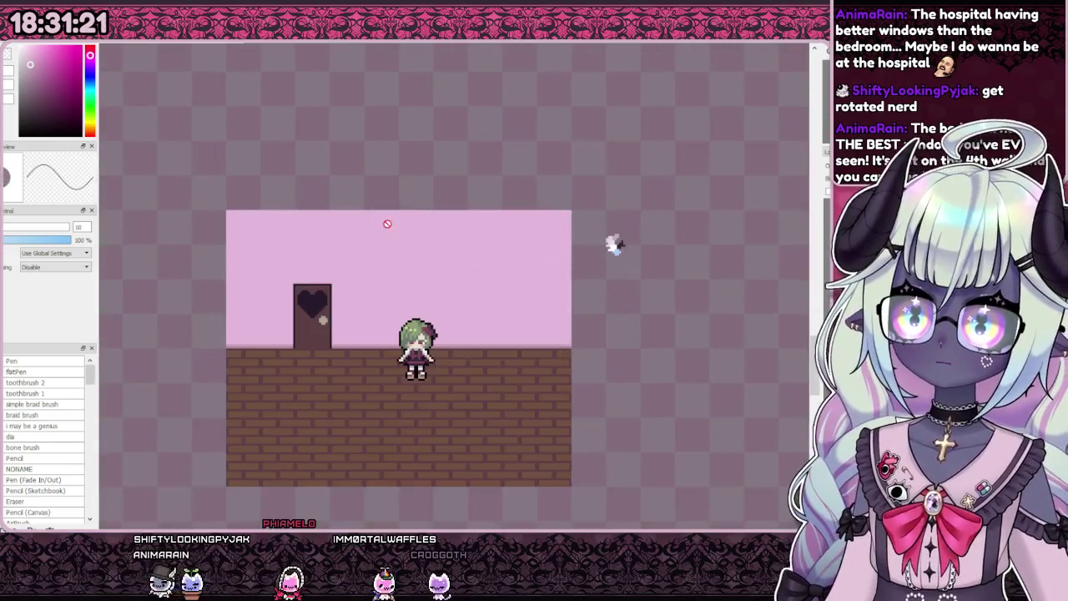
mouse_move(614, 243)
mouse_down()
mouse_move(745, 193)
mouse_move(721, 201)
mouse_up()
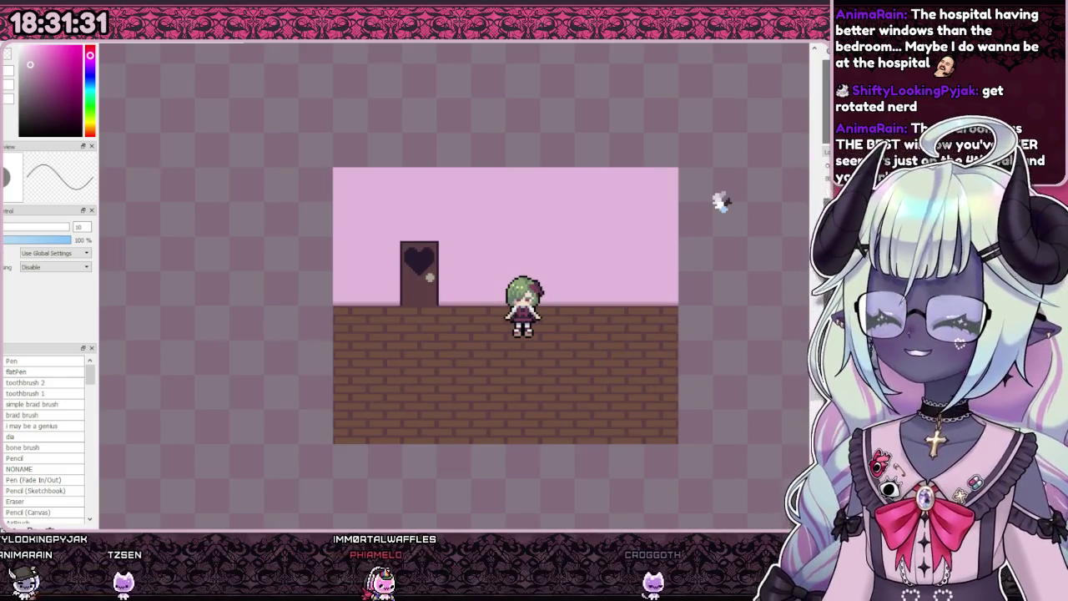
scroll(692, 281, down, 4)
scroll(693, 282, down, 2)
scroll(392, 171, up, 3)
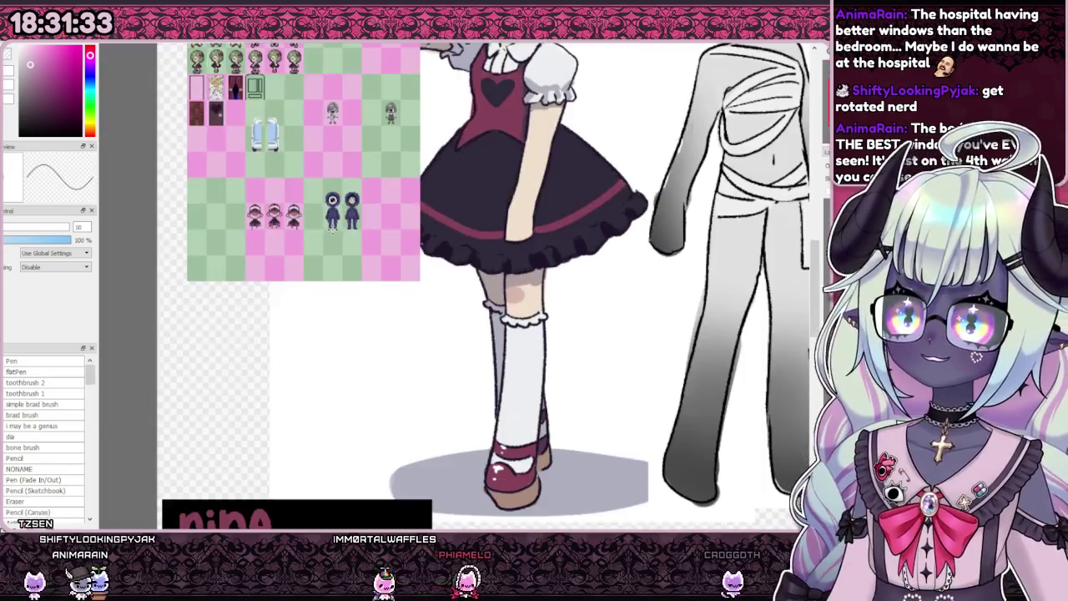
scroll(392, 171, up, 2)
scroll(392, 171, up, 1)
scroll(392, 171, up, 1)
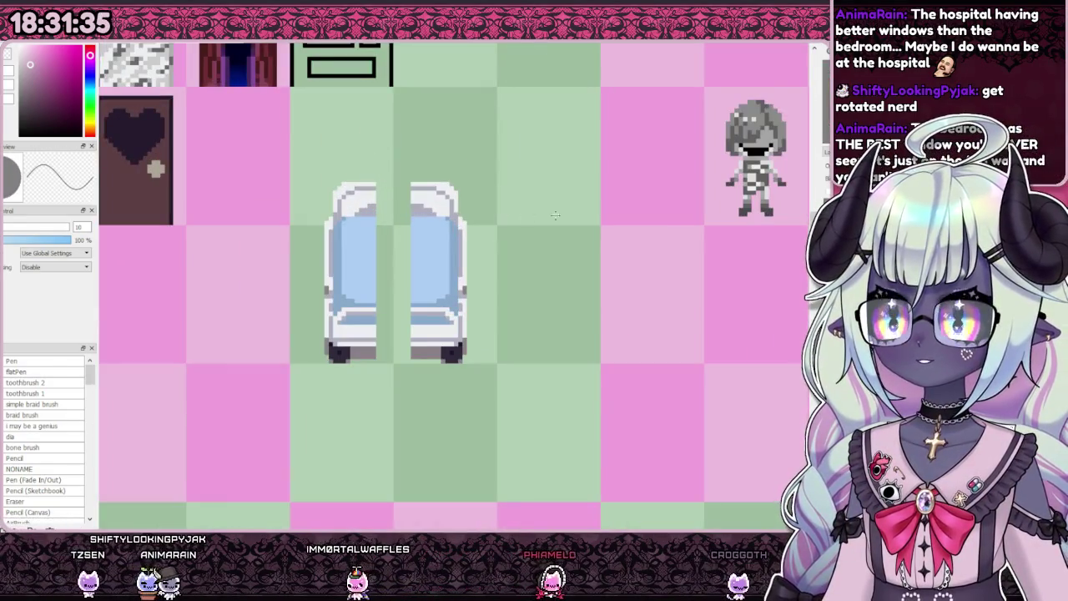
scroll(532, 259, down, 2)
scroll(532, 259, down, 2)
scroll(531, 258, down, 1)
scroll(617, 300, up, 3)
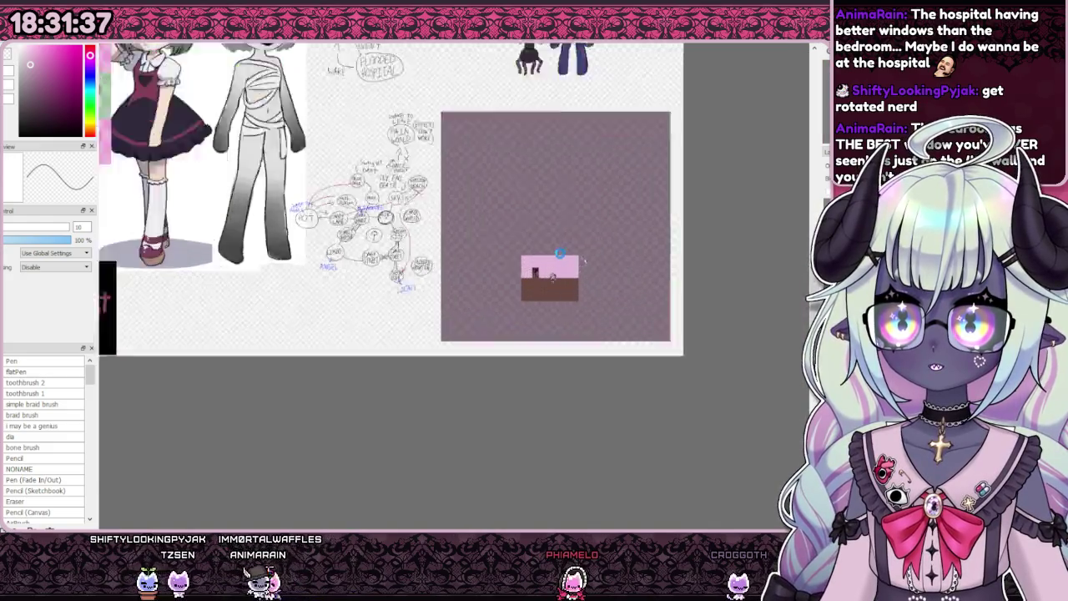
scroll(584, 317, up, 2)
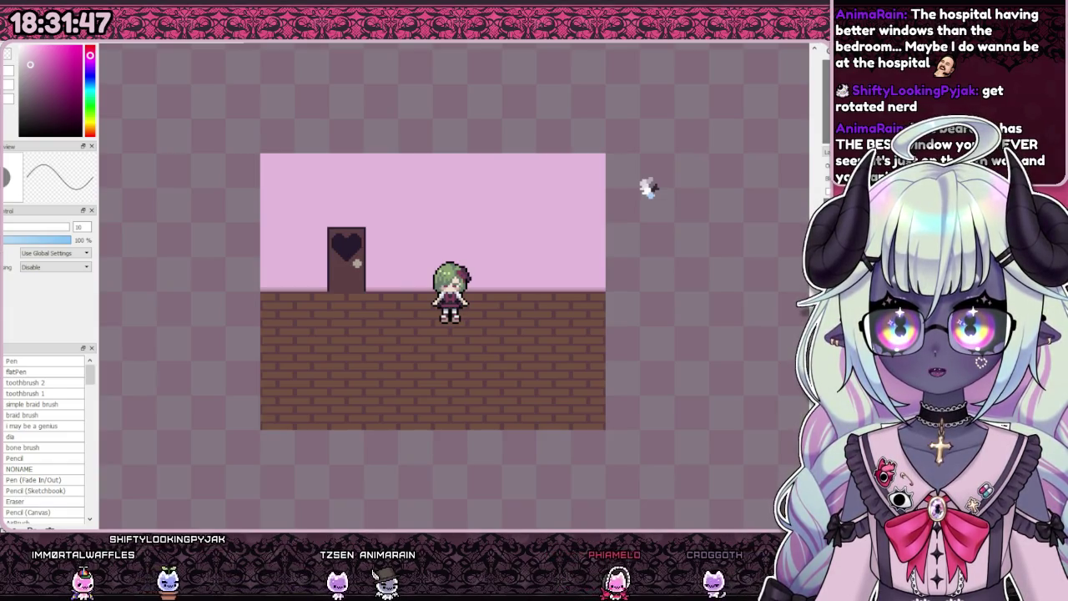
key(ctrl+v)
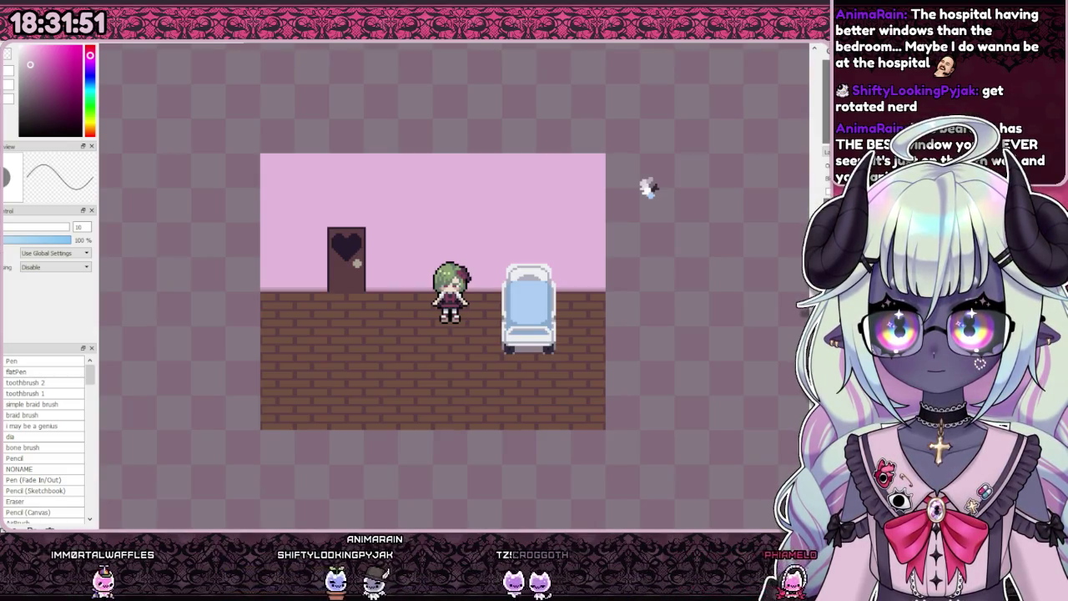
Step: Paint over the hospital bed's grey strips at lower-left, right edge and base with brick brown
scroll(563, 313, down, 2)
scroll(550, 310, up, 4)
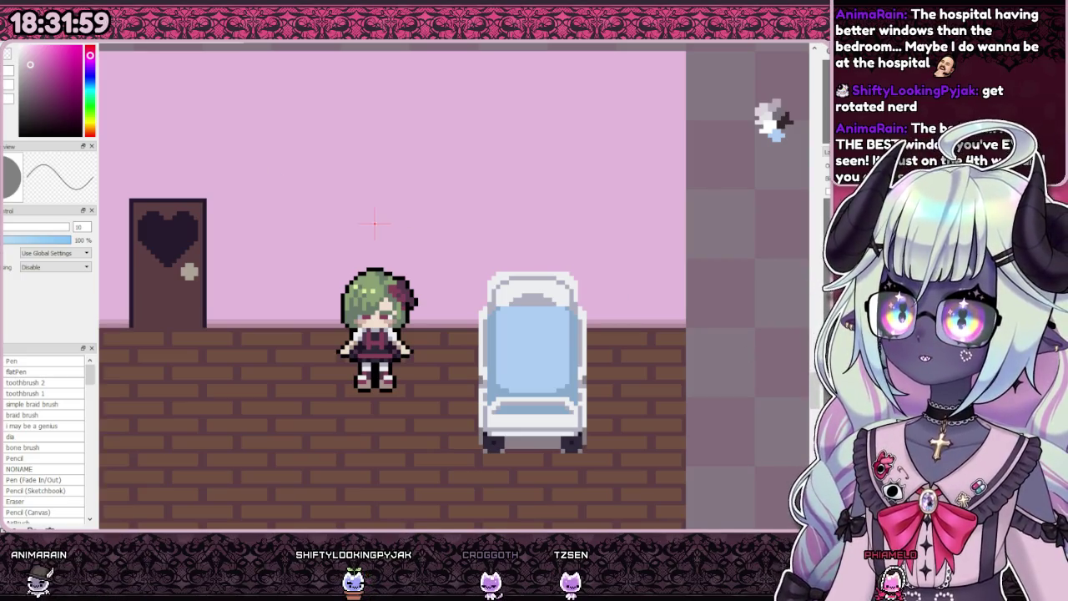
scroll(540, 468, up, 3)
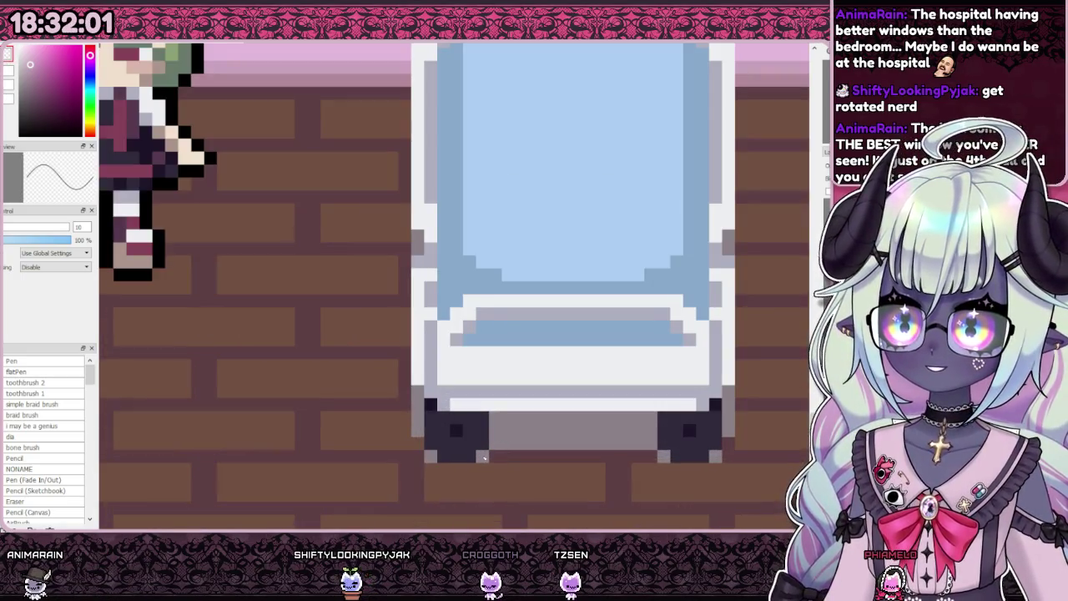
drag(411, 392, 414, 443)
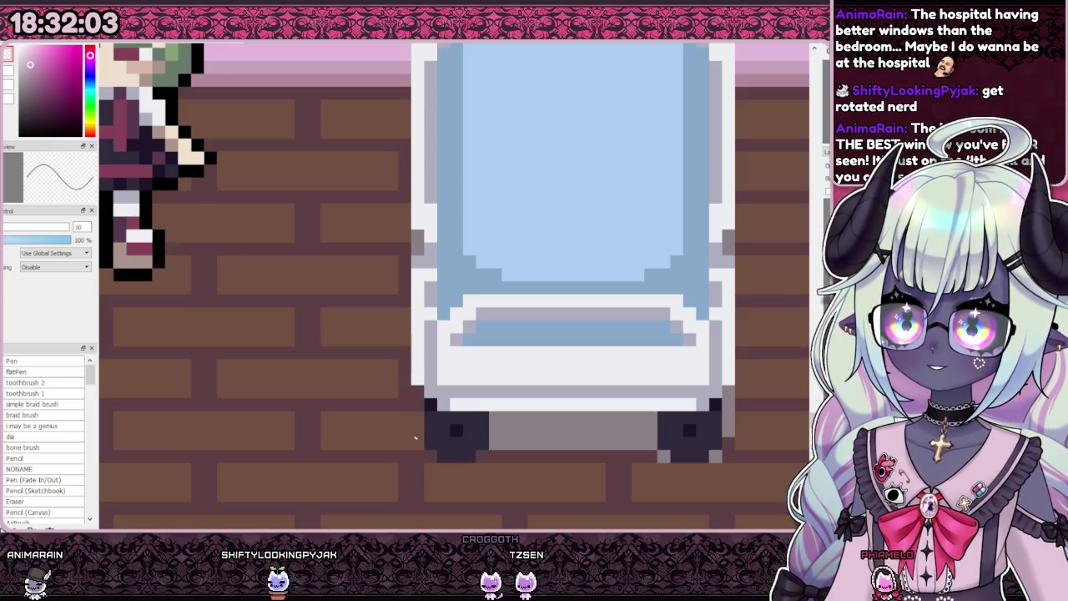
drag(732, 237, 732, 250)
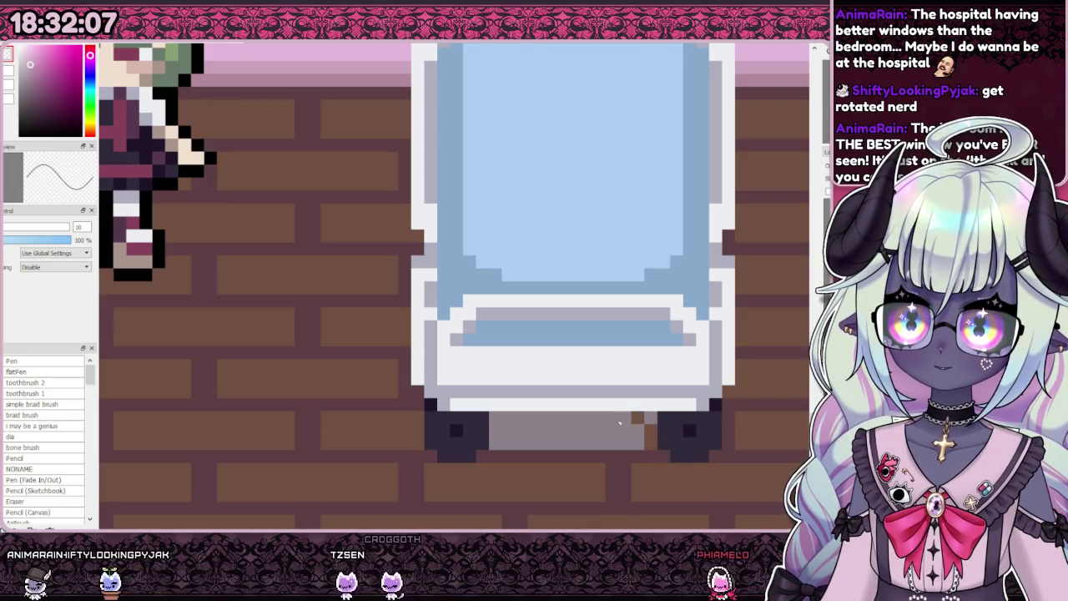
mouse_move(656, 451)
mouse_down()
mouse_move(524, 435)
mouse_move(638, 433)
mouse_up()
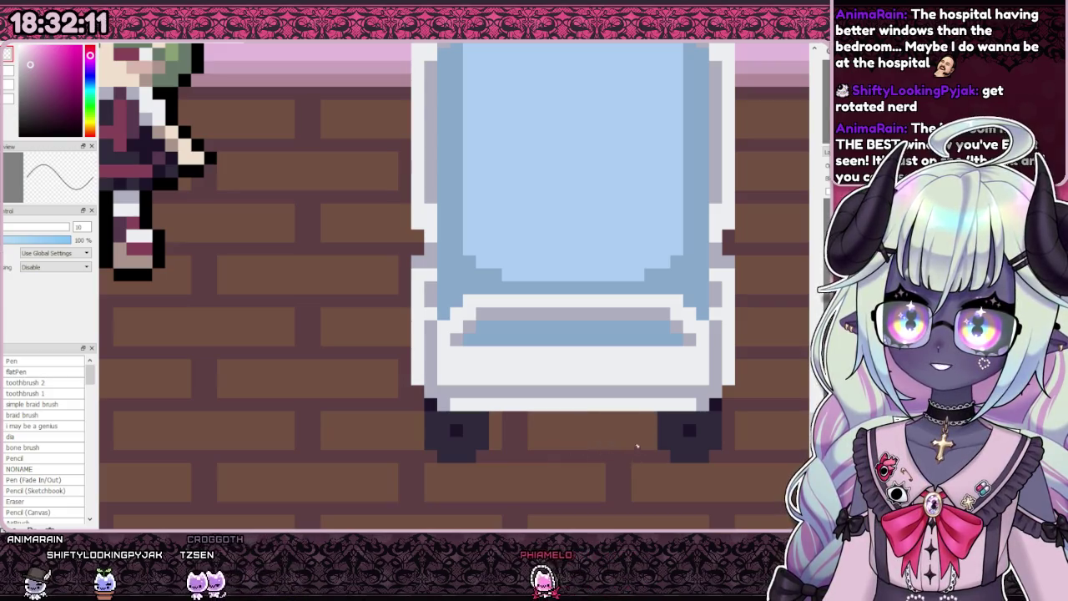
scroll(647, 419, down, 5)
scroll(745, 102, down, 1)
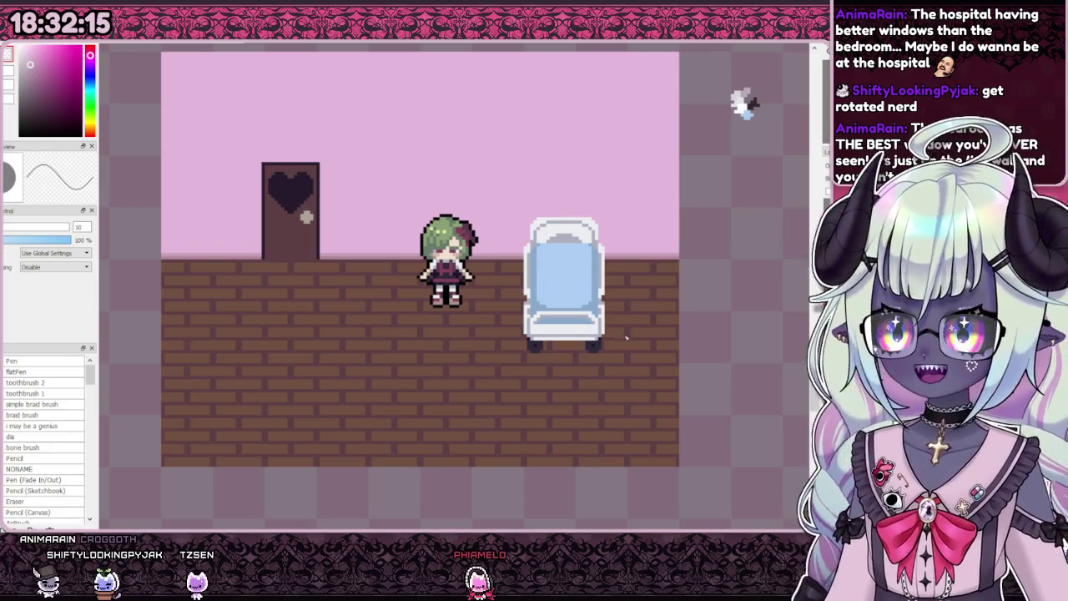
scroll(745, 102, down, 2)
scroll(634, 230, up, 1)
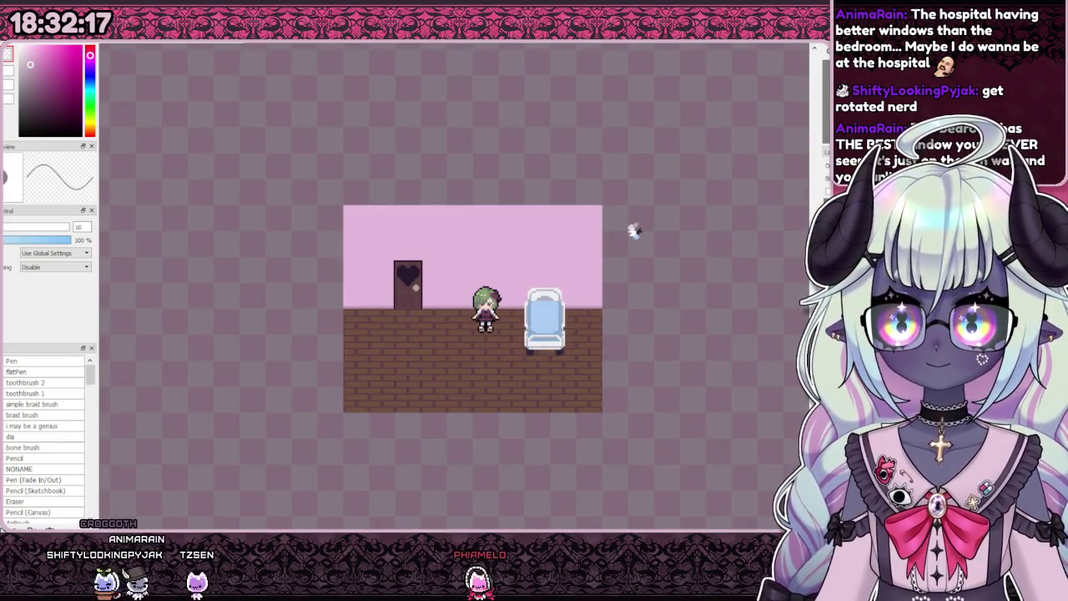
Step: Drag the hospital bed right along the brick floor toward the room's right wall
scroll(634, 230, up, 1)
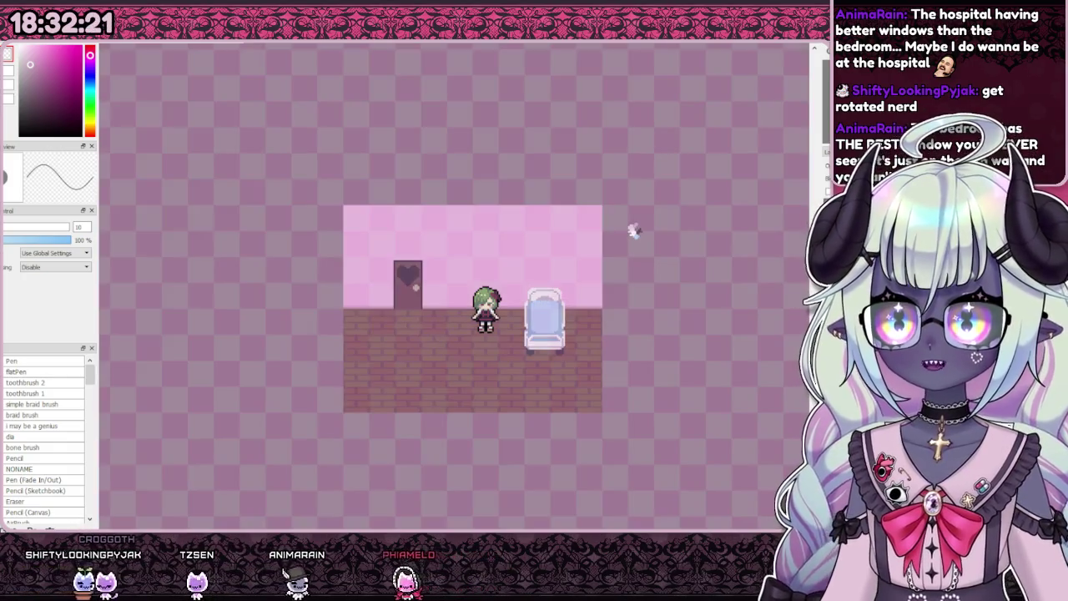
scroll(539, 317, up, 3)
scroll(539, 317, up, 1)
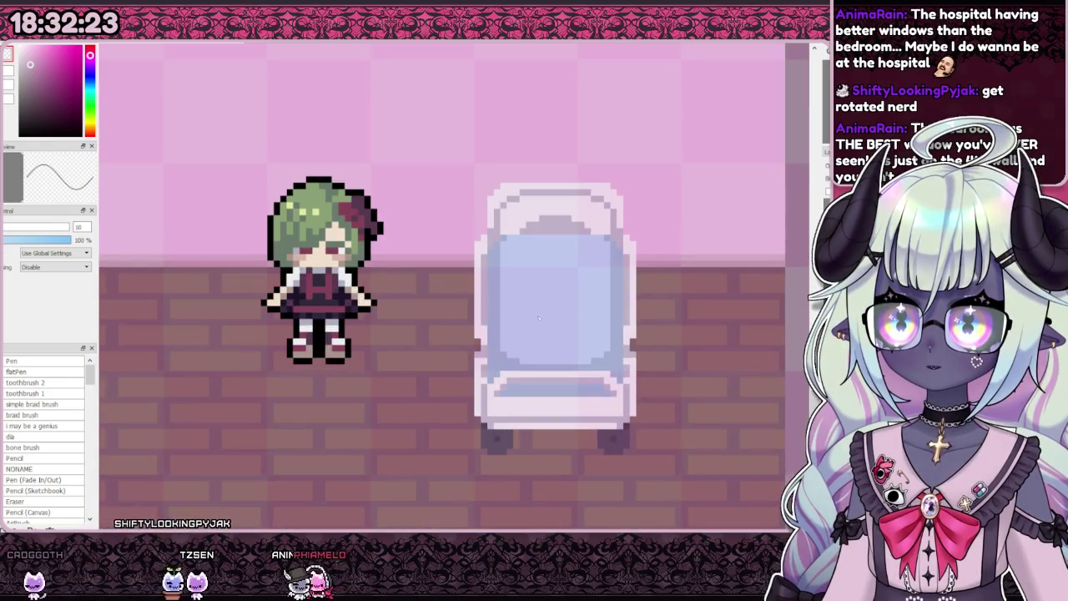
scroll(539, 317, down, 1)
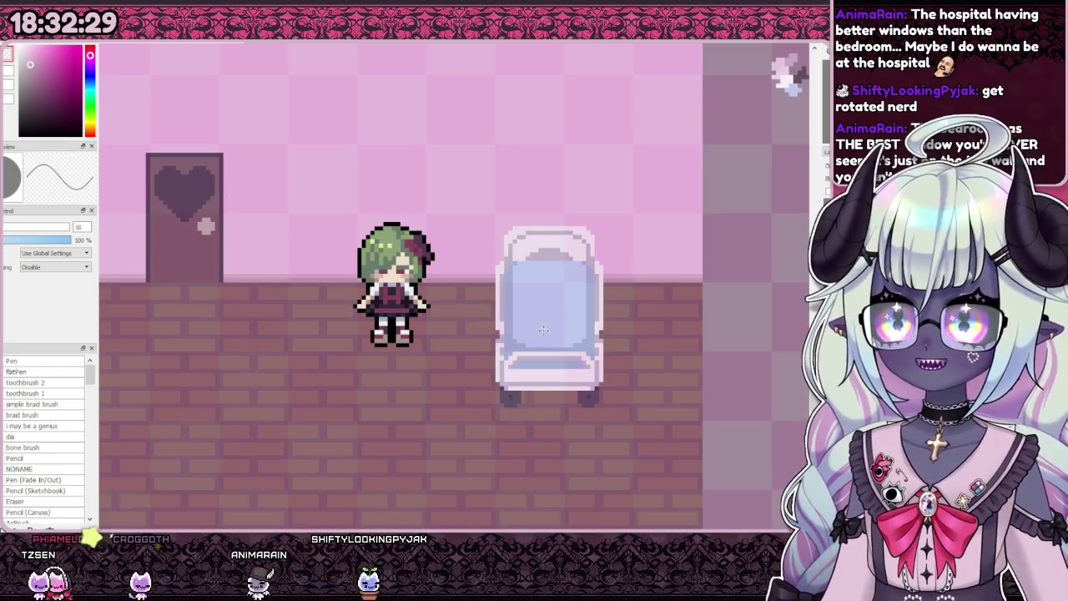
drag(518, 327, 586, 331)
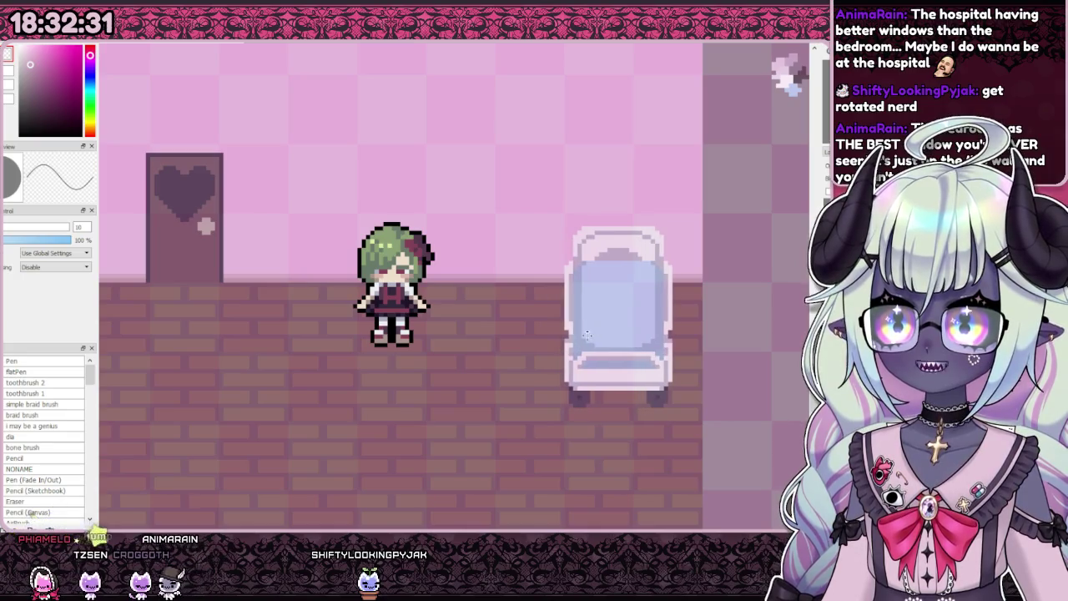
scroll(534, 290, down, 2)
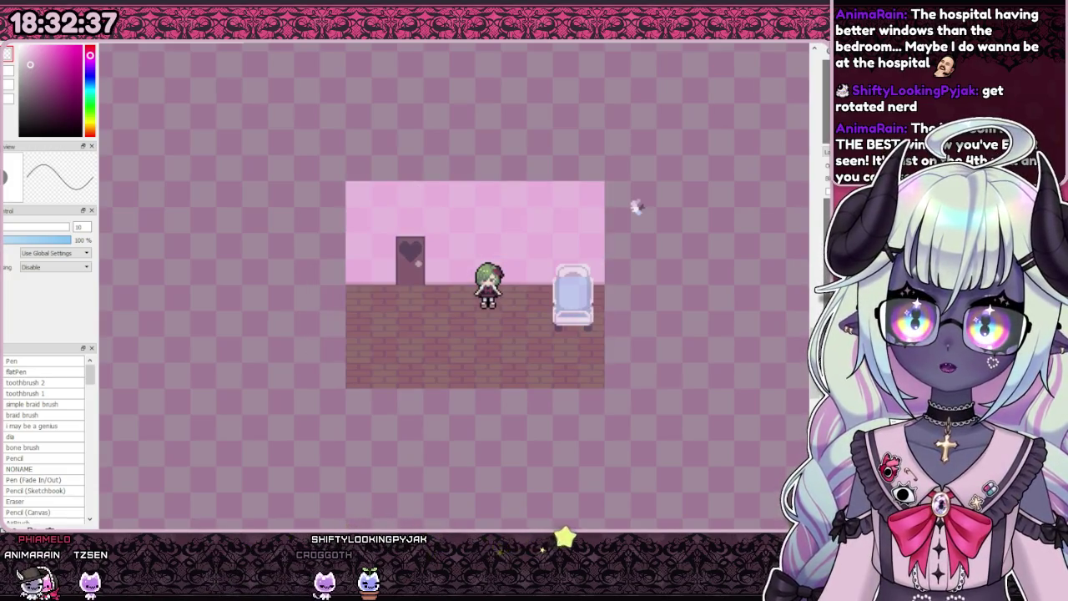
scroll(614, 287, up, 2)
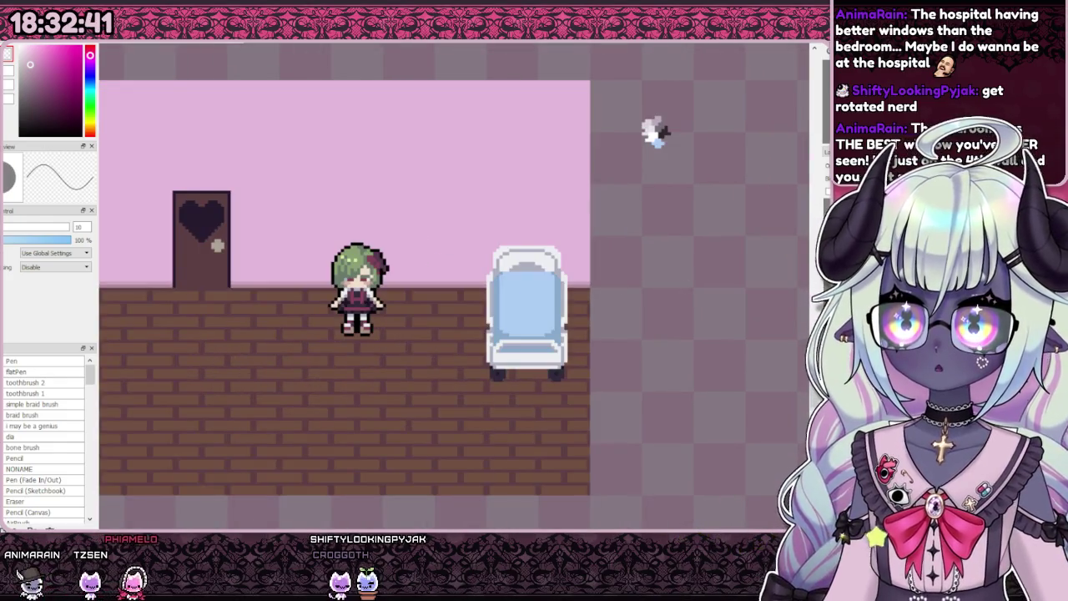
scroll(534, 284, up, 1)
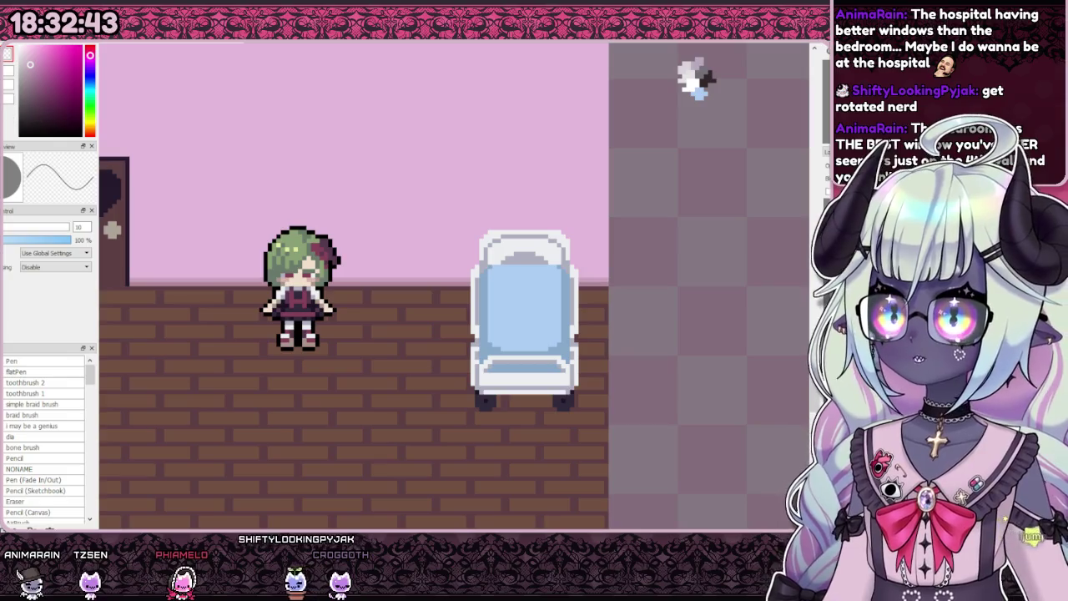
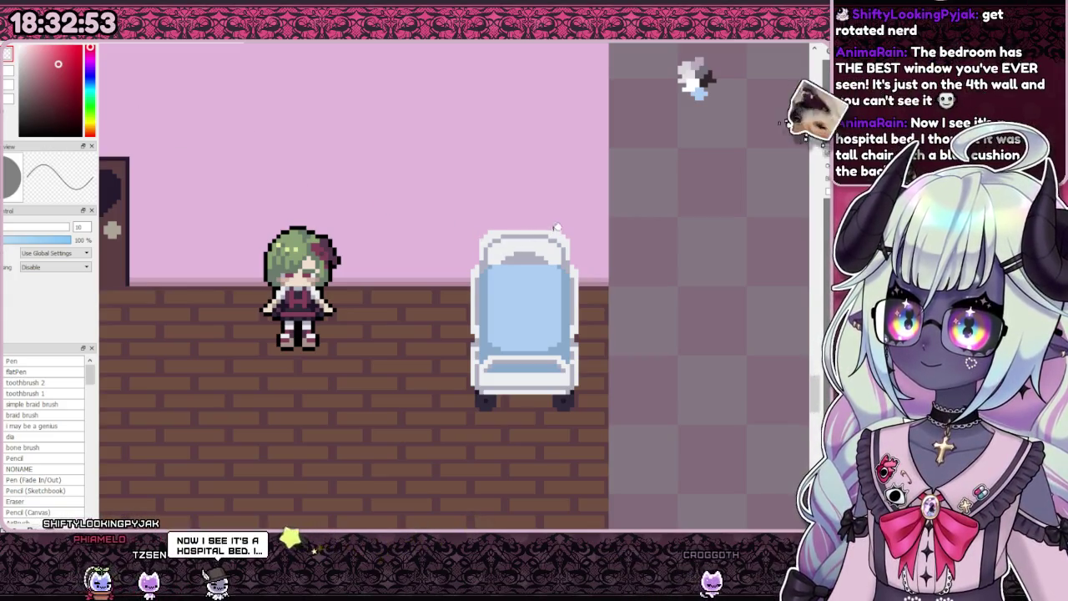
Step: Bucket-fill the bed's light-blue cushion and the blue strips around the seat with red
scroll(534, 222, up, 1)
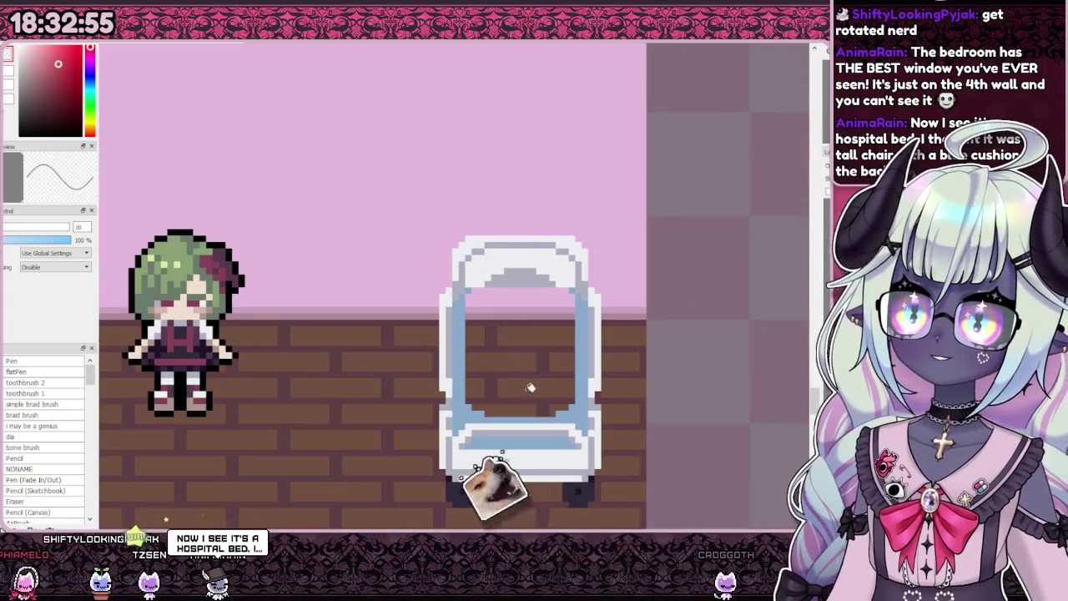
scroll(527, 380, up, 1)
click(470, 278)
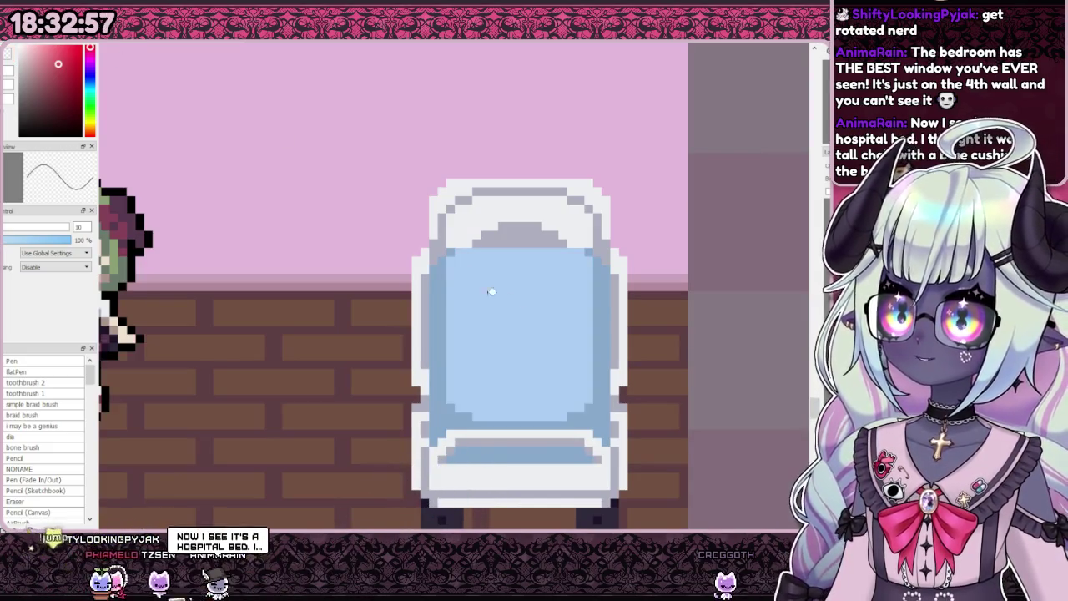
click(488, 293)
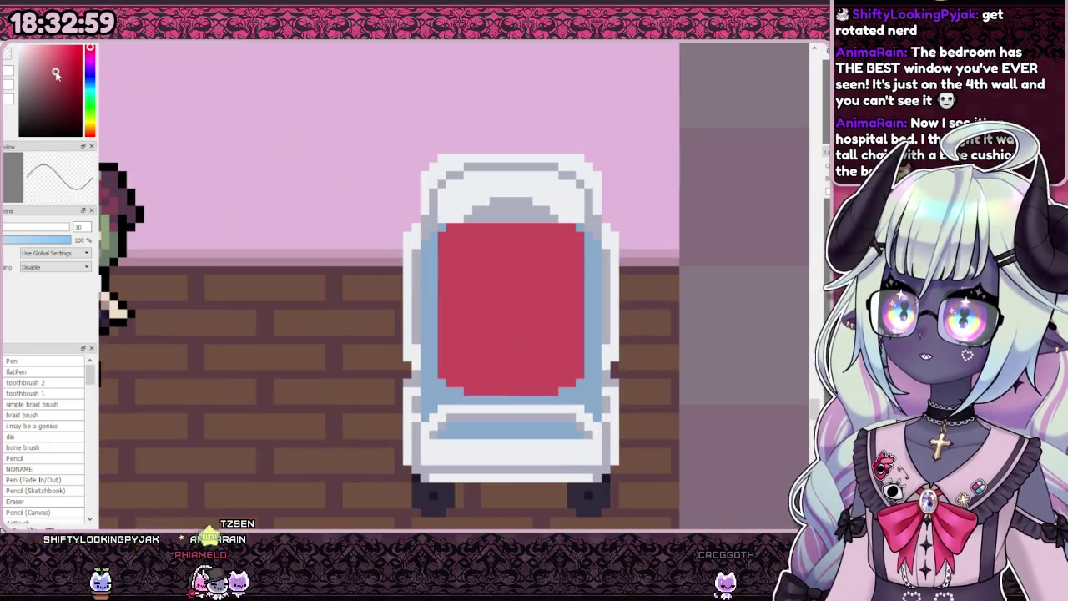
click(443, 259)
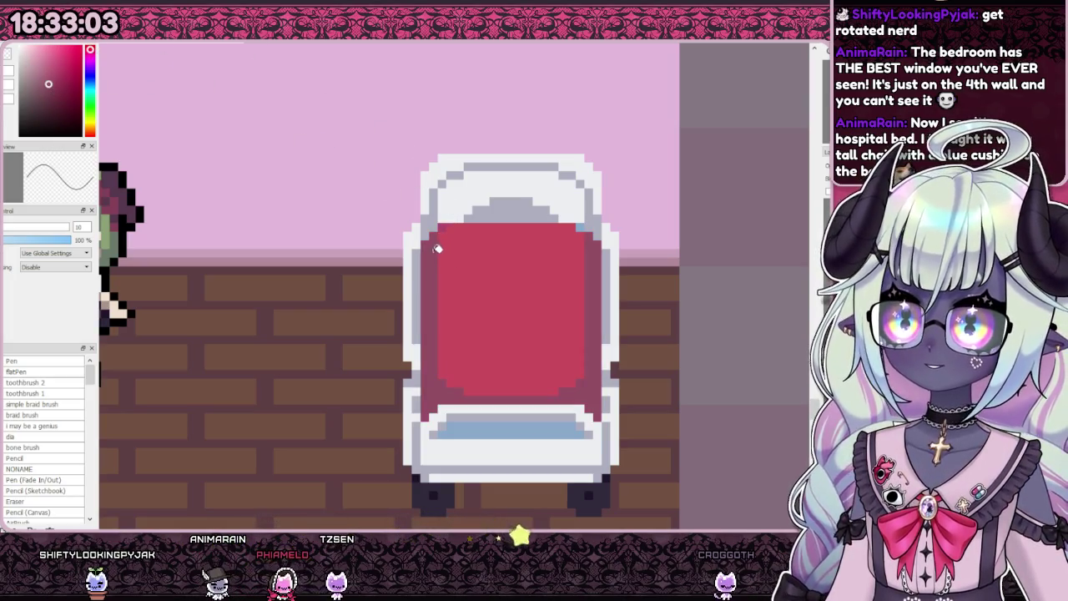
scroll(467, 222, down, 3)
Step: Paint dark red over the white highlight in the bed's seat
scroll(506, 239, up, 4)
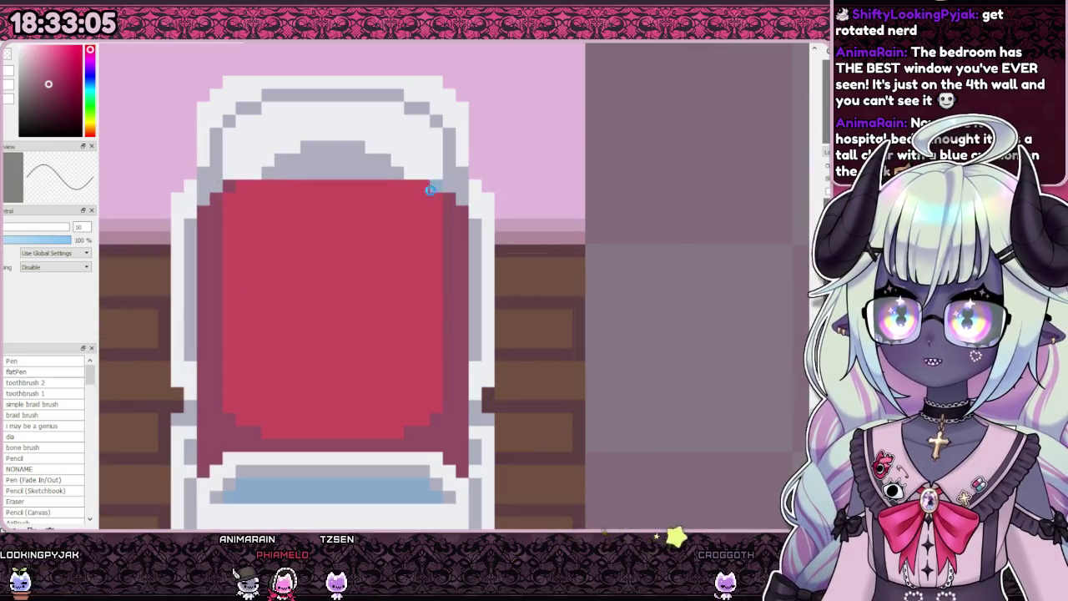
scroll(400, 334, down, 1)
scroll(401, 334, up, 1)
scroll(553, 236, down, 4)
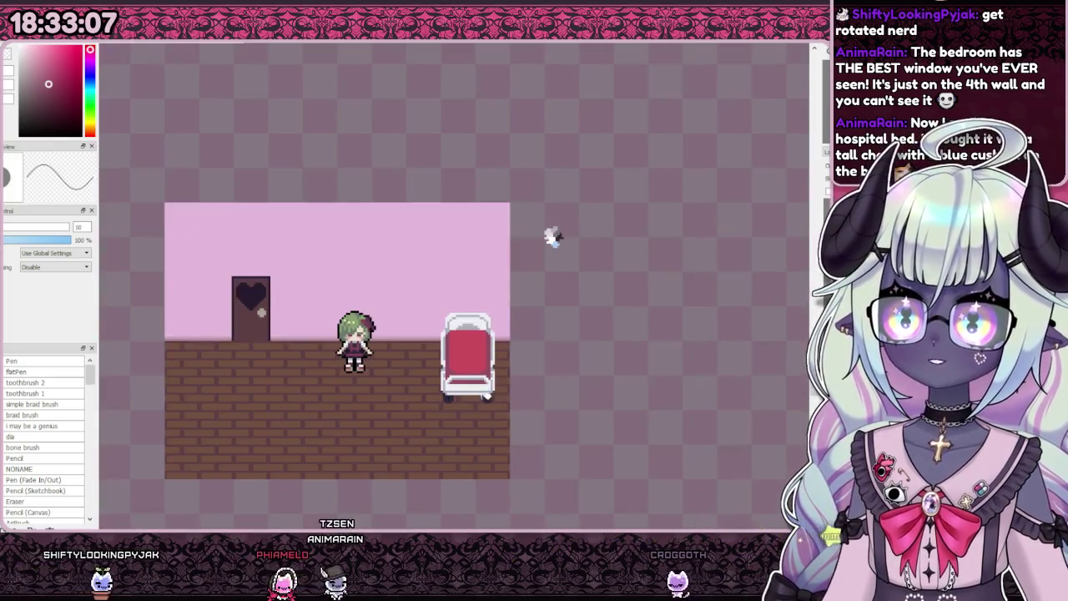
scroll(468, 385, up, 2)
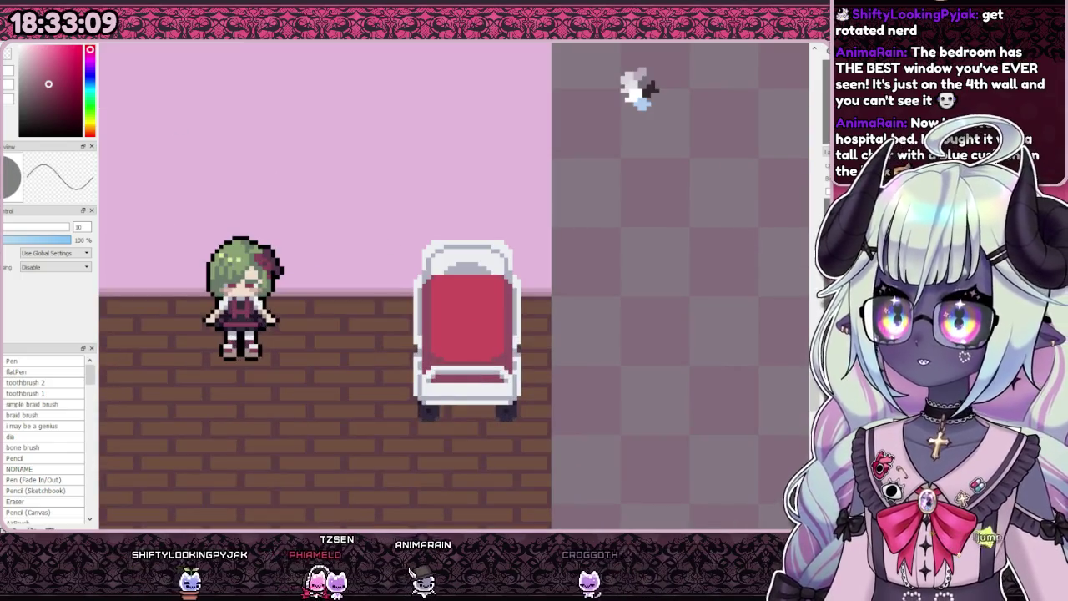
scroll(462, 360, up, 3)
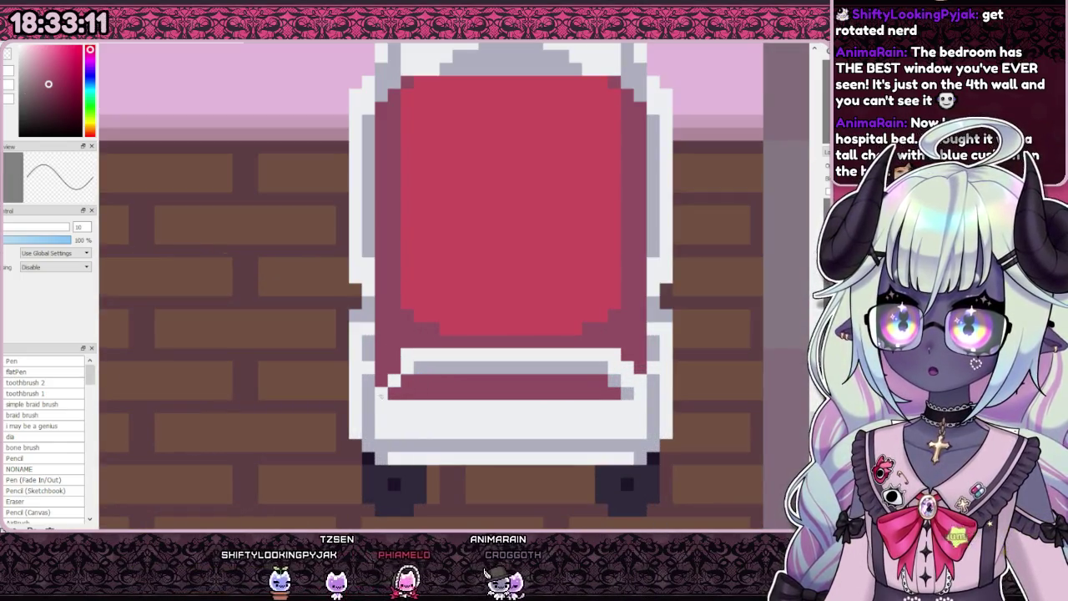
drag(540, 368, 580, 359)
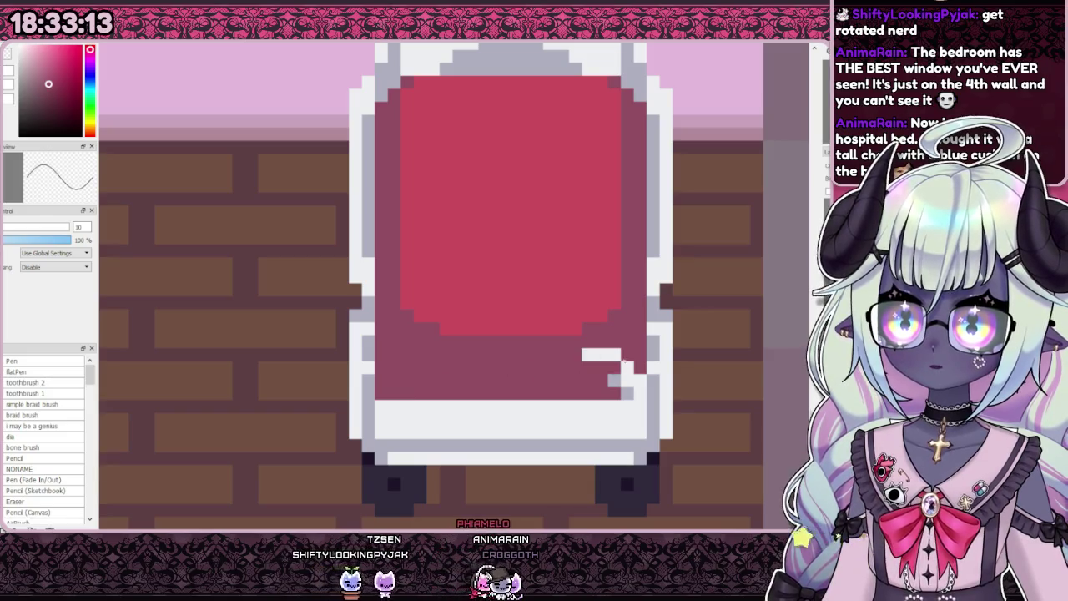
Step: Shade the bed's bottom white strip with dark red and dark pink
scroll(518, 317, up, 1)
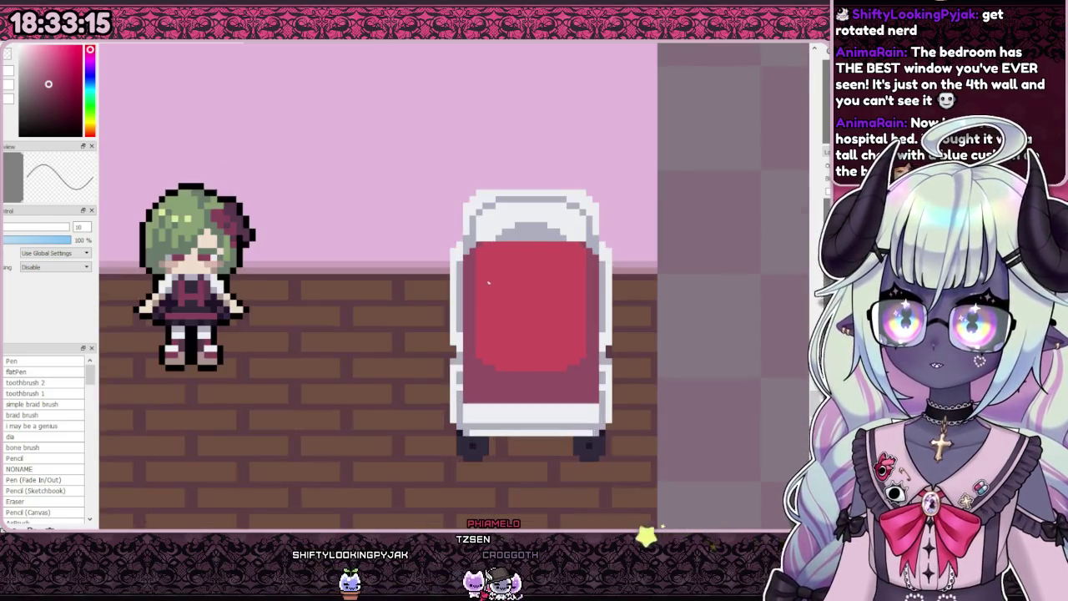
scroll(517, 317, down, 1)
scroll(534, 317, up, 3)
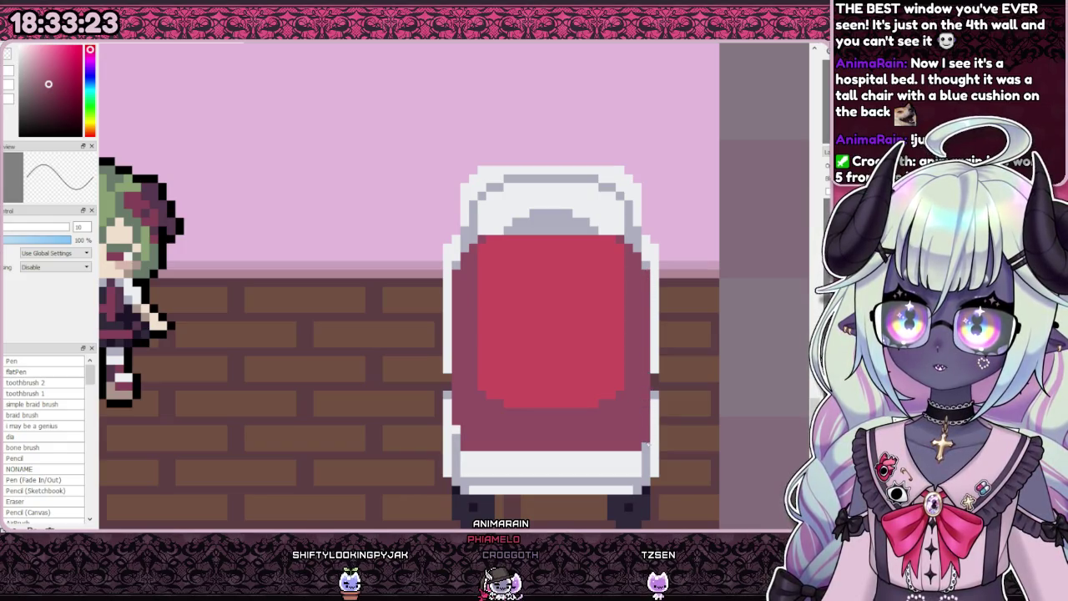
scroll(460, 439, down, 1)
scroll(492, 420, up, 1)
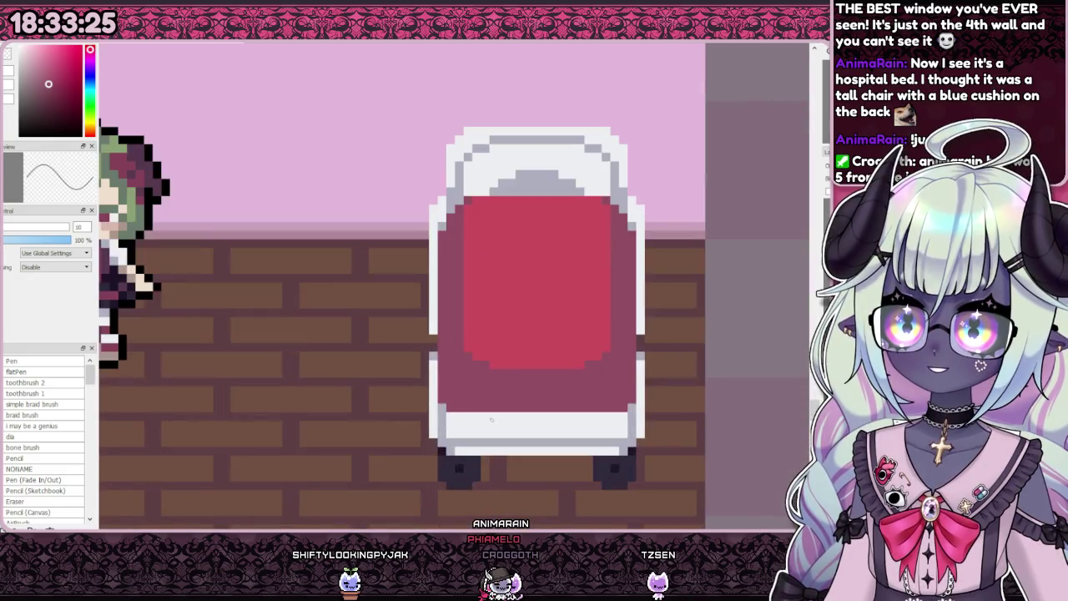
click(450, 420)
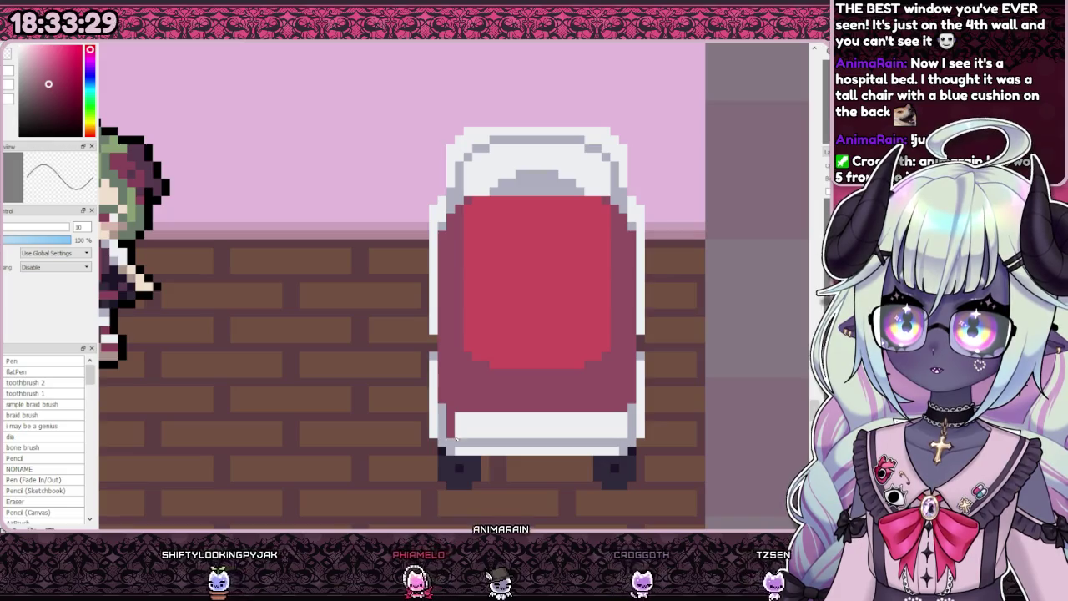
drag(456, 427, 538, 438)
drag(457, 424, 576, 434)
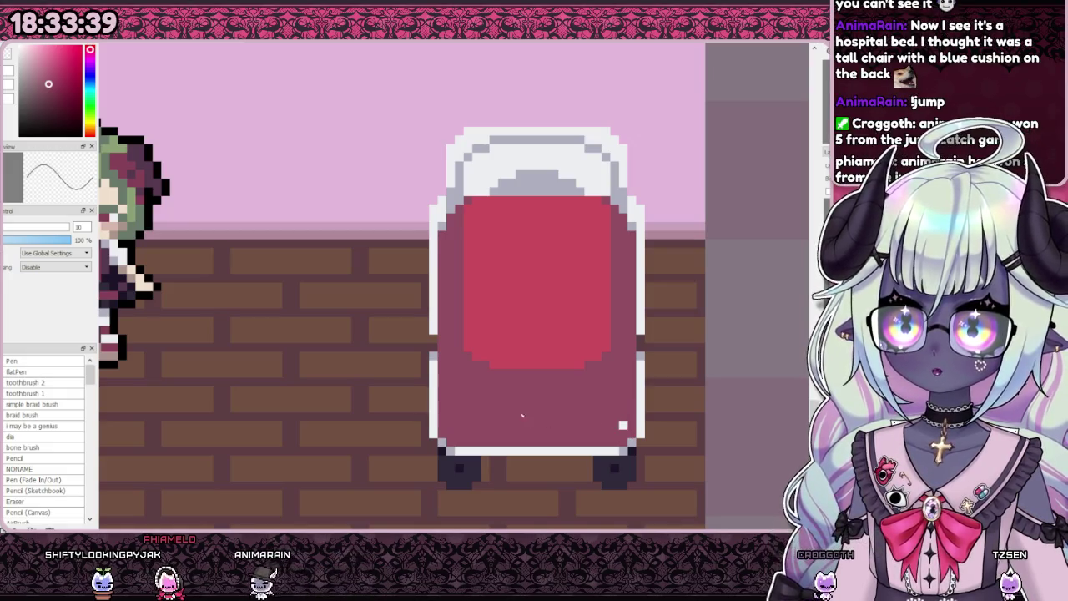
Step: Extend red along the cushion's bottom edge and touch it up
scroll(670, 136, down, 3)
scroll(608, 220, down, 2)
scroll(631, 186, up, 1)
scroll(524, 337, up, 3)
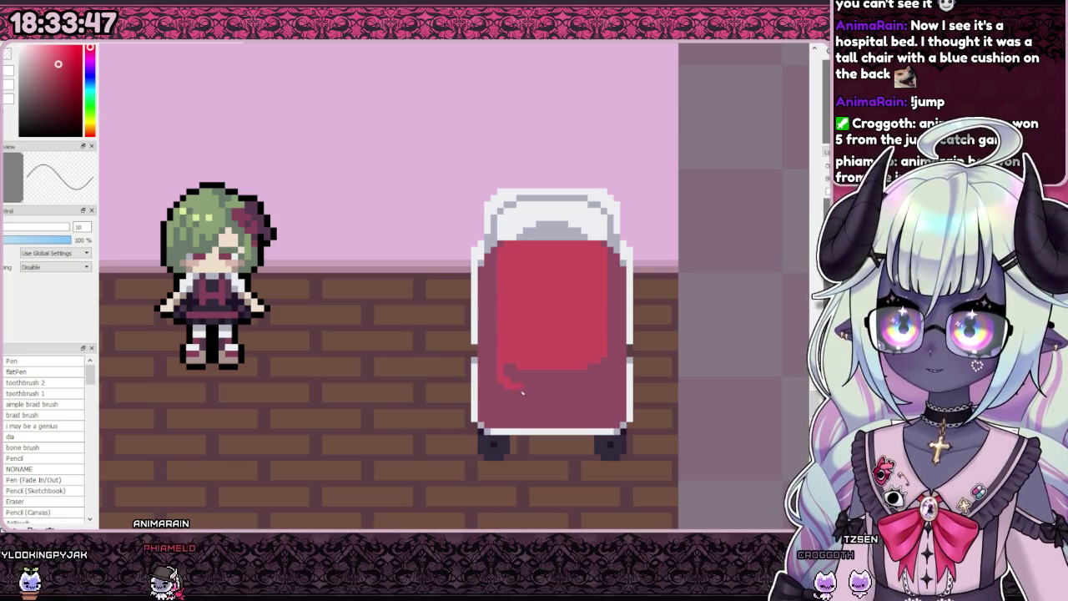
drag(522, 392, 602, 382)
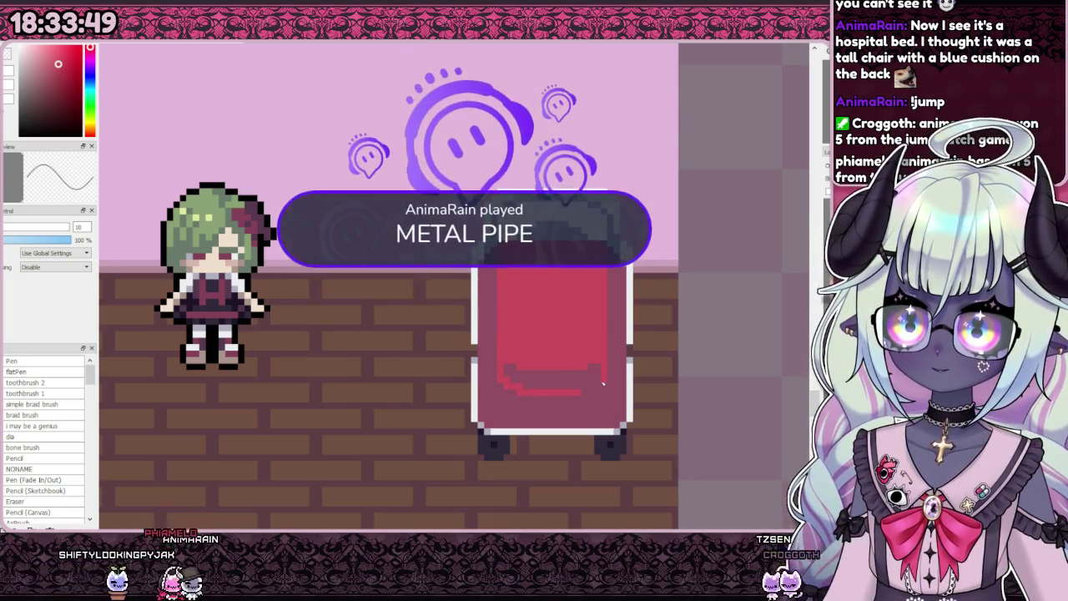
drag(569, 374, 587, 371)
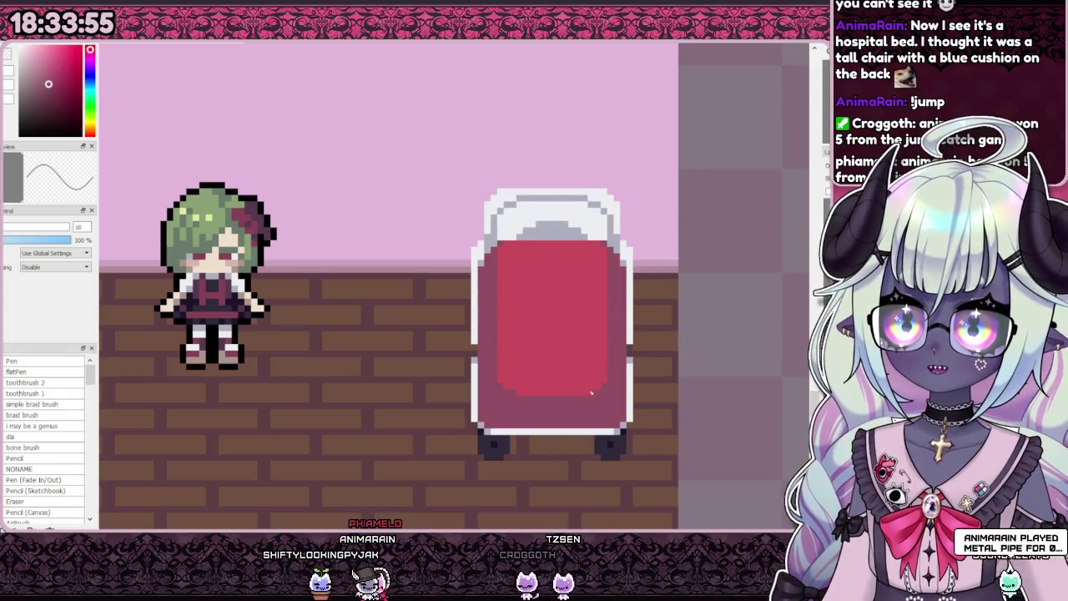
scroll(593, 395, down, 5)
Step: Pick the cushion's bright red and widen the red cushion down its left side
scroll(582, 228, up, 1)
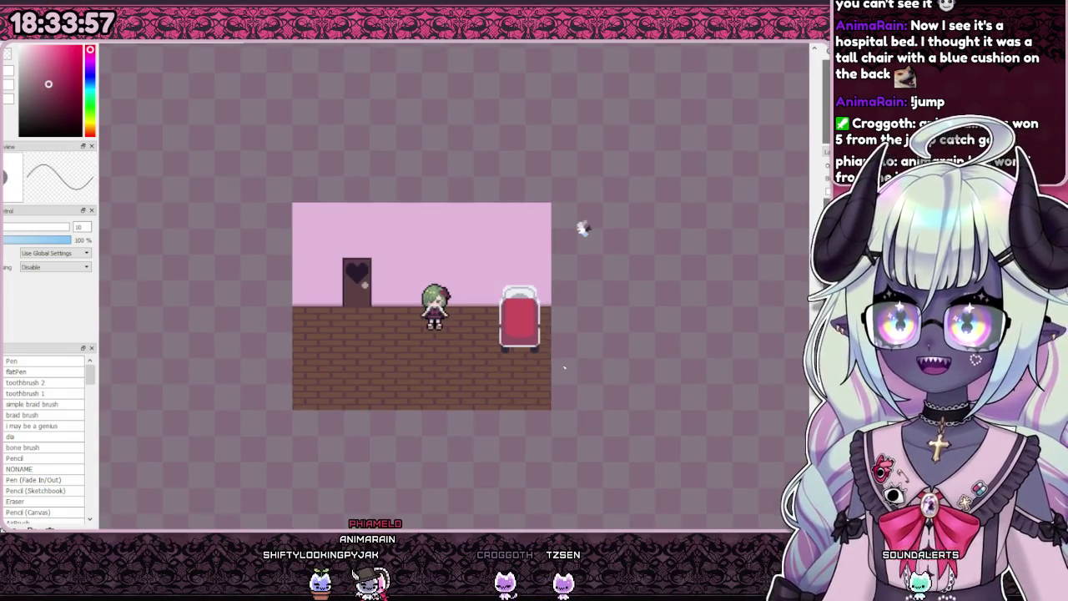
scroll(501, 311, up, 2)
scroll(500, 310, up, 1)
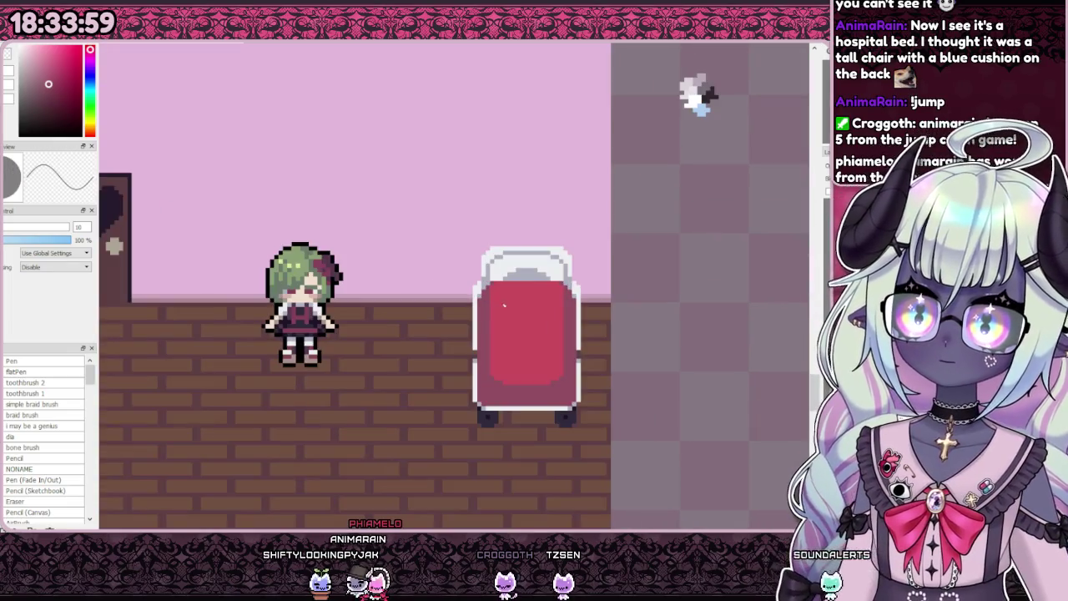
scroll(501, 311, up, 1)
alt+click(486, 282)
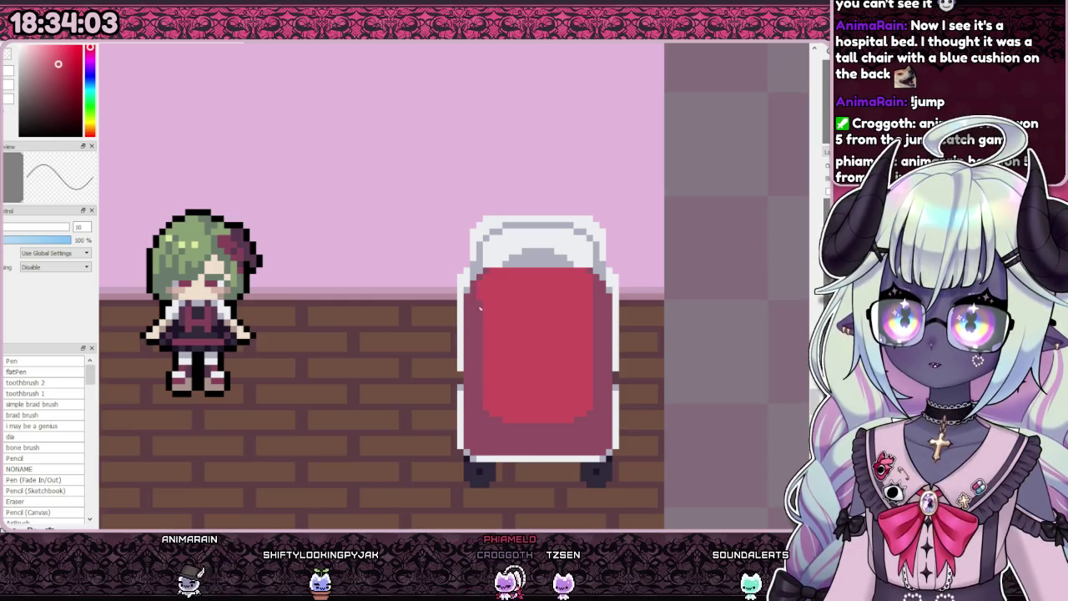
drag(480, 307, 478, 401)
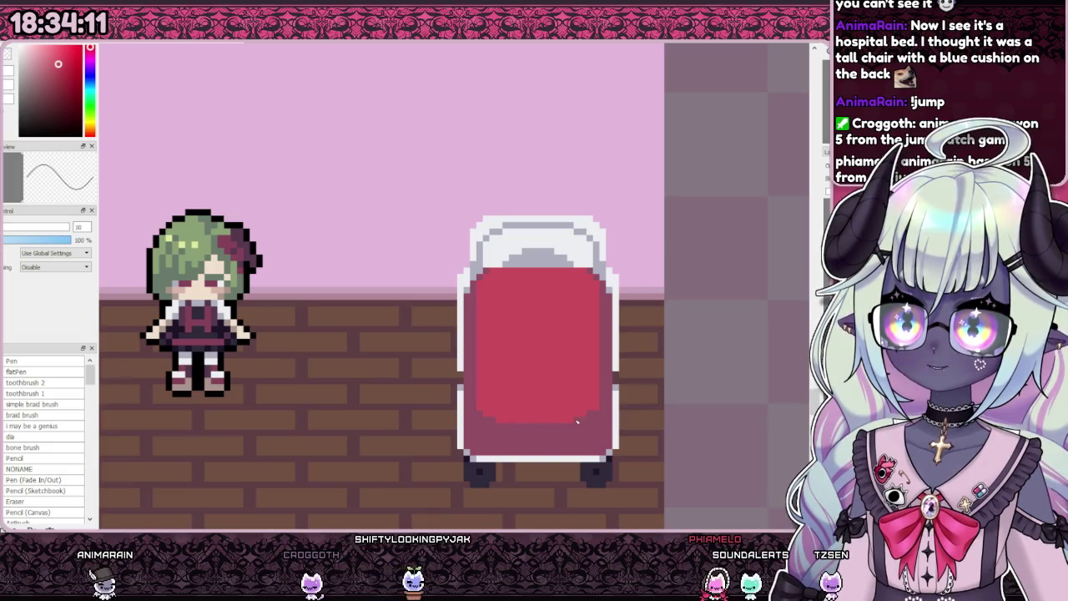
Step: Undo twice to remove the white outlines on the bed's left and right
scroll(601, 221, down, 2)
scroll(575, 248, down, 1)
scroll(691, 100, up, 2)
scroll(417, 125, up, 1)
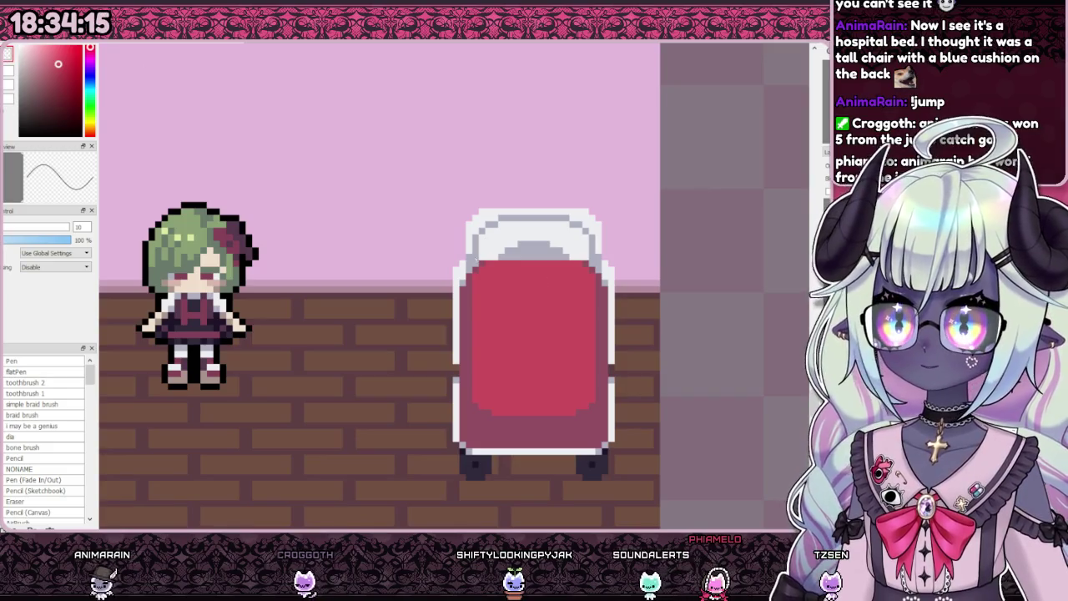
key(ctrl+z)
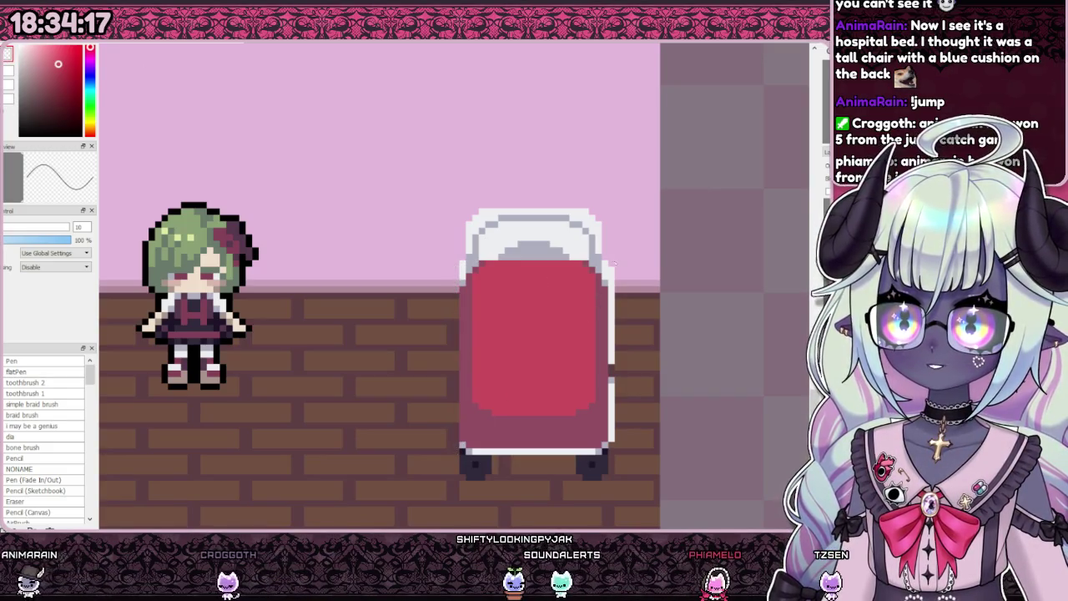
key(ctrl+z)
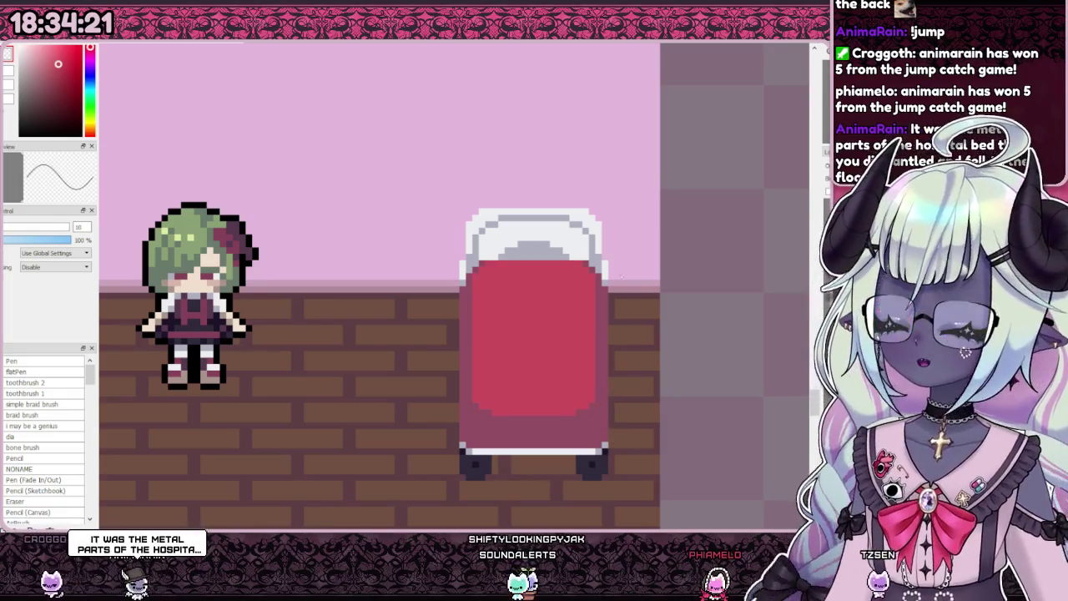
Step: Choose a dark shade and eyedrop the maroon of the bed's frame
scroll(512, 208, up, 1)
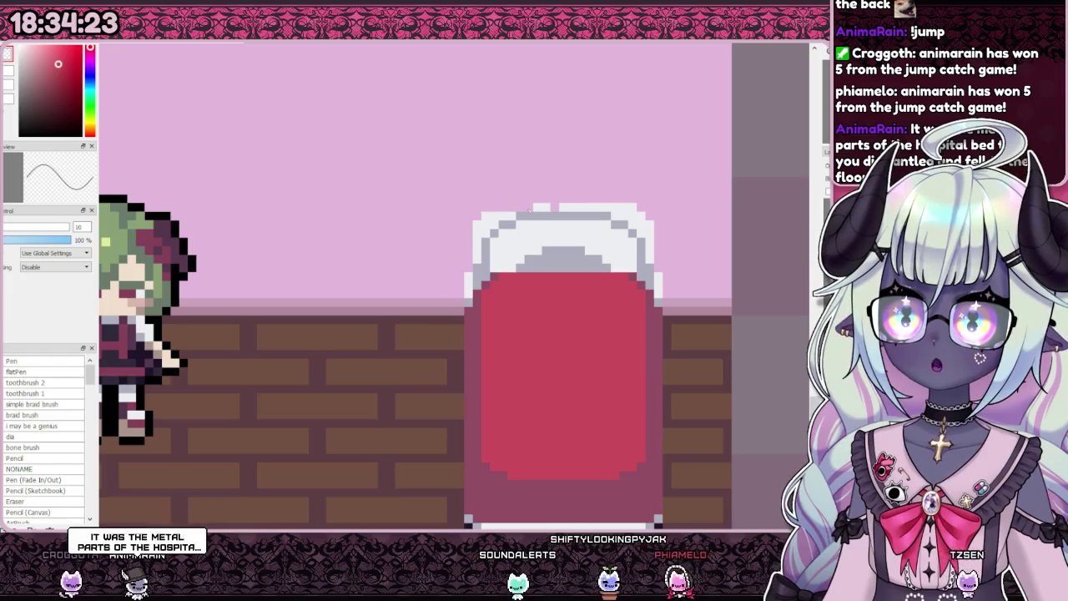
scroll(668, 140, down, 2)
scroll(667, 141, down, 1)
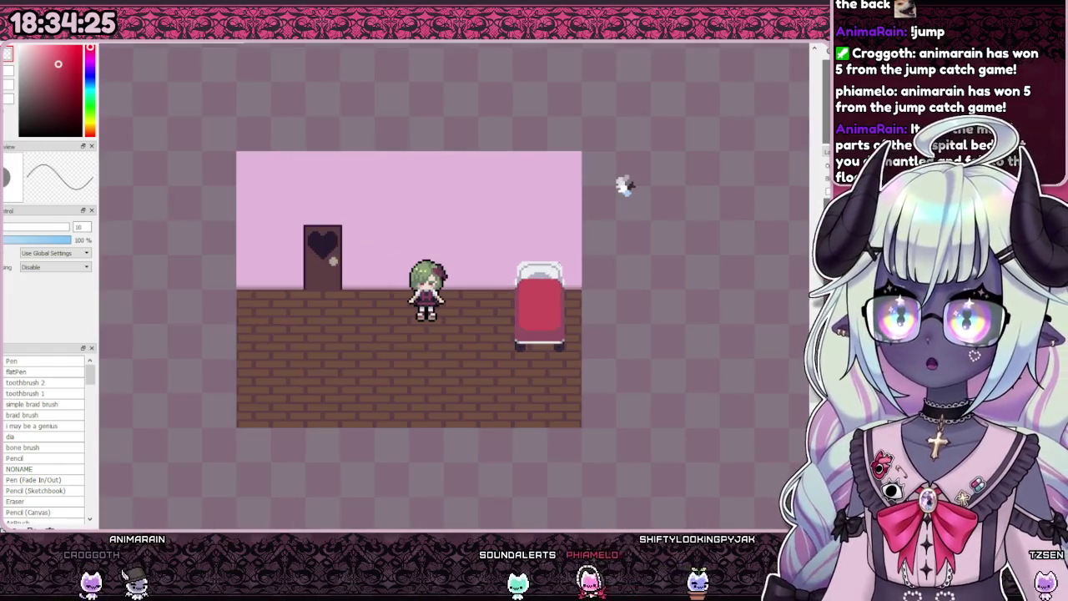
scroll(625, 184, up, 3)
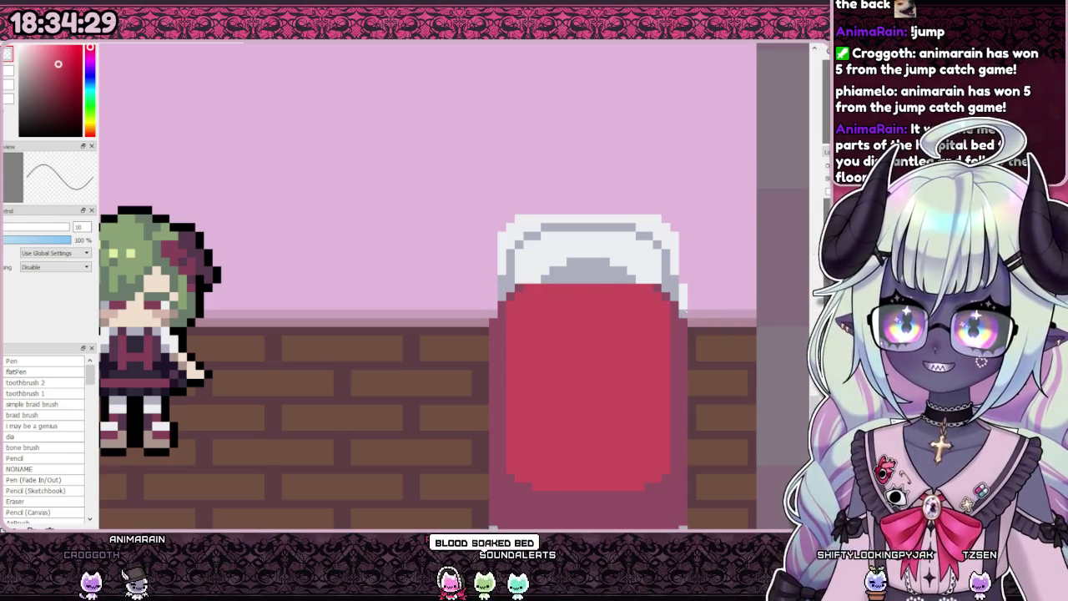
scroll(624, 147, down, 3)
scroll(576, 200, down, 1)
scroll(474, 352, up, 3)
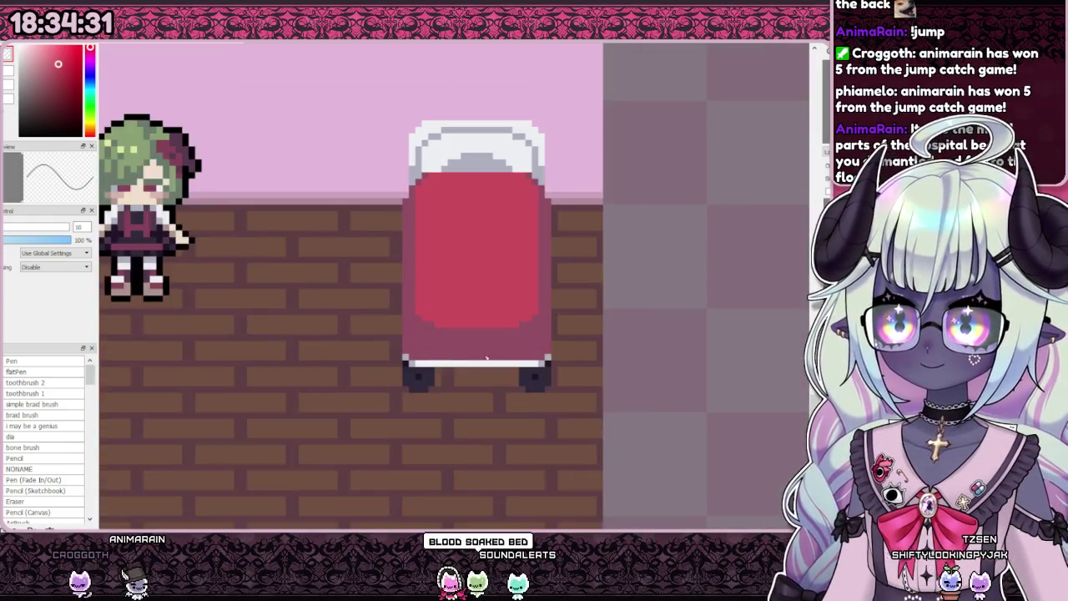
scroll(474, 352, up, 1)
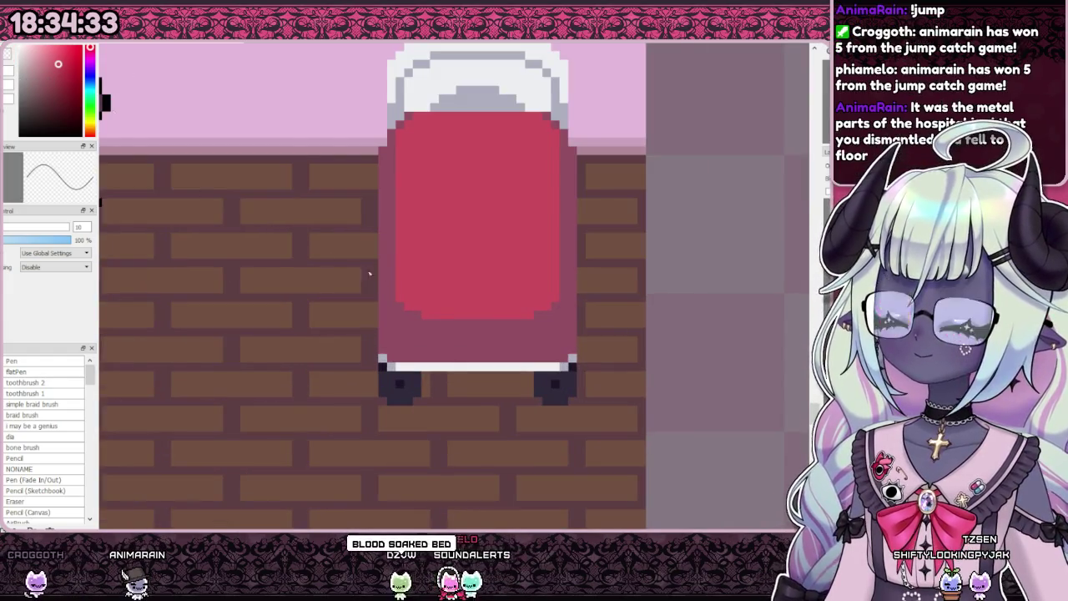
scroll(490, 297, down, 2)
scroll(489, 296, down, 1)
scroll(490, 296, up, 1)
scroll(448, 344, up, 2)
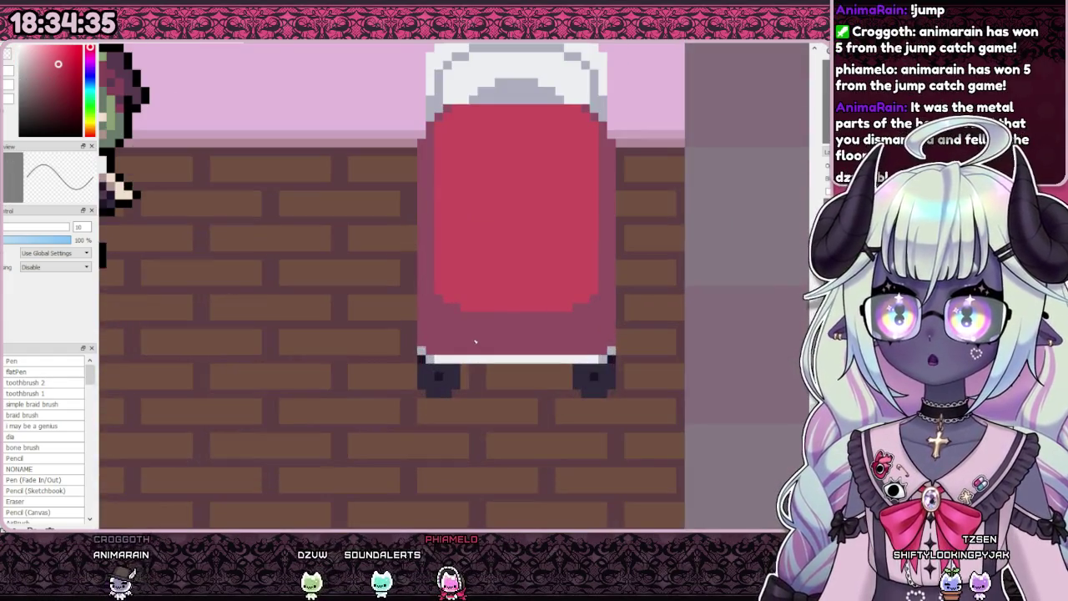
scroll(451, 345, down, 1)
scroll(456, 347, up, 1)
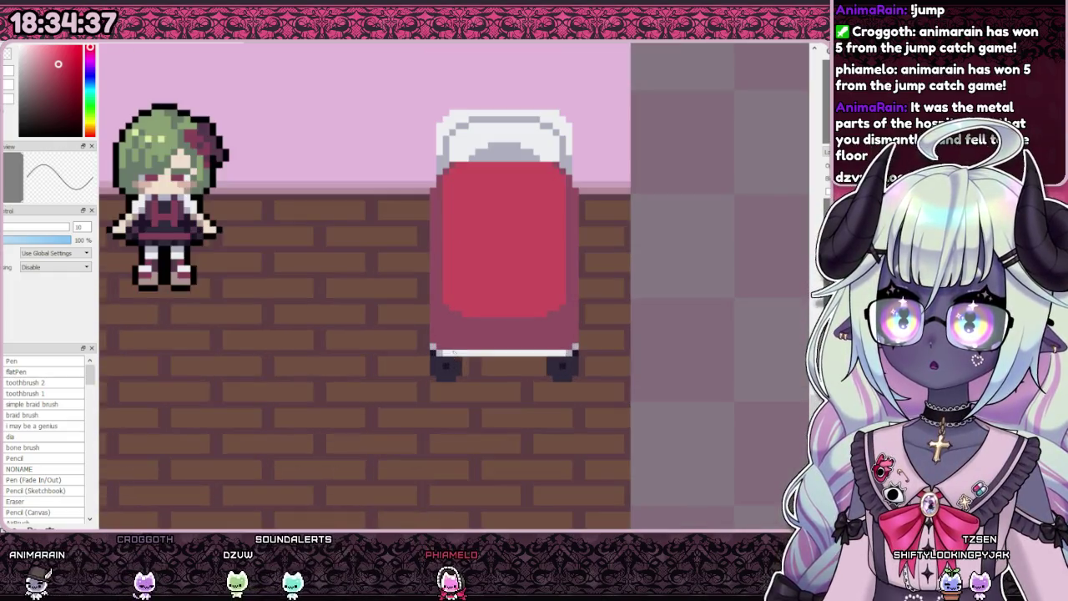
scroll(454, 350, up, 1)
scroll(446, 359, down, 1)
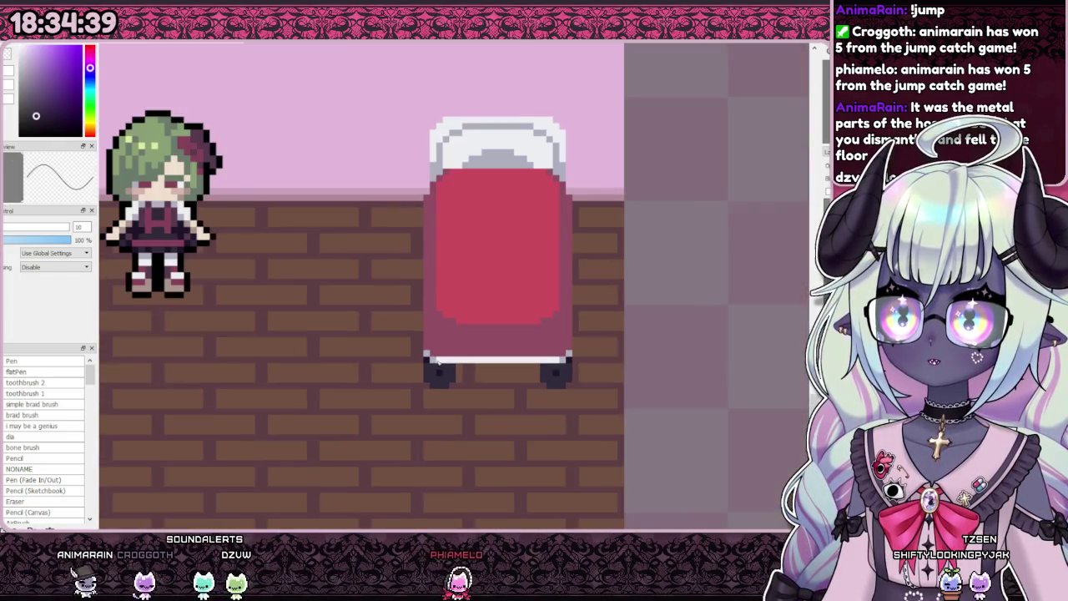
alt+click(439, 370)
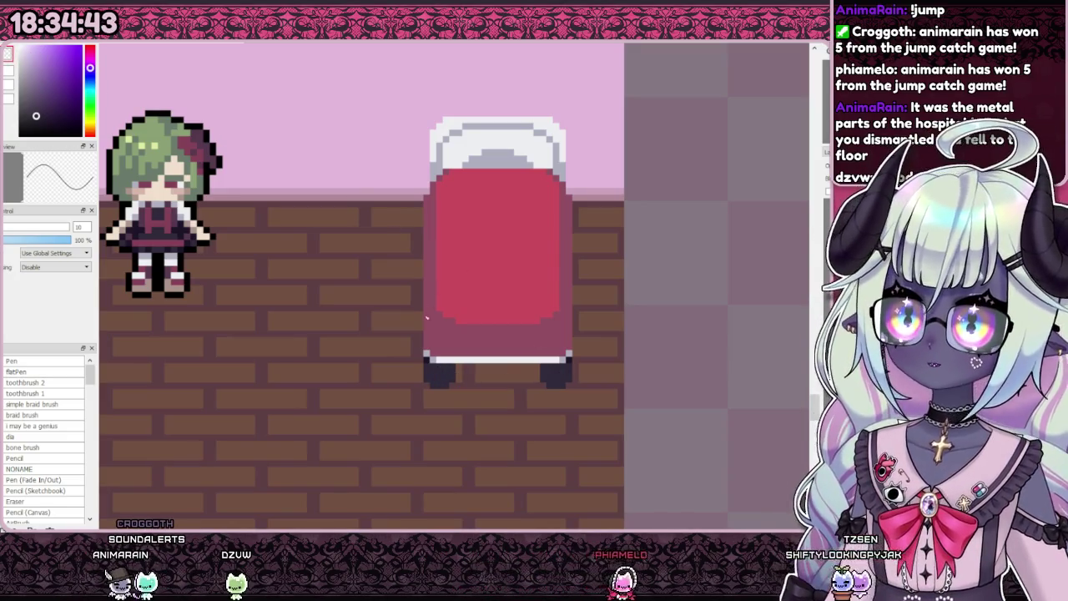
alt+click(569, 350)
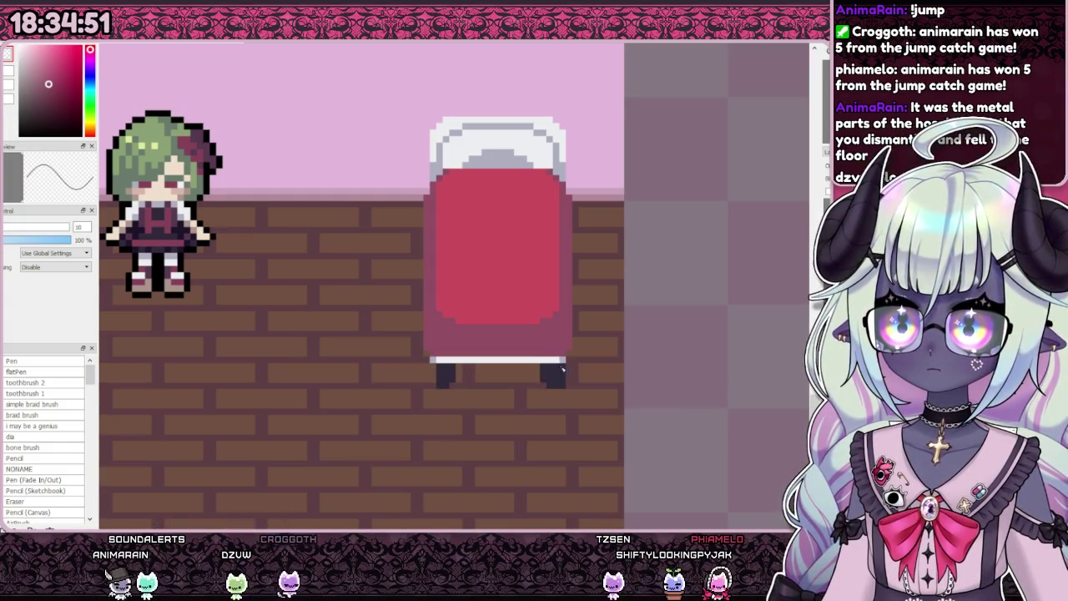
scroll(461, 387, up, 2)
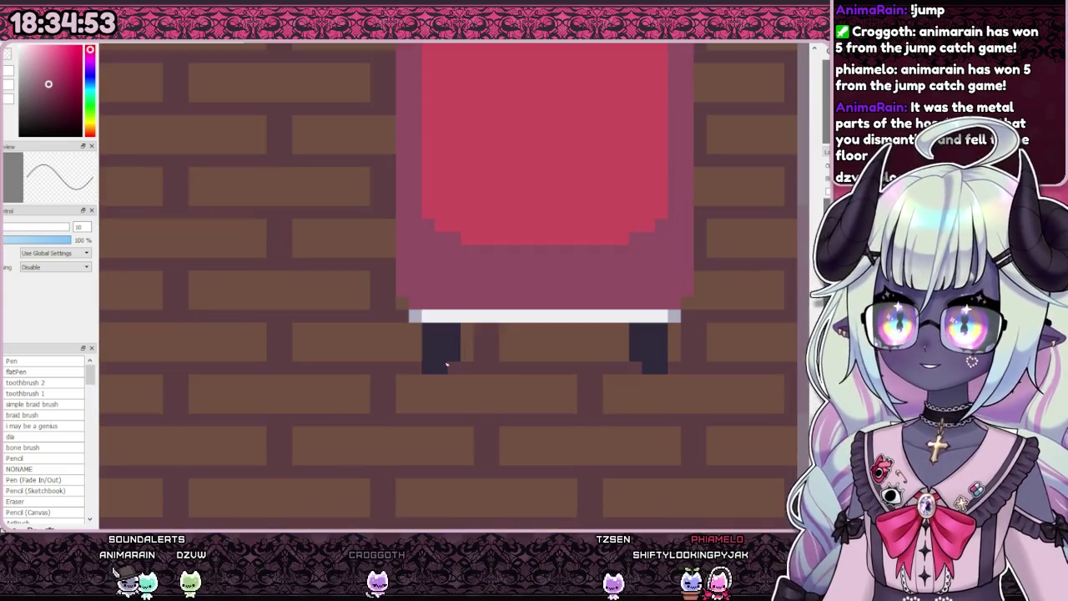
Step: Thicken the upper part of both bed legs with dark strokes
drag(466, 360, 466, 327)
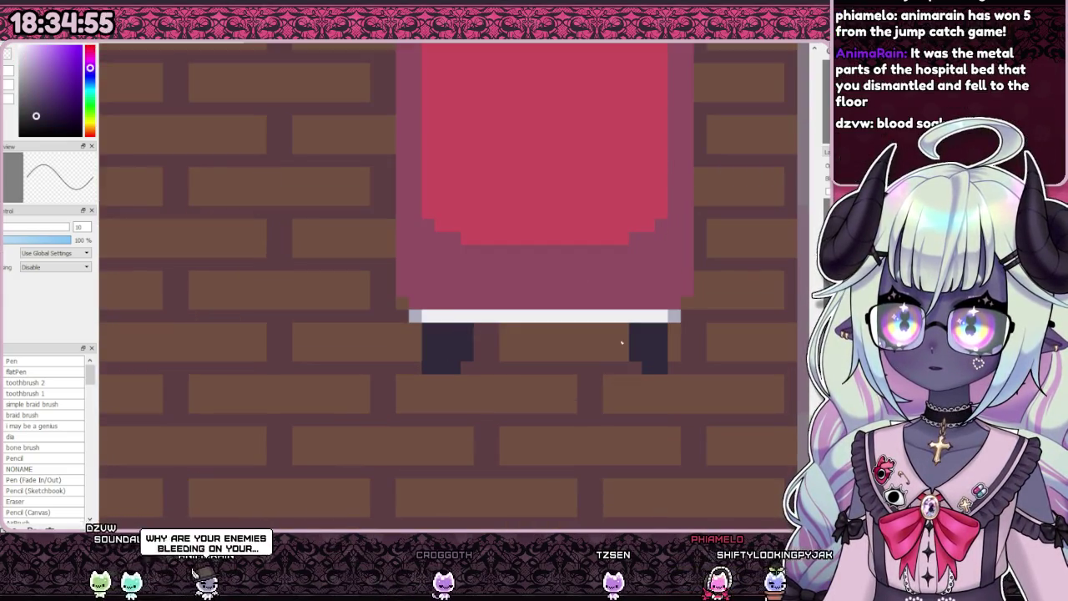
drag(622, 361, 624, 326)
scroll(461, 363, down, 5)
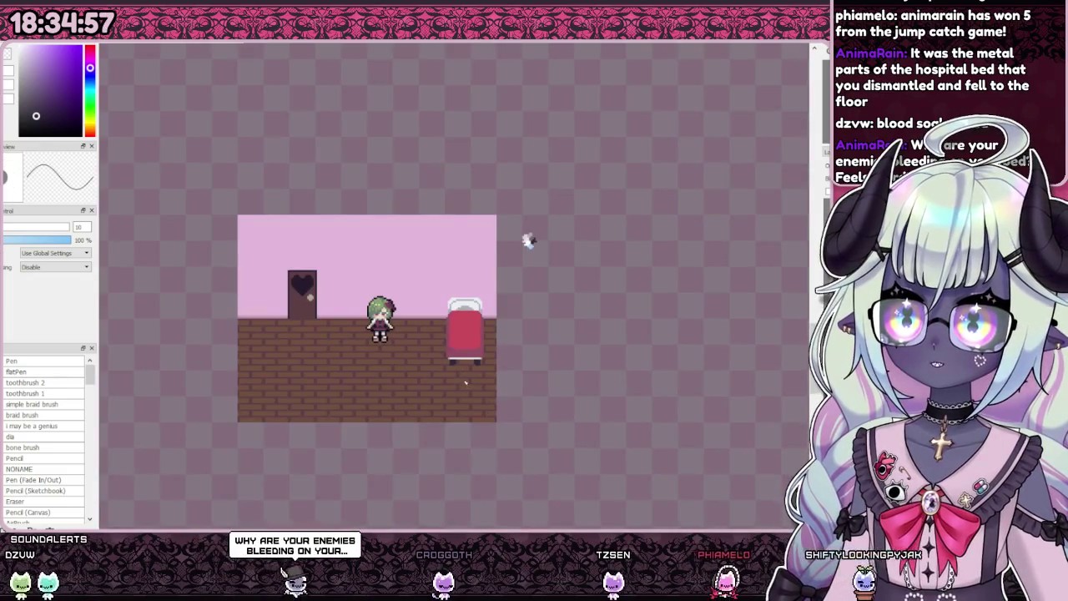
scroll(461, 363, up, 2)
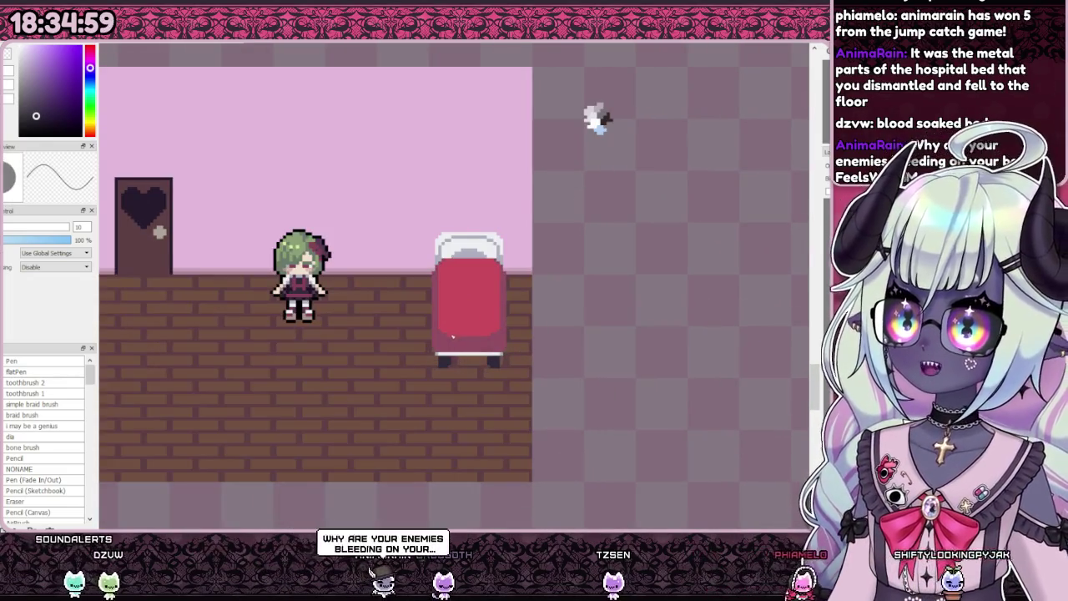
scroll(459, 326, up, 1)
scroll(467, 350, up, 1)
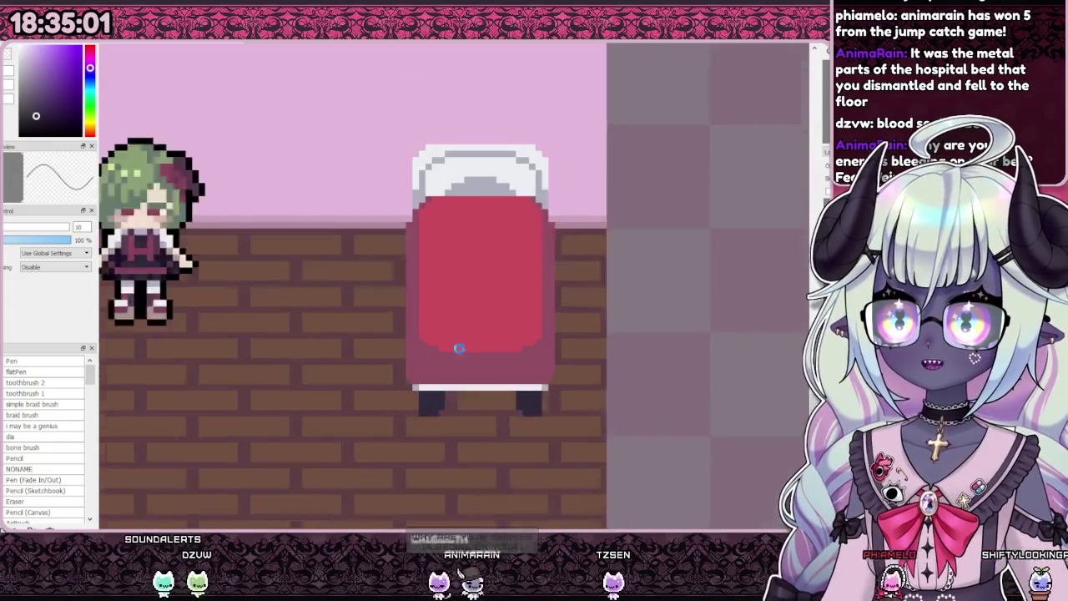
scroll(499, 429, down, 2)
scroll(456, 364, up, 2)
scroll(489, 347, down, 3)
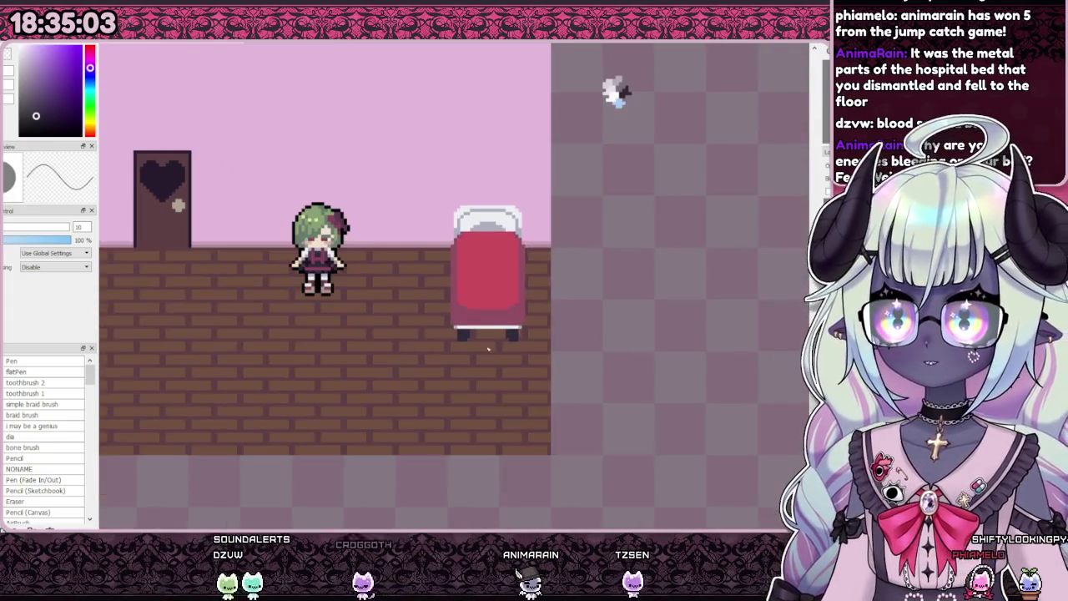
scroll(480, 383, down, 1)
scroll(477, 338, up, 2)
scroll(482, 333, up, 2)
scroll(481, 334, down, 1)
scroll(481, 334, down, 2)
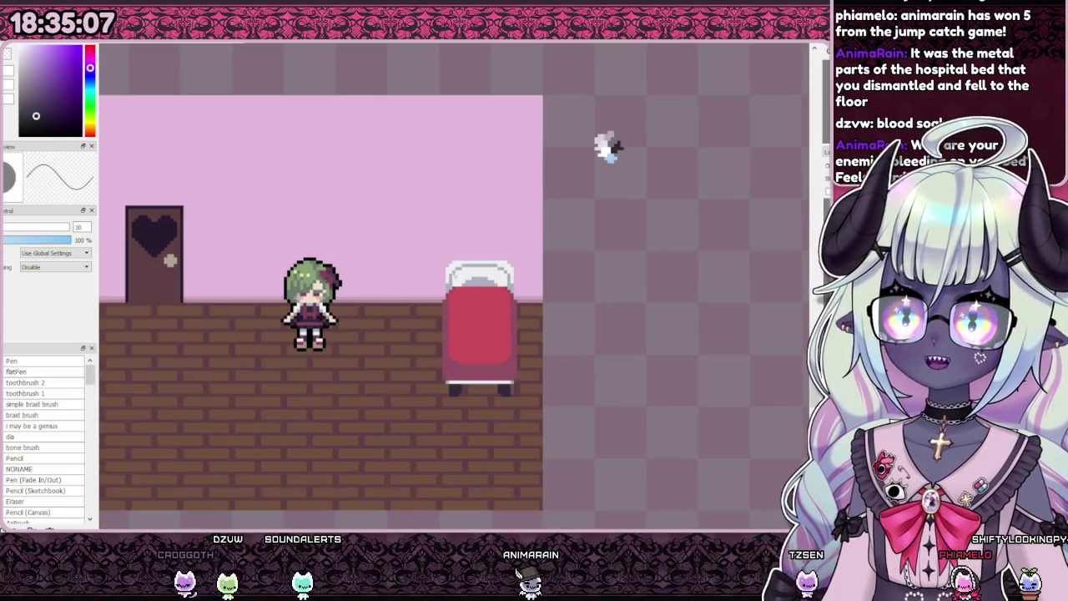
scroll(455, 284, up, 2)
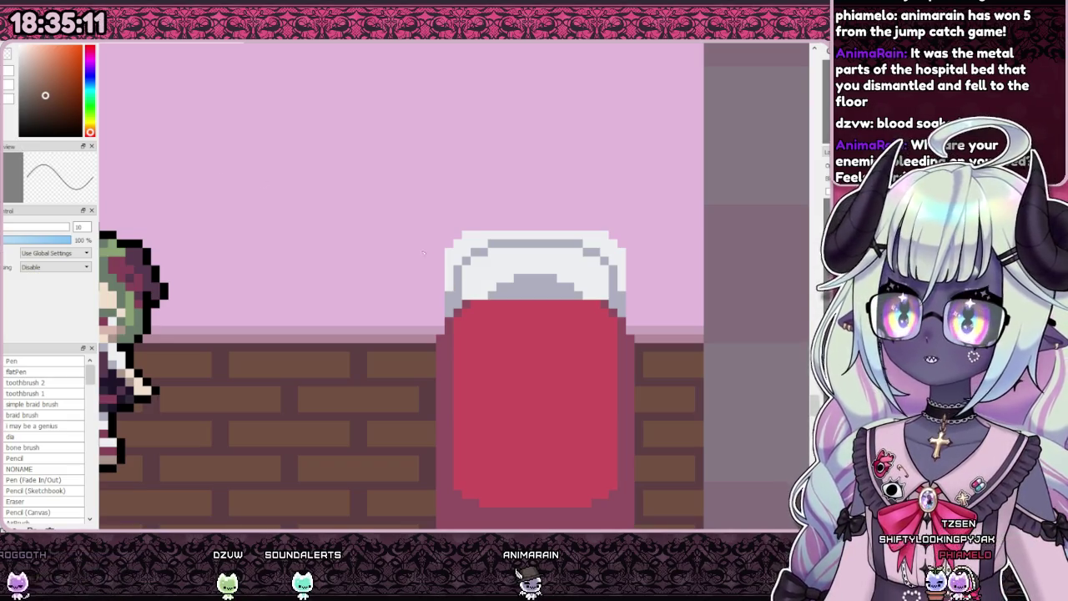
scroll(470, 247, down, 1)
scroll(425, 241, up, 1)
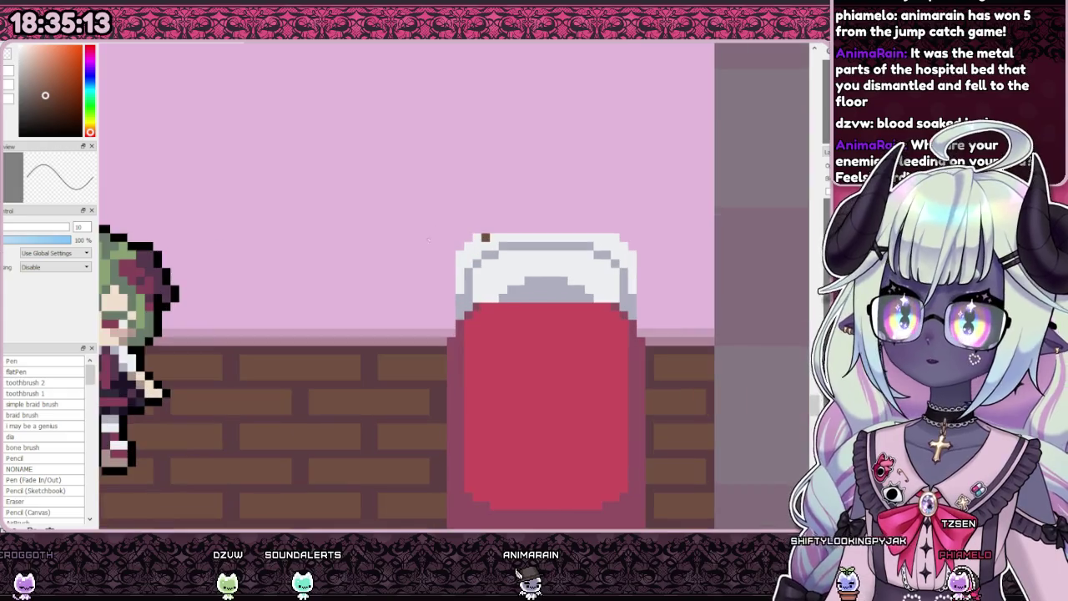
scroll(476, 243, down, 1)
scroll(482, 241, up, 1)
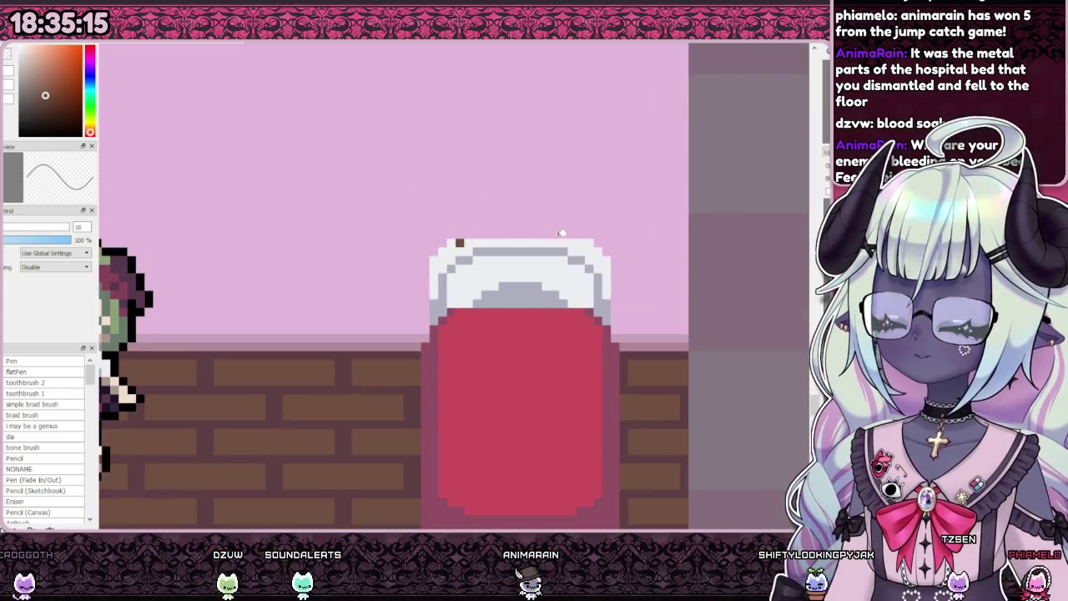
scroll(555, 233, up, 1)
scroll(542, 237, down, 4)
scroll(553, 239, up, 4)
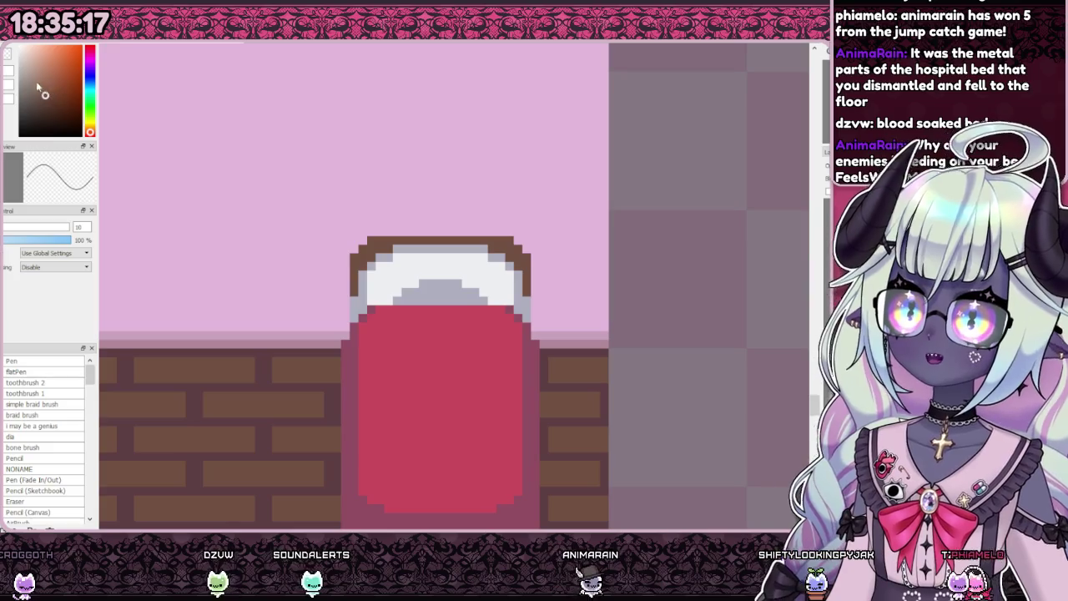
scroll(392, 234, down, 2)
scroll(392, 230, down, 1)
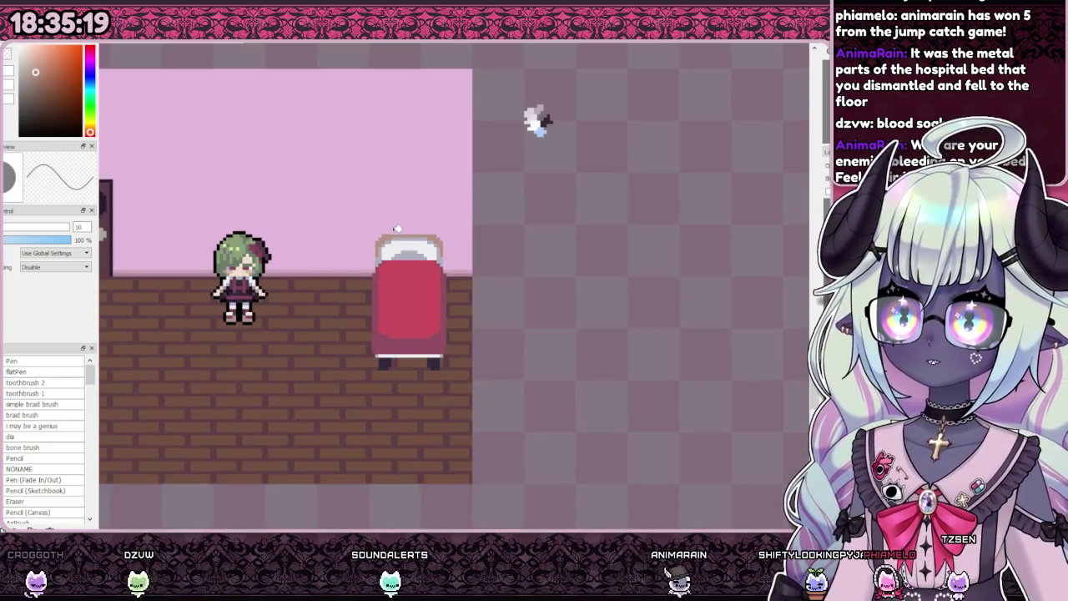
scroll(250, 150, up, 3)
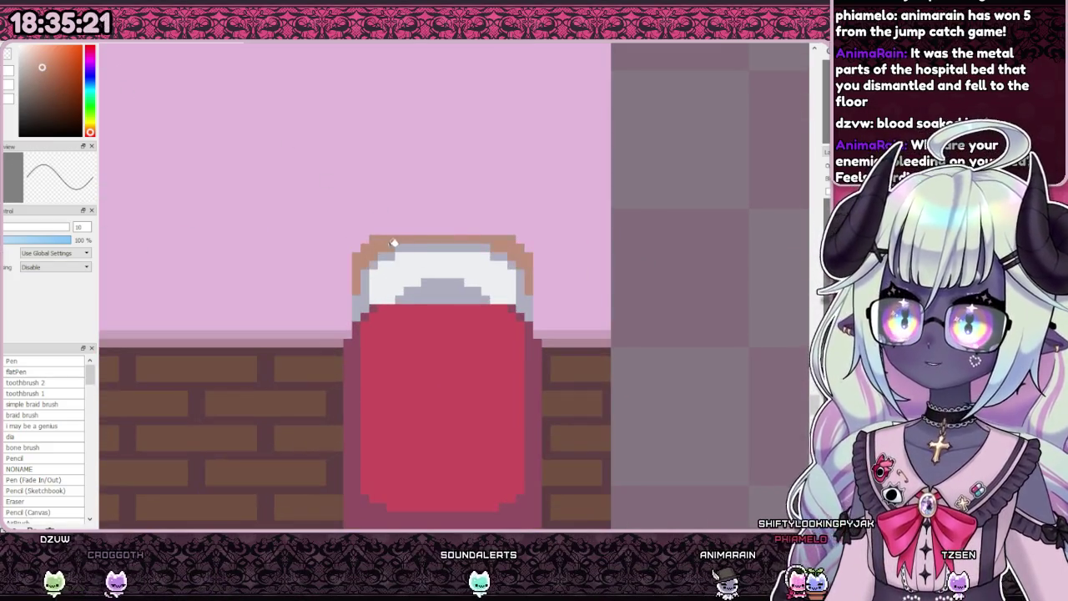
scroll(393, 241, down, 2)
scroll(488, 191, down, 2)
scroll(424, 248, up, 4)
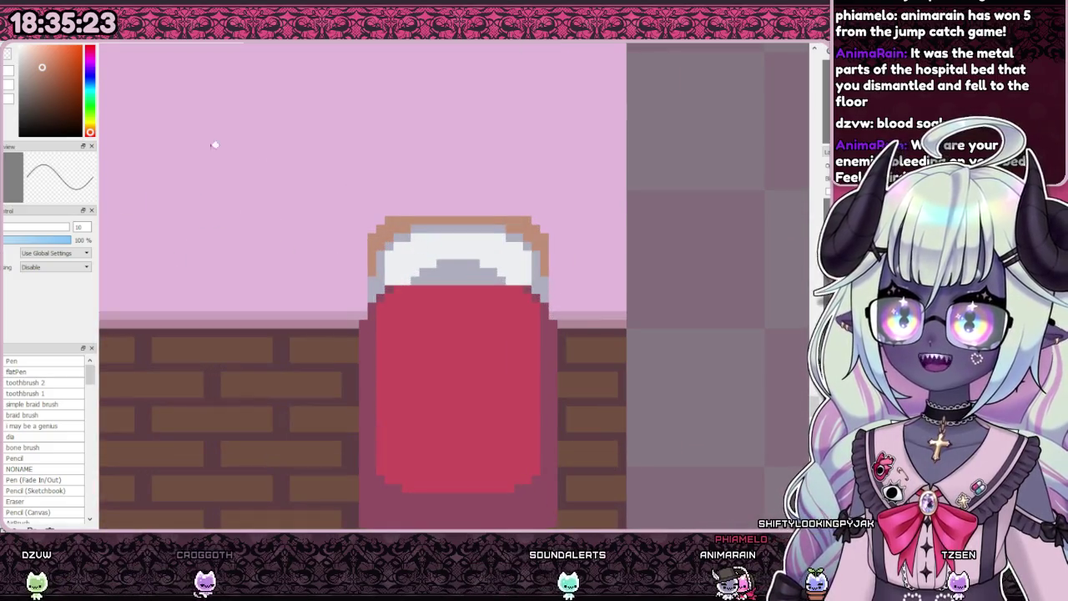
Step: Sample the pillow's white and paint over the pillow's grey left edge
click(90, 53)
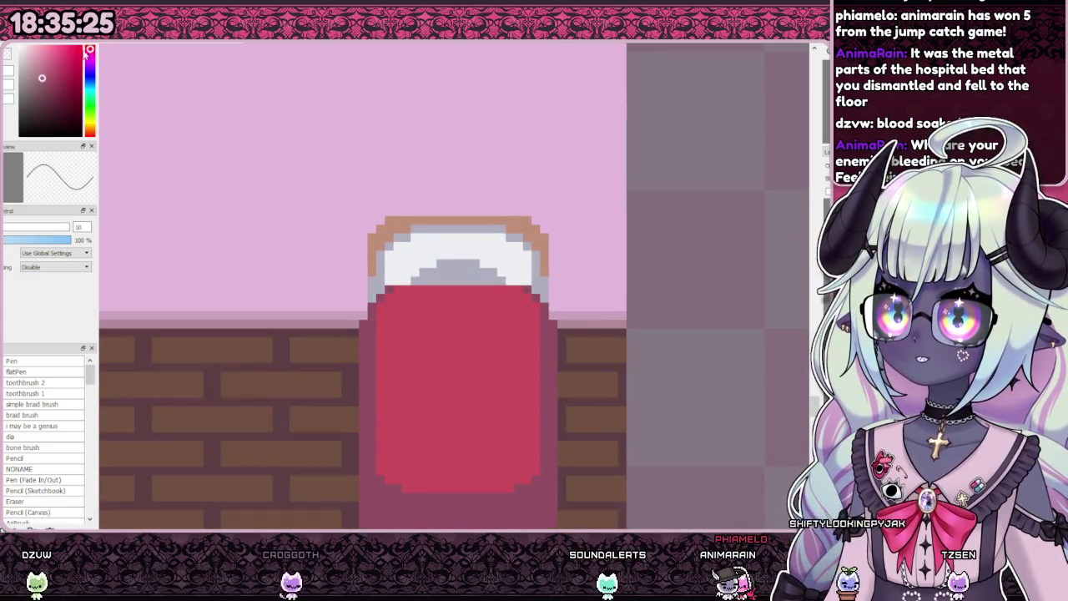
scroll(393, 309, up, 2)
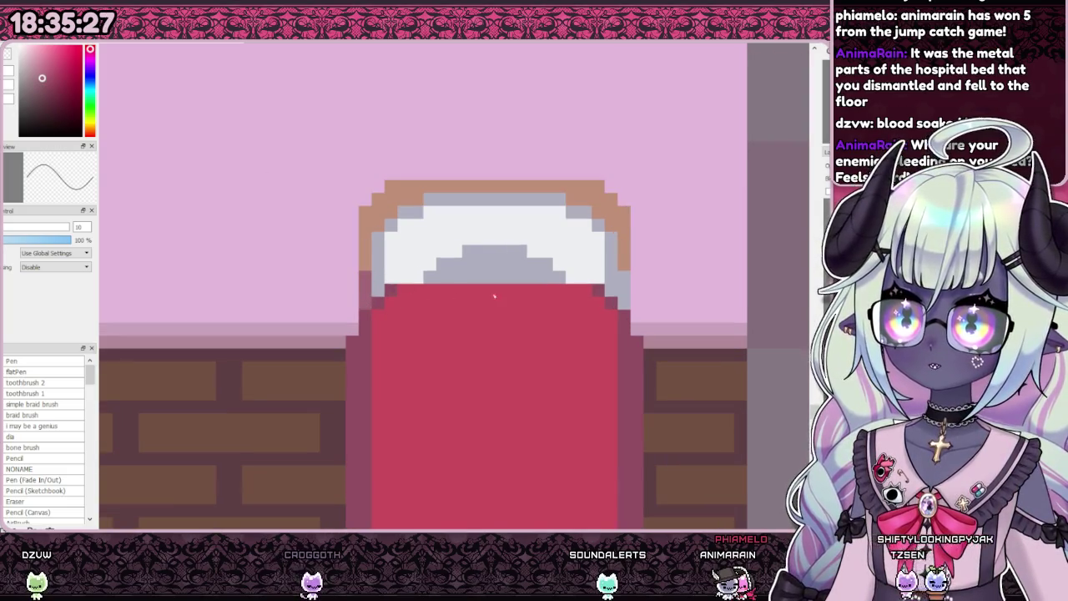
scroll(626, 295, down, 4)
scroll(639, 69, down, 1)
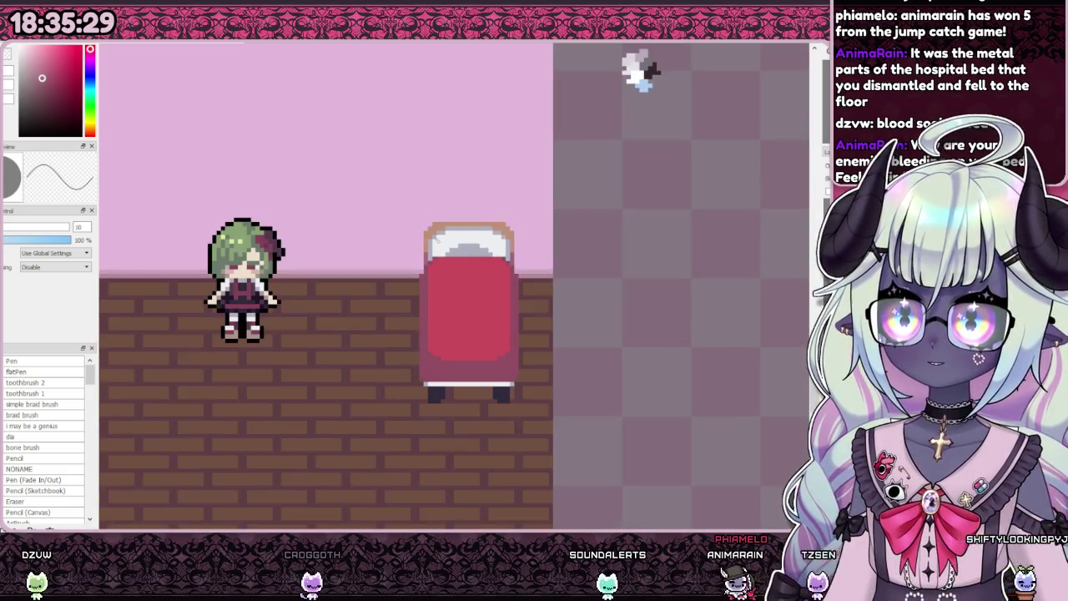
scroll(423, 292, up, 5)
alt+click(429, 284)
mouse_move(419, 294)
mouse_down()
mouse_move(436, 237)
mouse_move(636, 219)
mouse_up()
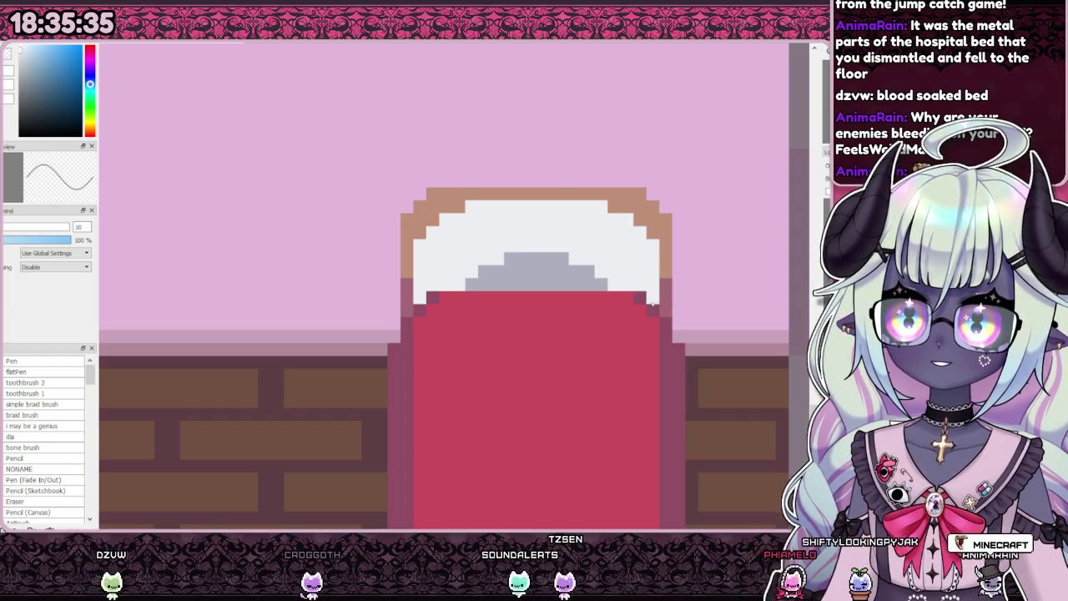
scroll(553, 167, down, 2)
scroll(534, 184, down, 1)
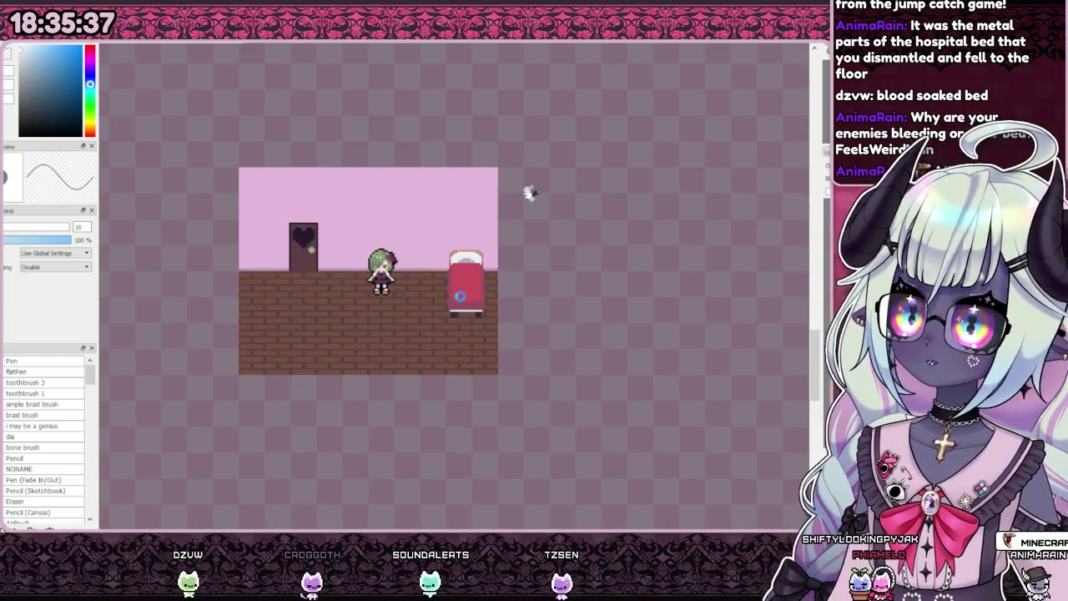
scroll(558, 169, up, 1)
scroll(670, 86, up, 2)
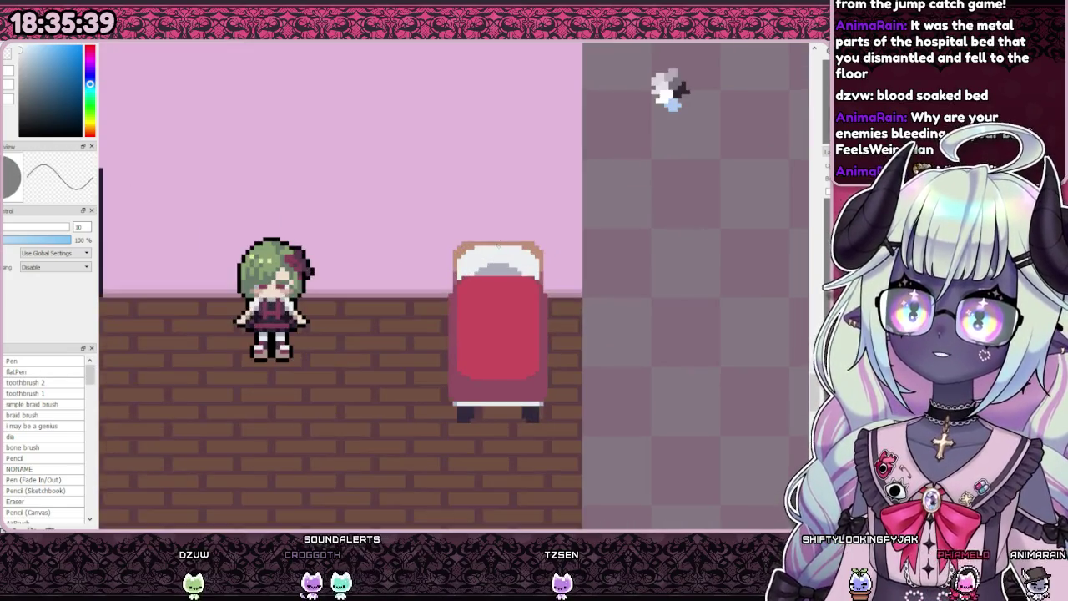
scroll(670, 86, up, 2)
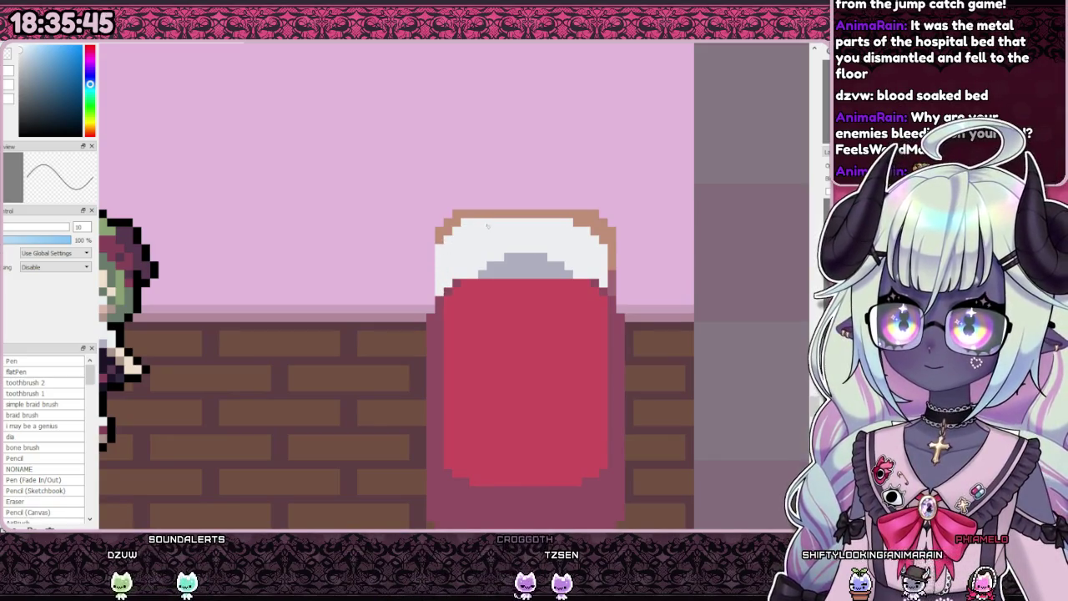
scroll(608, 114, down, 3)
scroll(555, 161, down, 1)
scroll(631, 83, up, 2)
scroll(477, 247, up, 1)
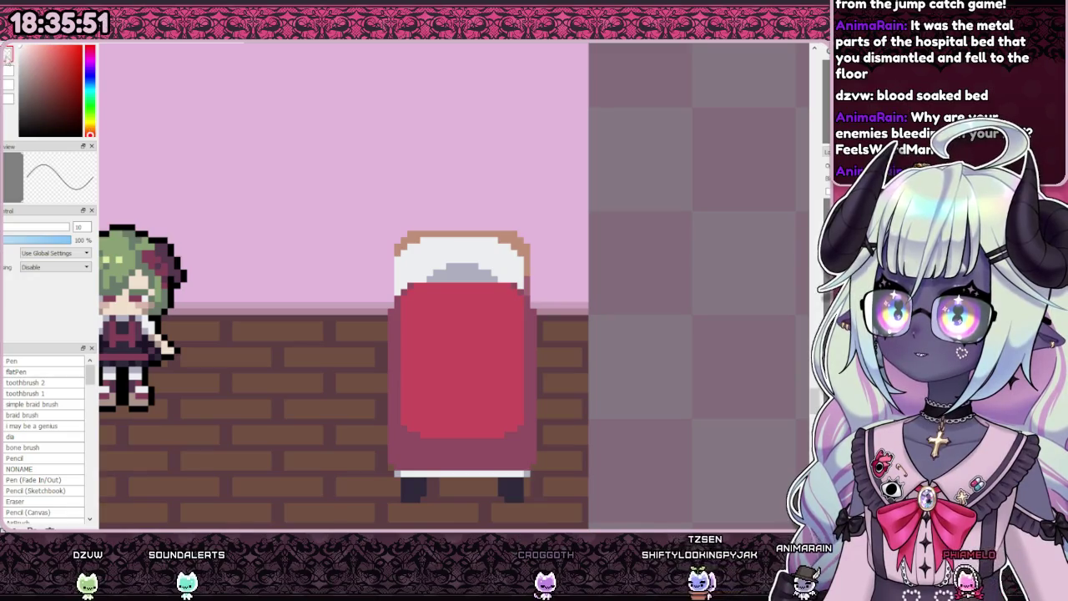
Step: Swap colours, extend the pillow's right edge with white, and inspect the bed
key(x)
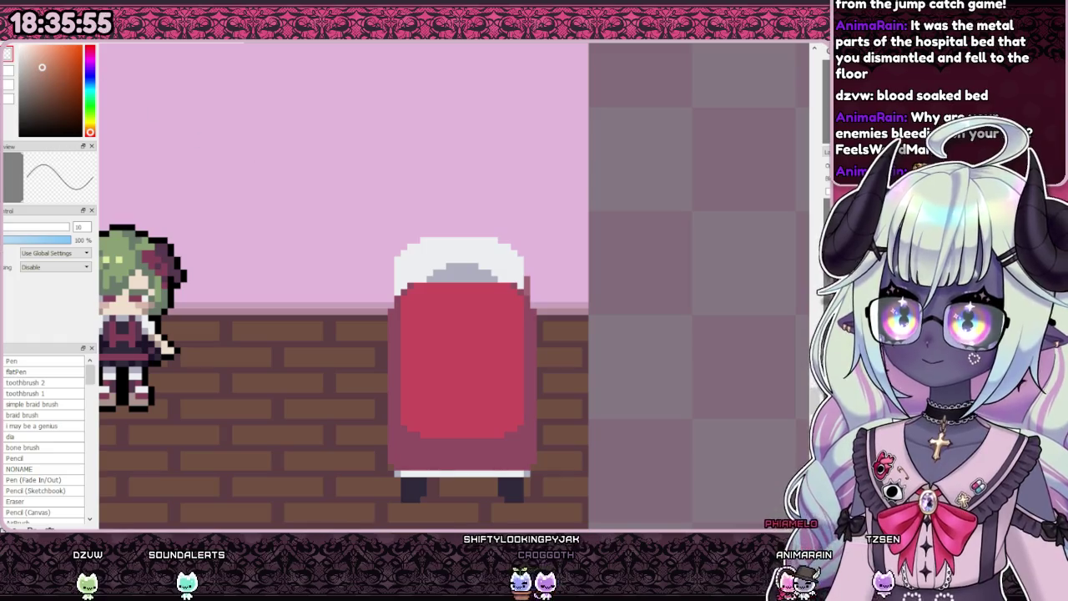
scroll(530, 288, up, 1)
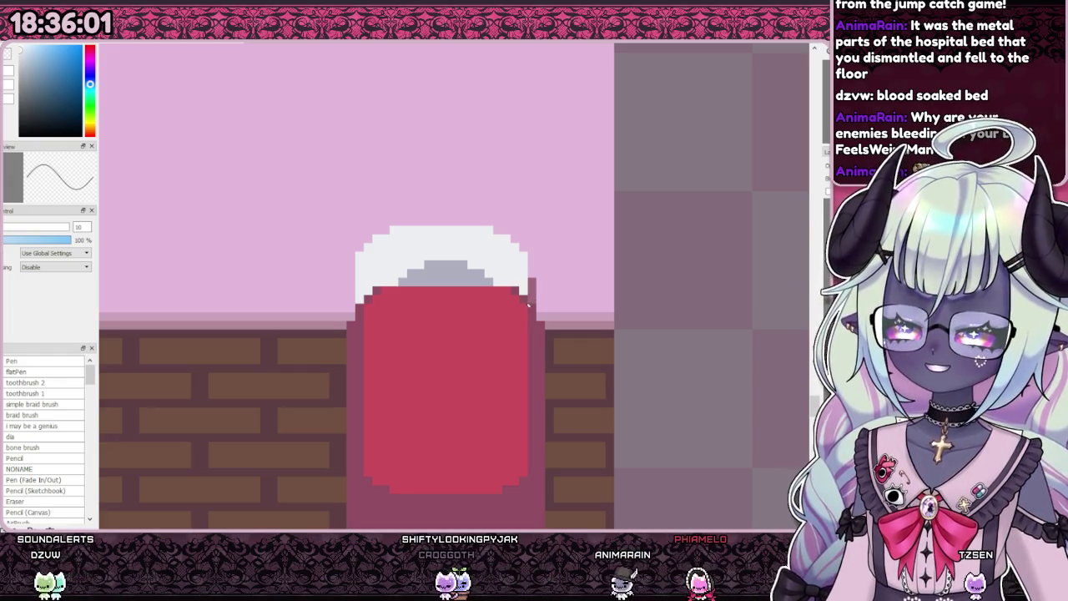
drag(532, 296, 531, 250)
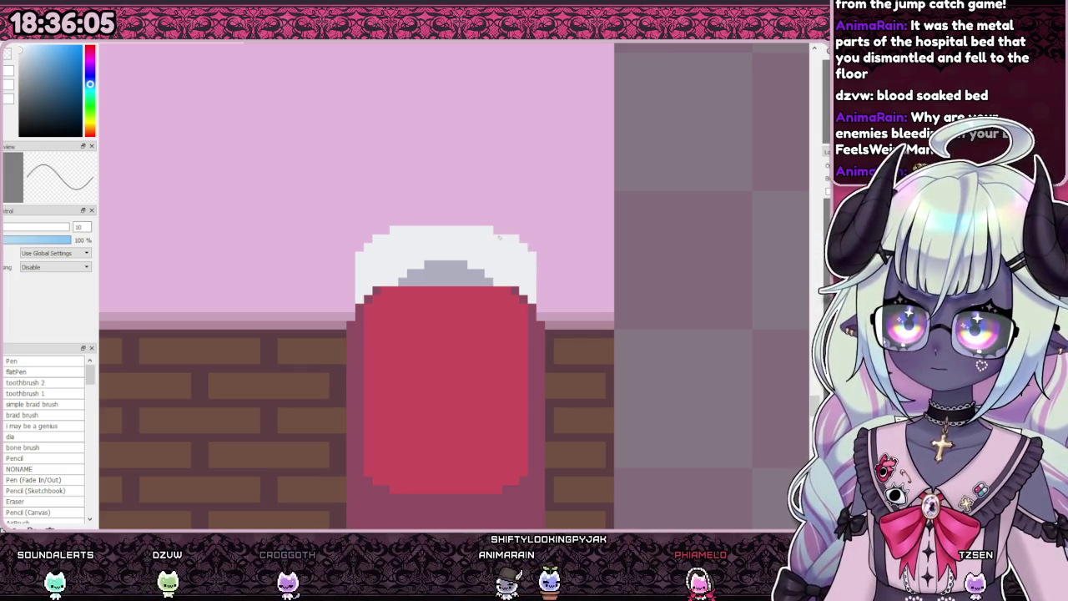
scroll(525, 183, down, 4)
scroll(505, 204, down, 1)
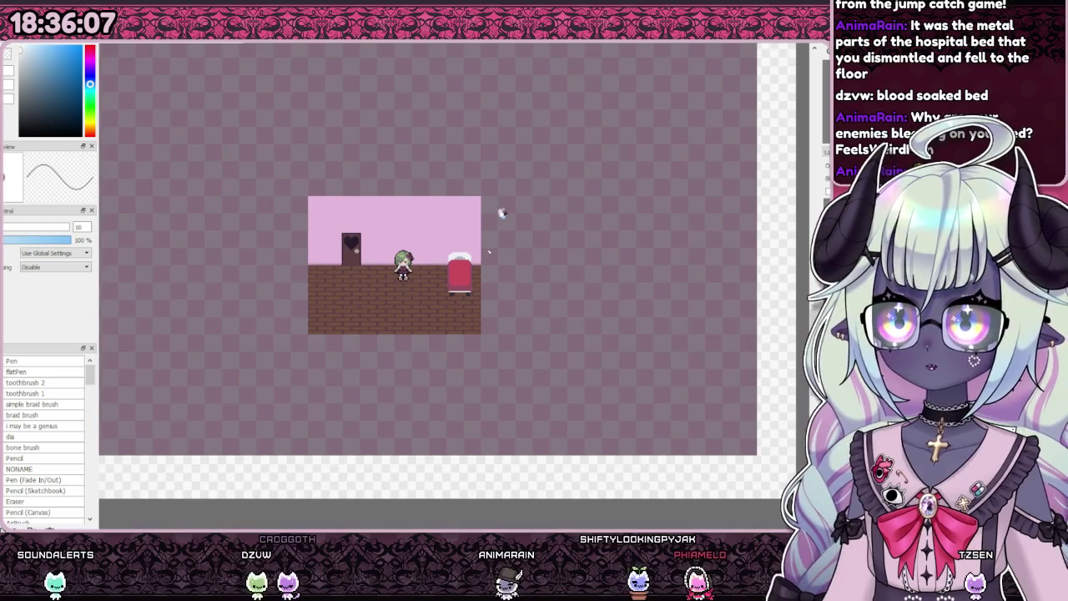
scroll(500, 213, up, 3)
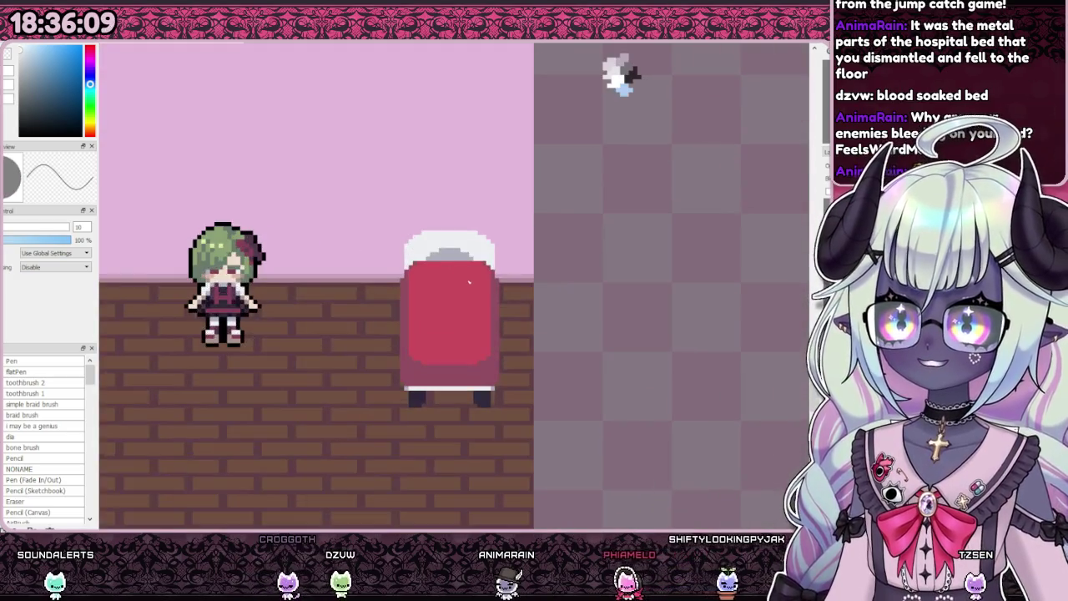
scroll(537, 203, down, 1)
scroll(514, 233, down, 1)
scroll(501, 271, down, 1)
scroll(500, 271, up, 1)
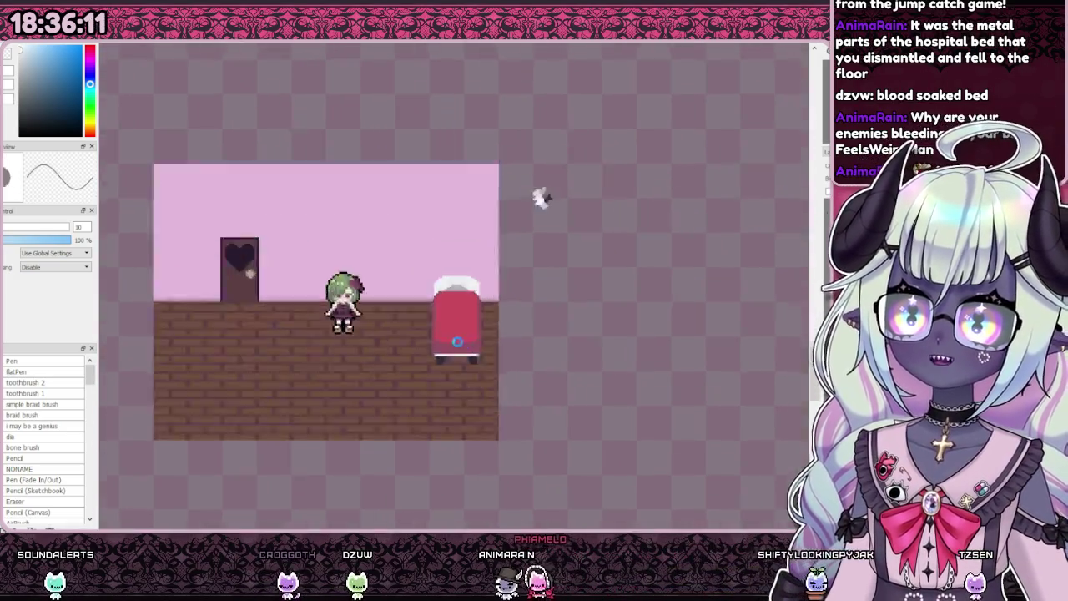
scroll(544, 195, up, 1)
scroll(579, 119, up, 1)
scroll(420, 347, up, 1)
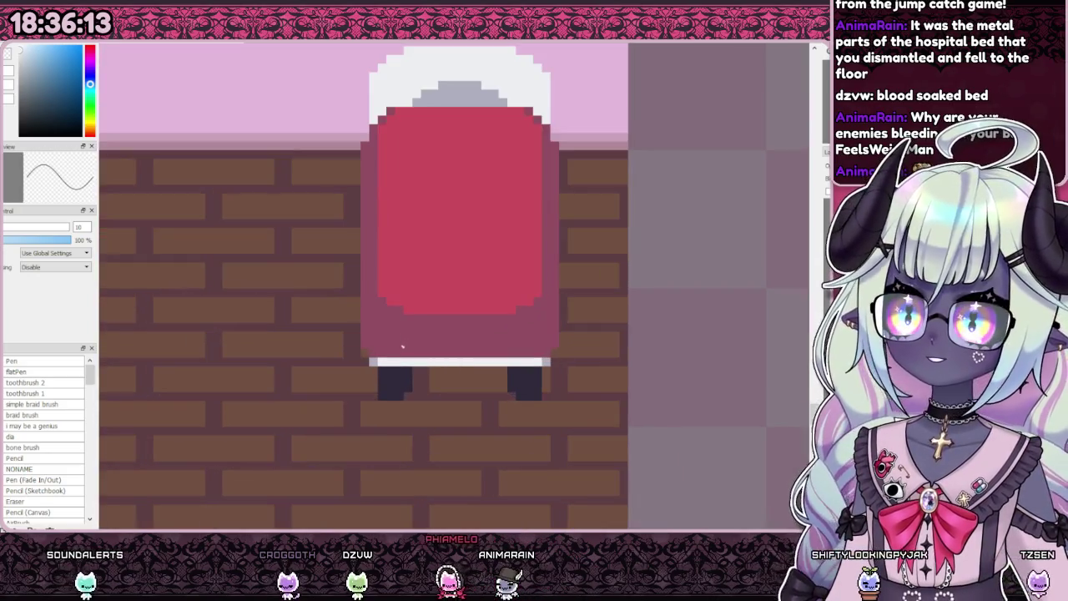
scroll(407, 332, down, 2)
scroll(514, 174, down, 2)
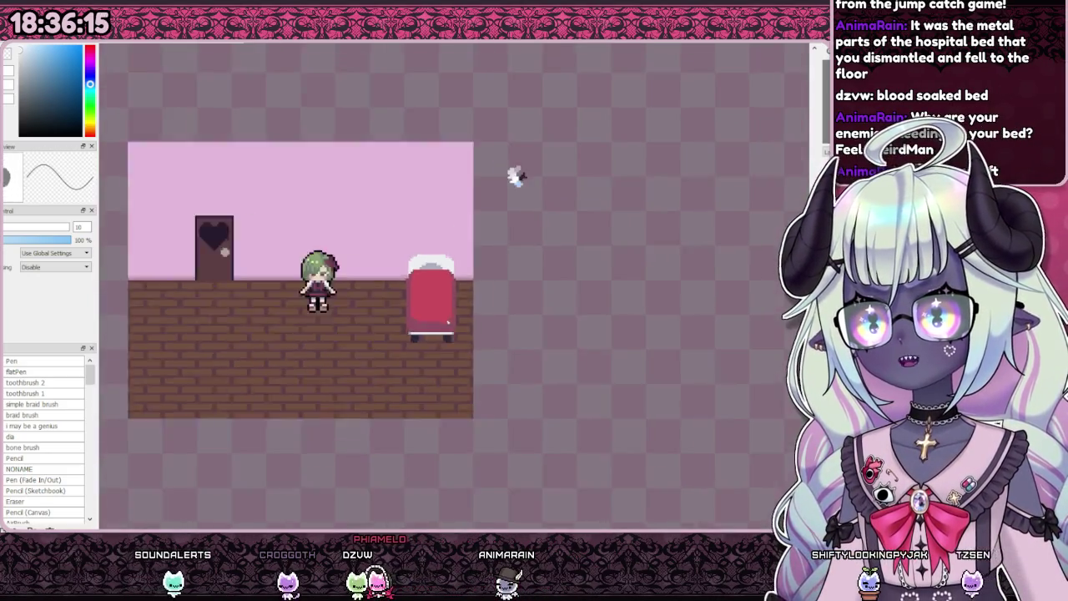
scroll(484, 245, down, 2)
scroll(512, 208, up, 1)
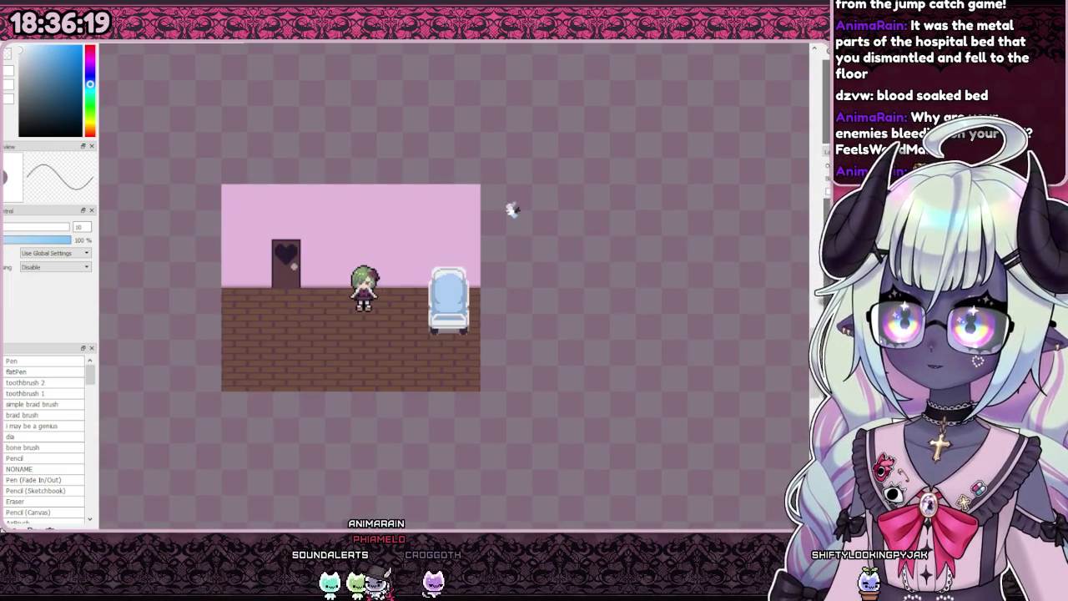
Step: Magic-wand the bed's pale blue inner panel and turn the rest of the bed reddish-pink
scroll(476, 275, up, 2)
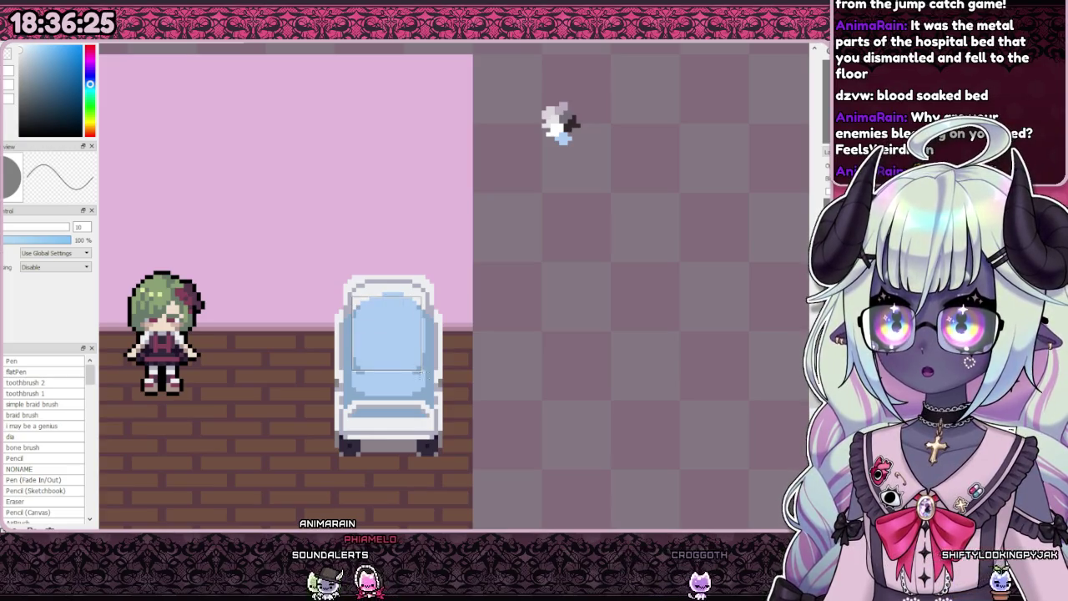
click(428, 381)
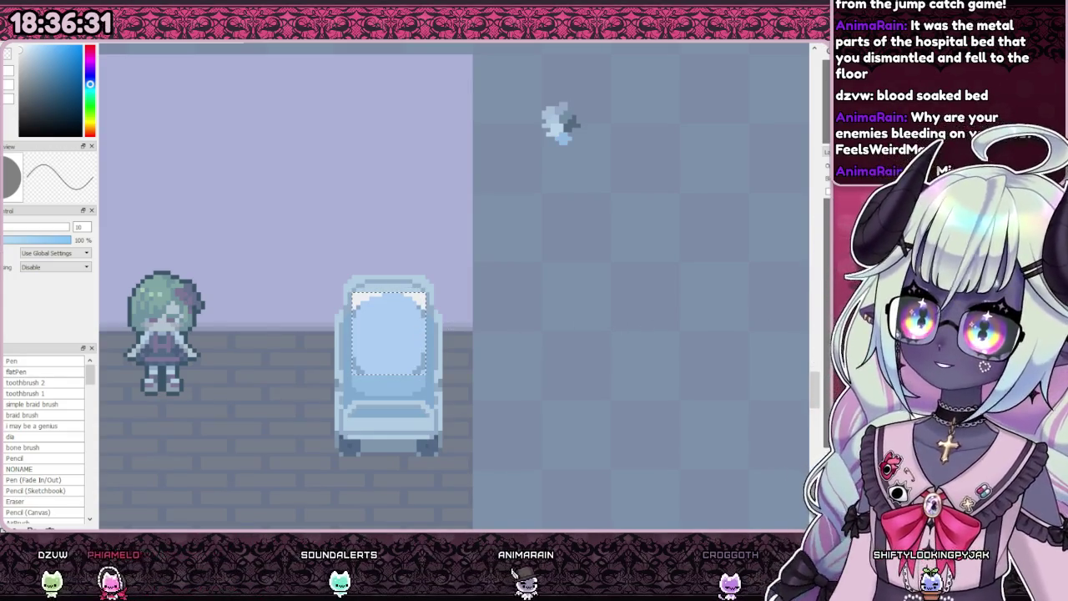
key(Delete)
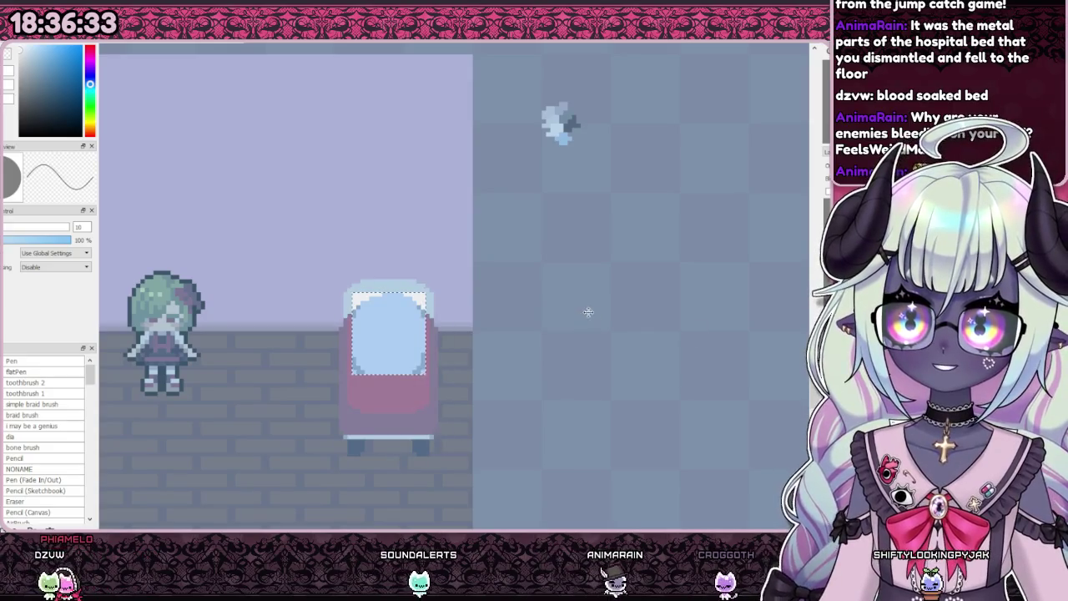
scroll(388, 358, up, 5)
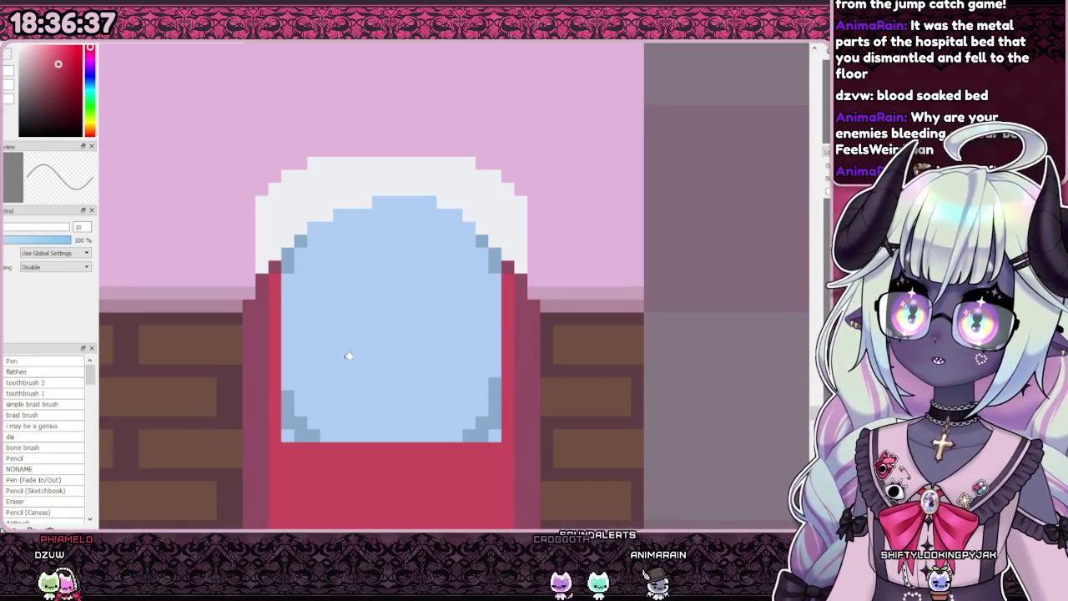
Step: Fill the bed's blue inner panel red, sample the darker red border, then undo and redo
click(348, 358)
right_click(515, 374)
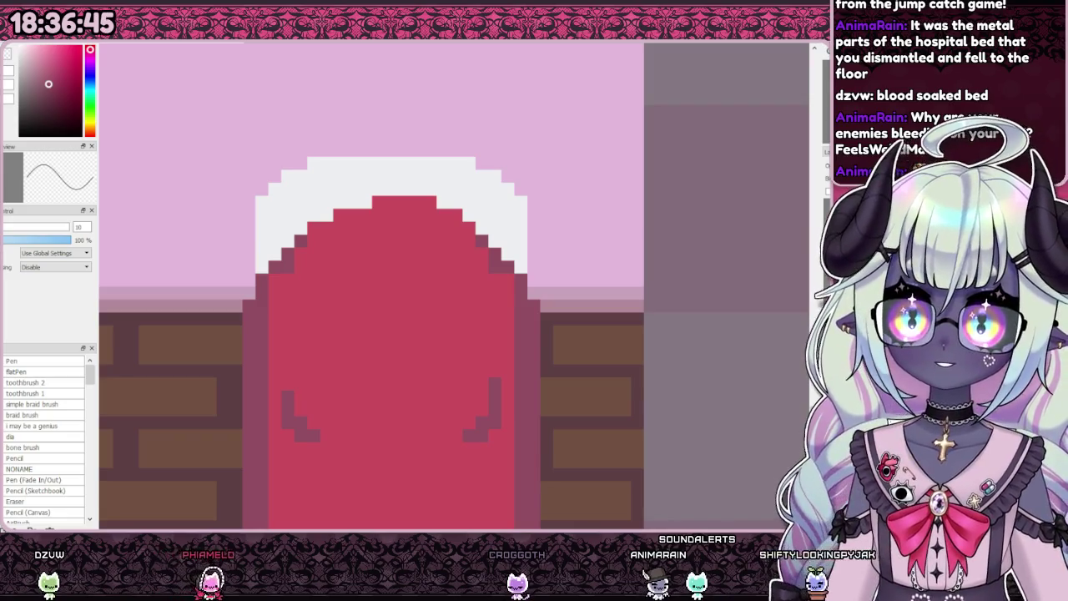
key(ctrl+z)
key(ctrl+y)
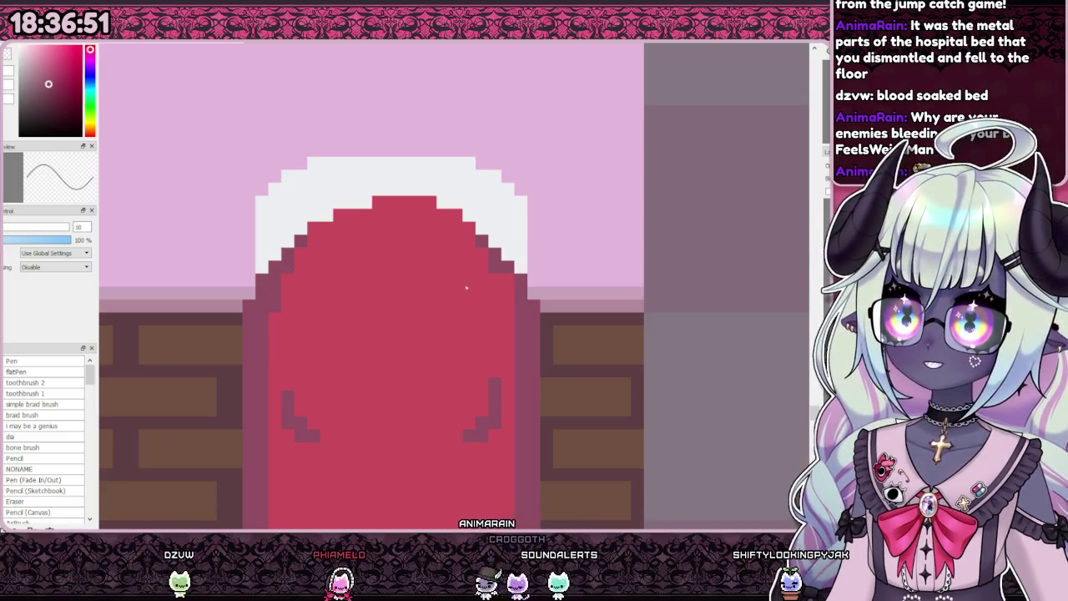
scroll(460, 288, down, 2)
scroll(407, 311, up, 1)
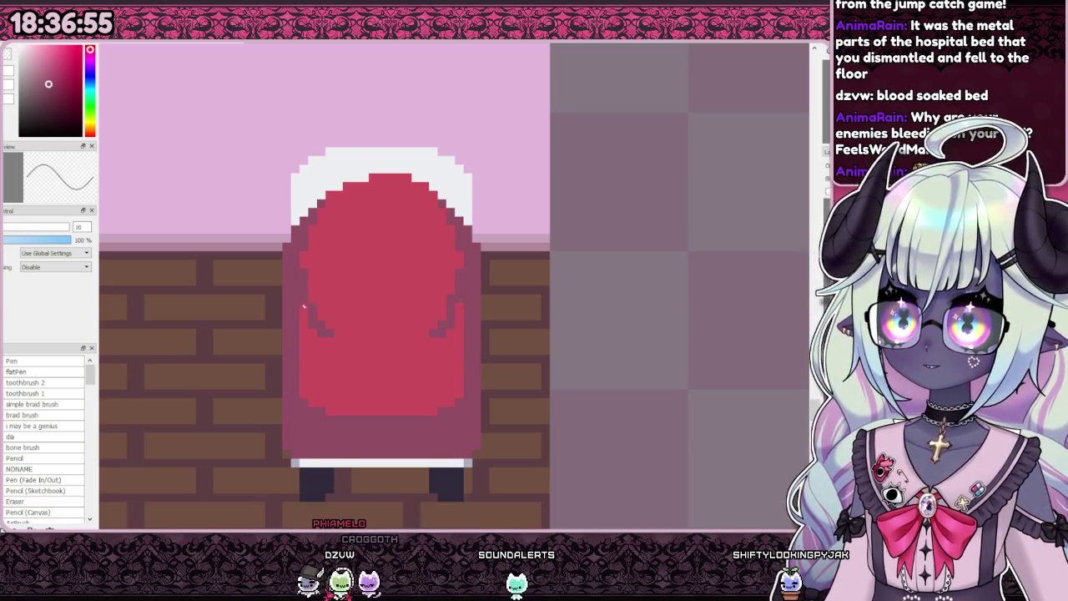
scroll(496, 112, down, 2)
scroll(425, 201, down, 1)
scroll(334, 290, up, 3)
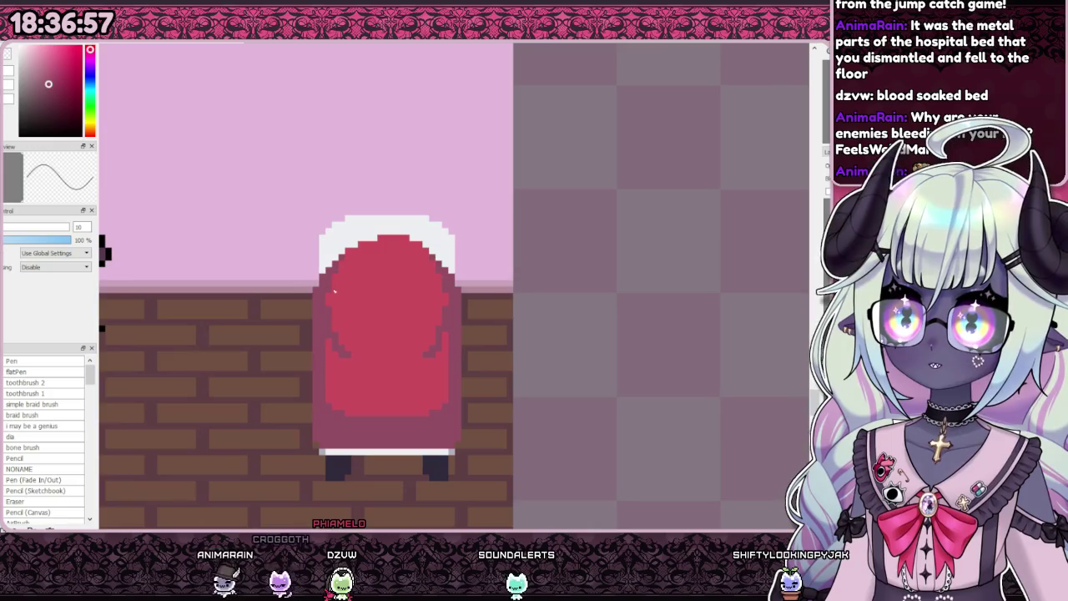
scroll(467, 267, down, 2)
scroll(501, 200, down, 1)
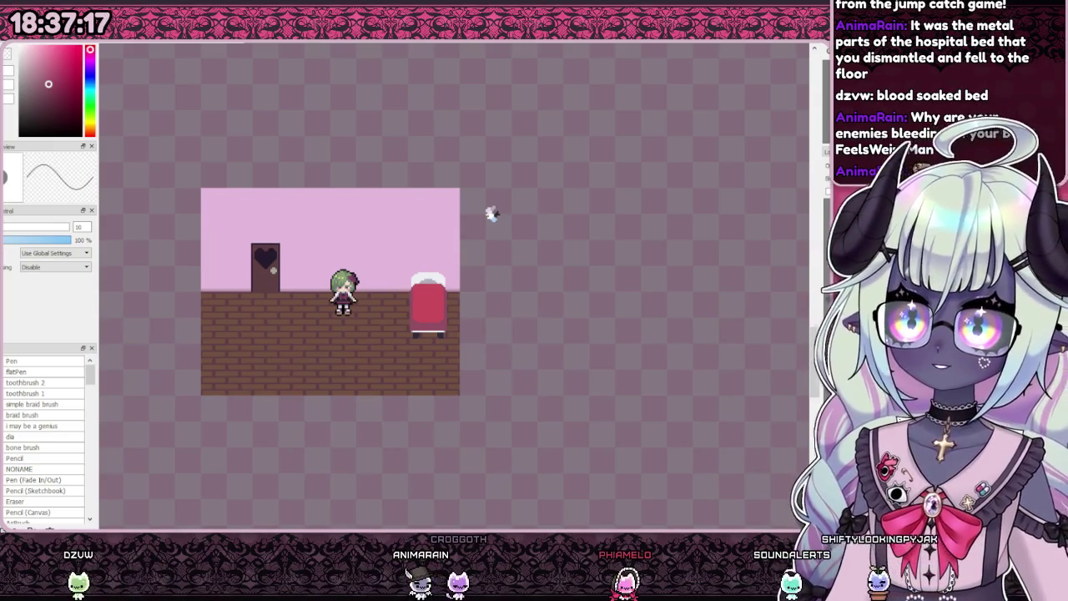
scroll(473, 235, down, 1)
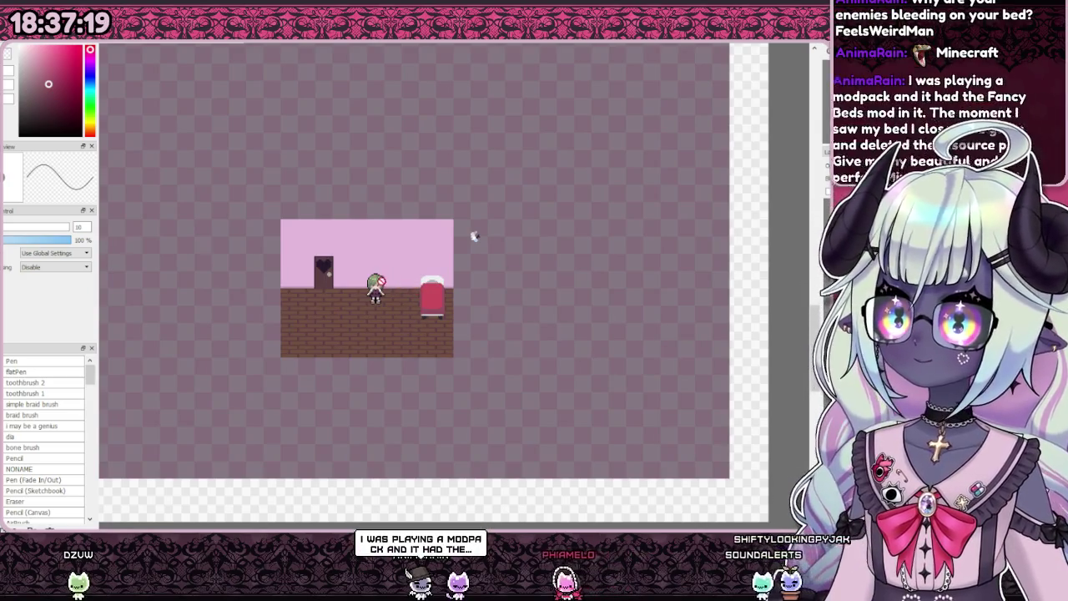
scroll(473, 236, up, 1)
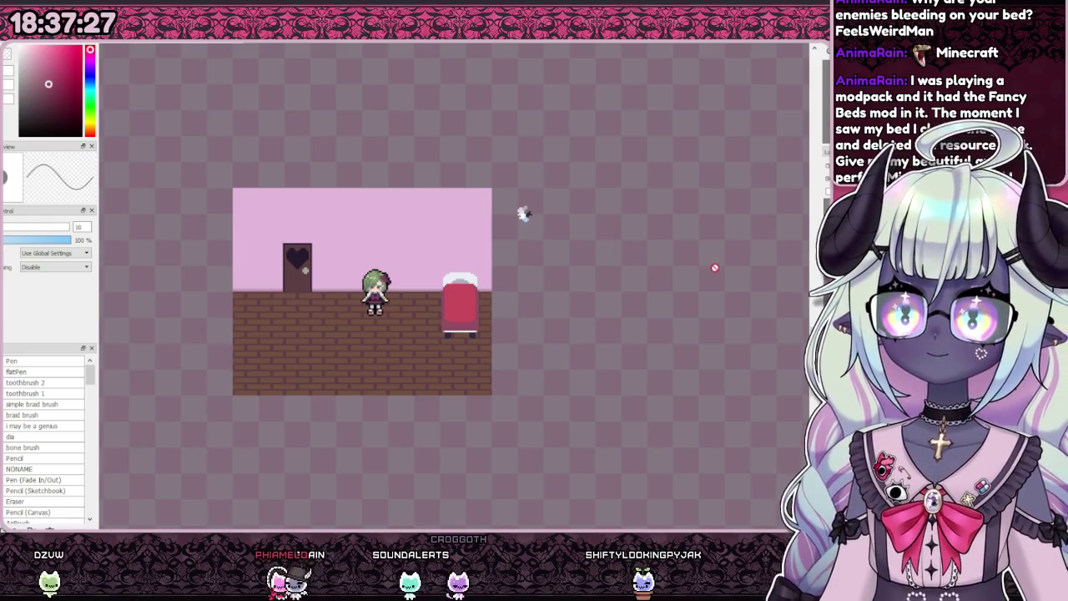
scroll(512, 276, up, 1)
scroll(510, 276, down, 1)
scroll(507, 261, up, 4)
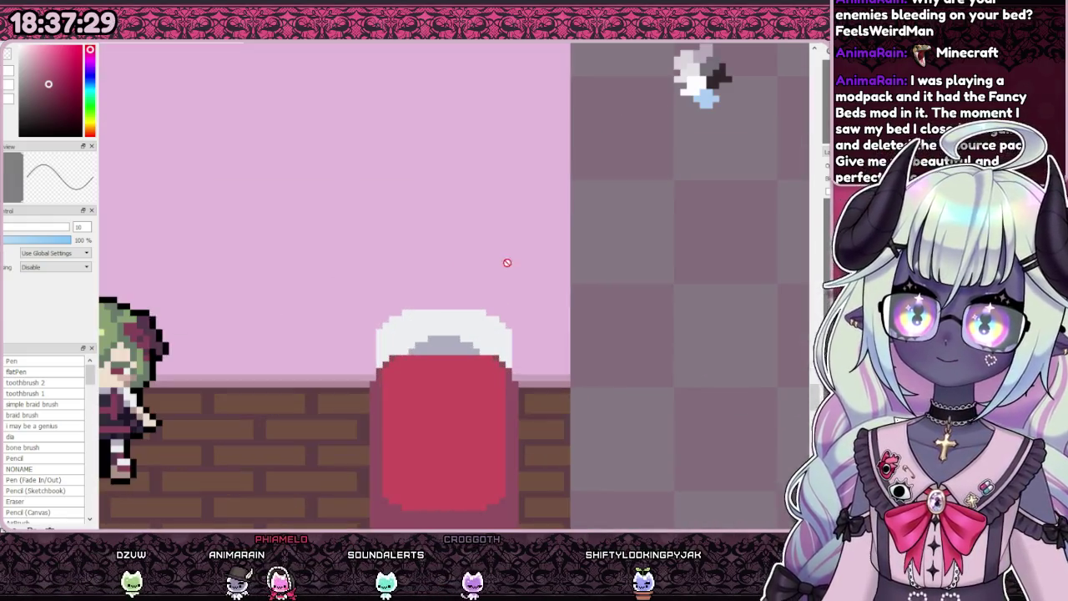
scroll(436, 374, up, 1)
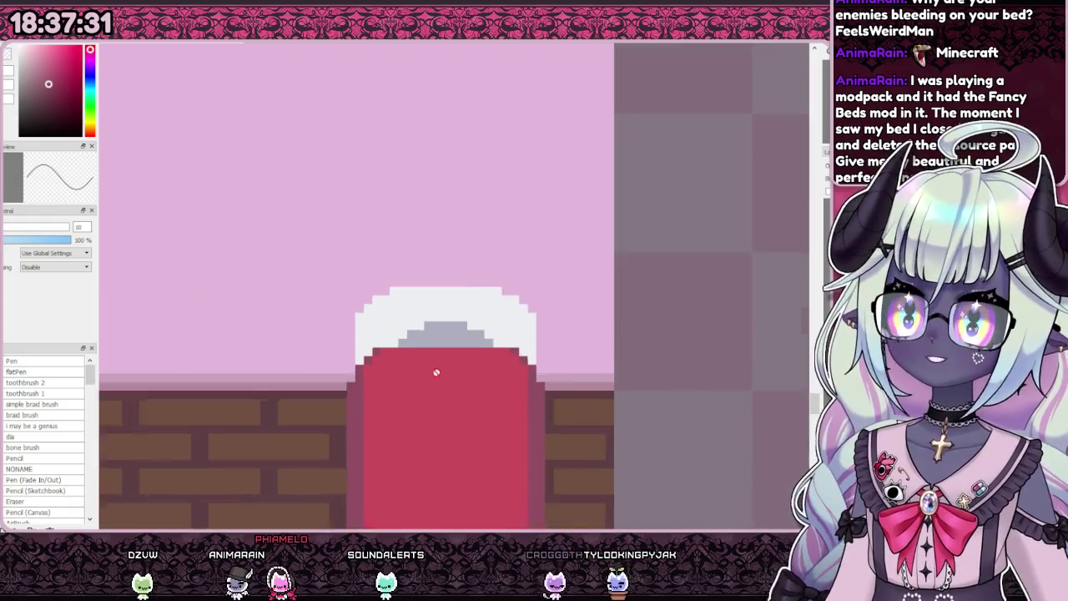
scroll(392, 299, up, 1)
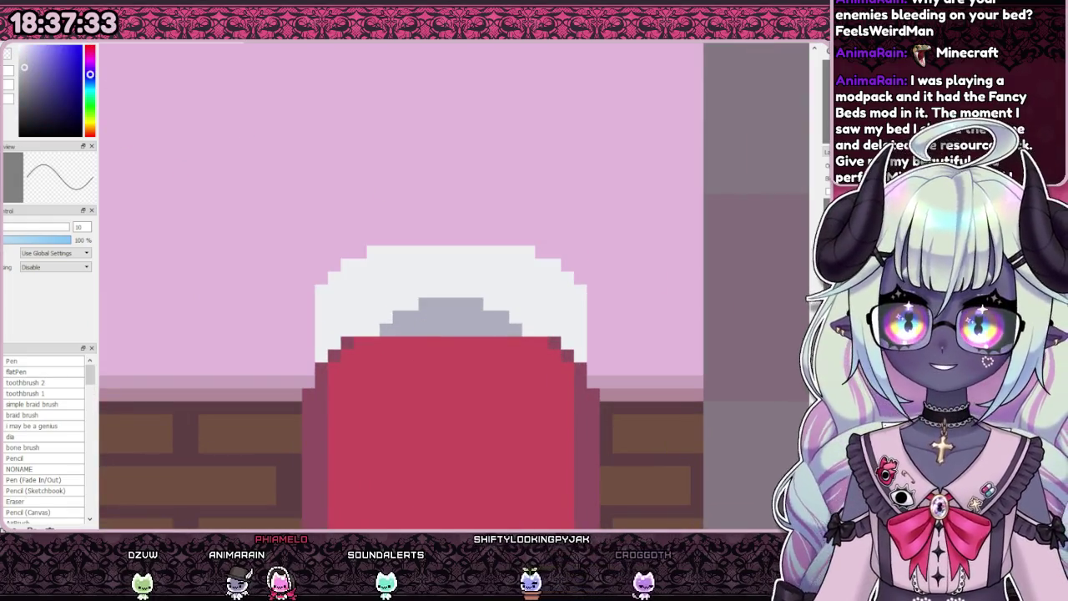
Step: Touch up the bed's left outline pixels and zoom in and out to check it
drag(347, 335, 321, 355)
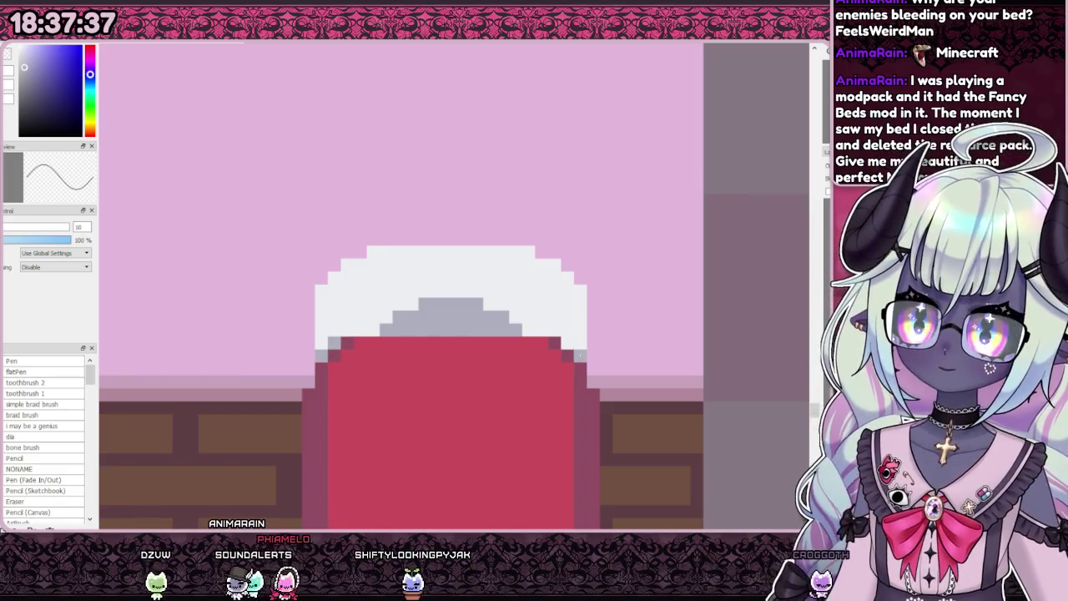
scroll(542, 317, down, 1)
scroll(659, 184, down, 1)
scroll(660, 191, down, 1)
scroll(575, 300, up, 3)
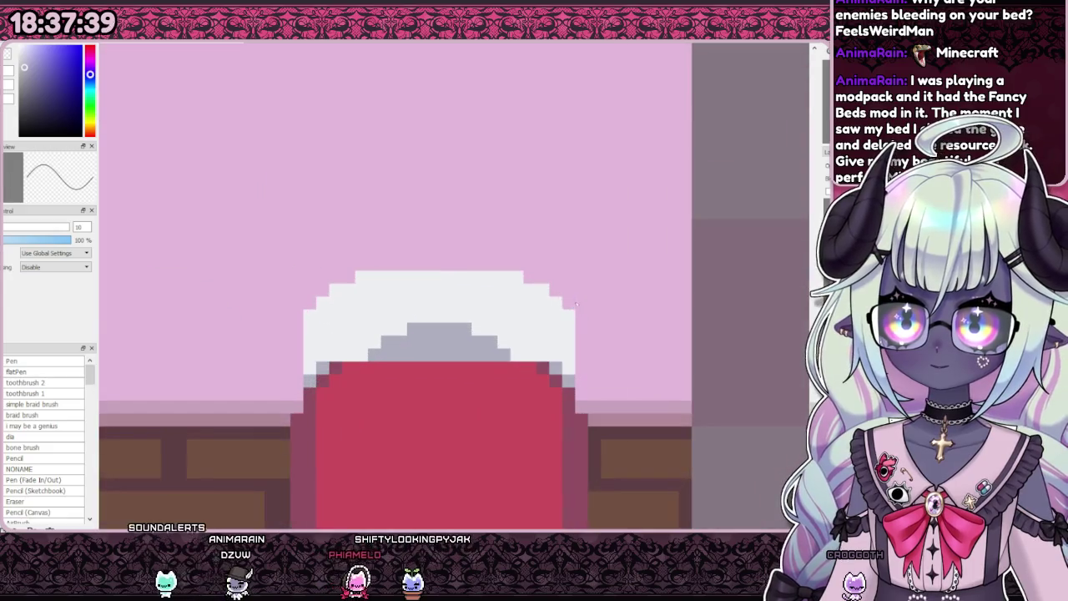
scroll(554, 299, down, 3)
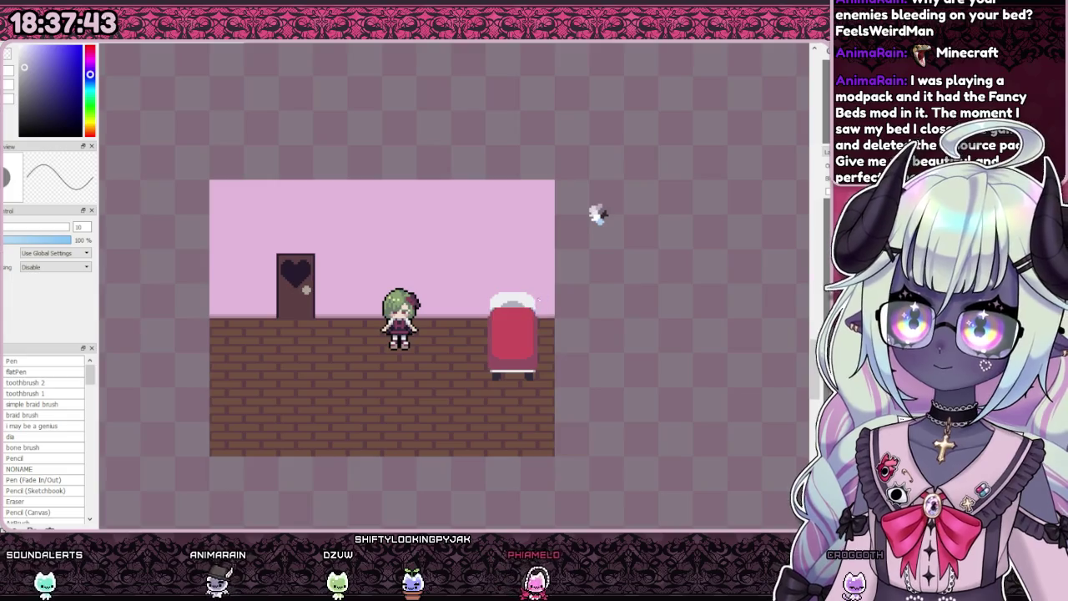
scroll(542, 339, up, 3)
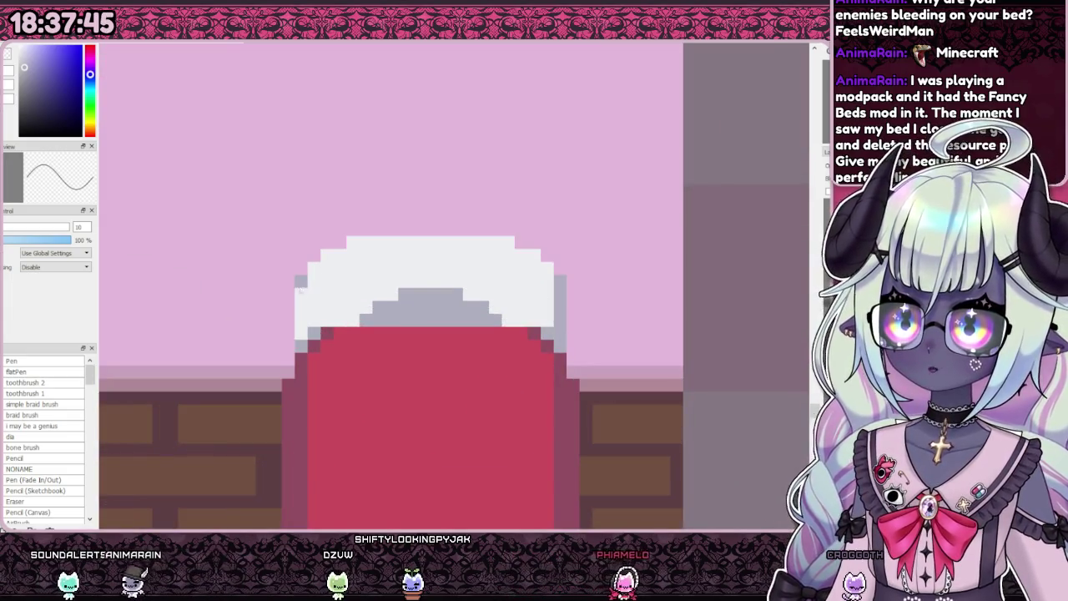
scroll(536, 186, down, 2)
scroll(489, 257, down, 1)
scroll(489, 258, up, 3)
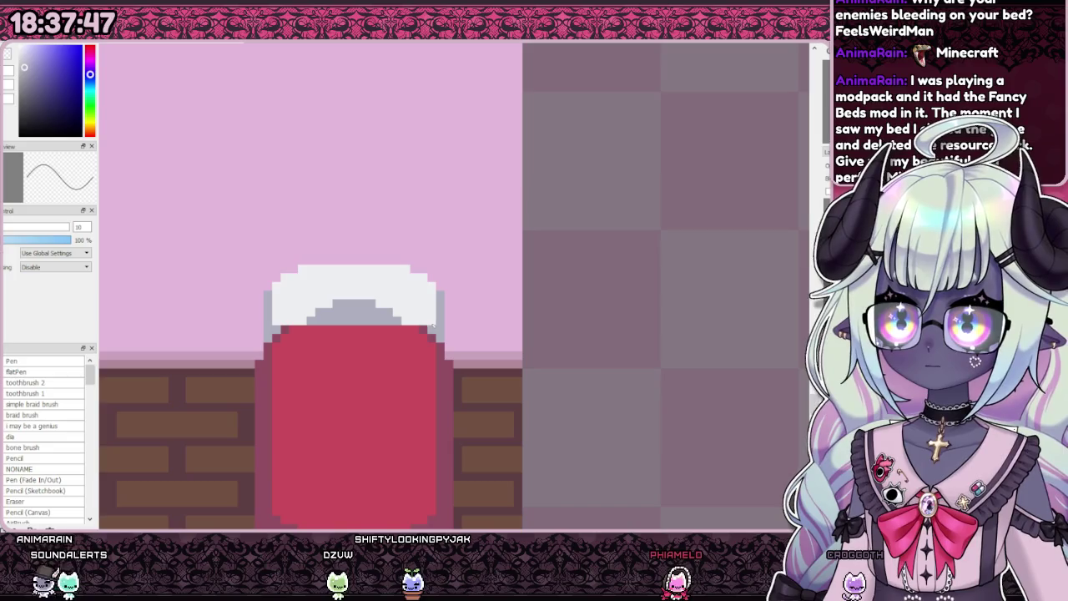
scroll(500, 234, down, 3)
scroll(501, 234, up, 3)
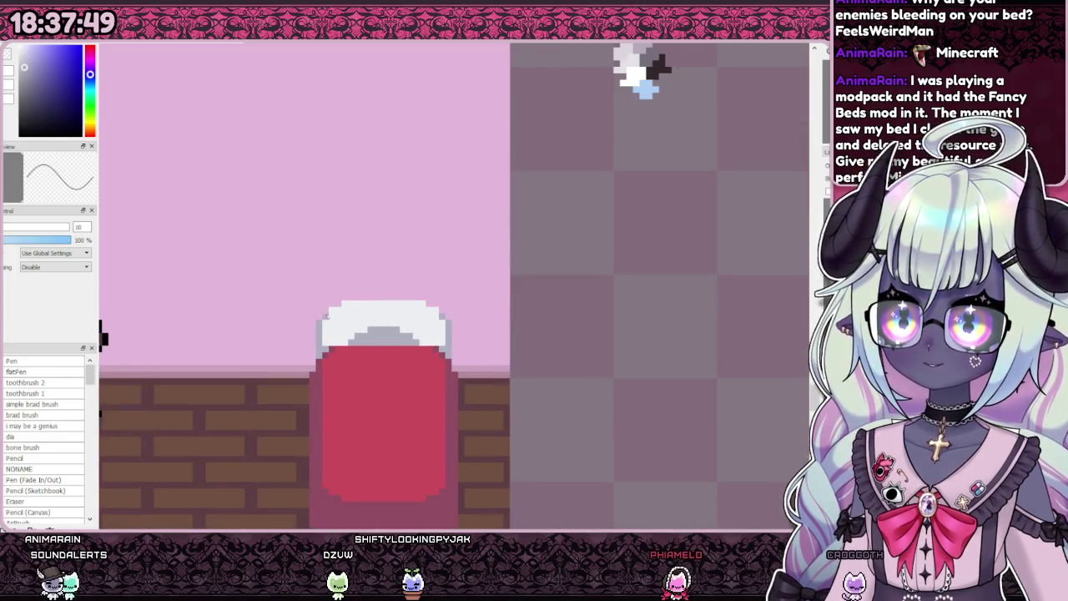
scroll(469, 236, down, 2)
scroll(458, 257, down, 1)
scroll(458, 258, up, 3)
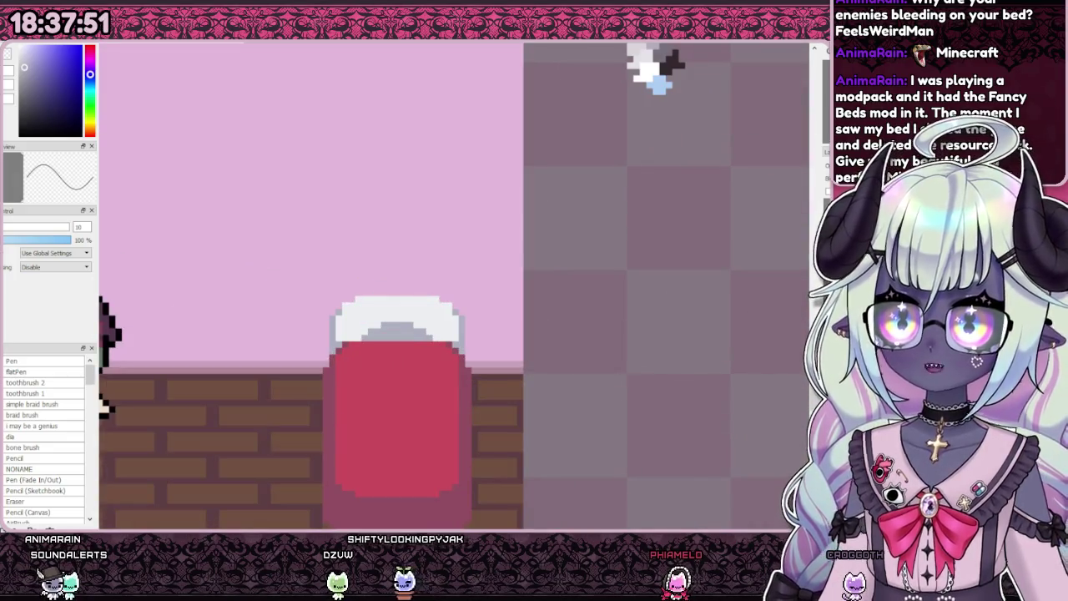
Step: Step through undo/redo versions of the bed, settling on the rounded blanket with shading lines
key(ctrl+z)
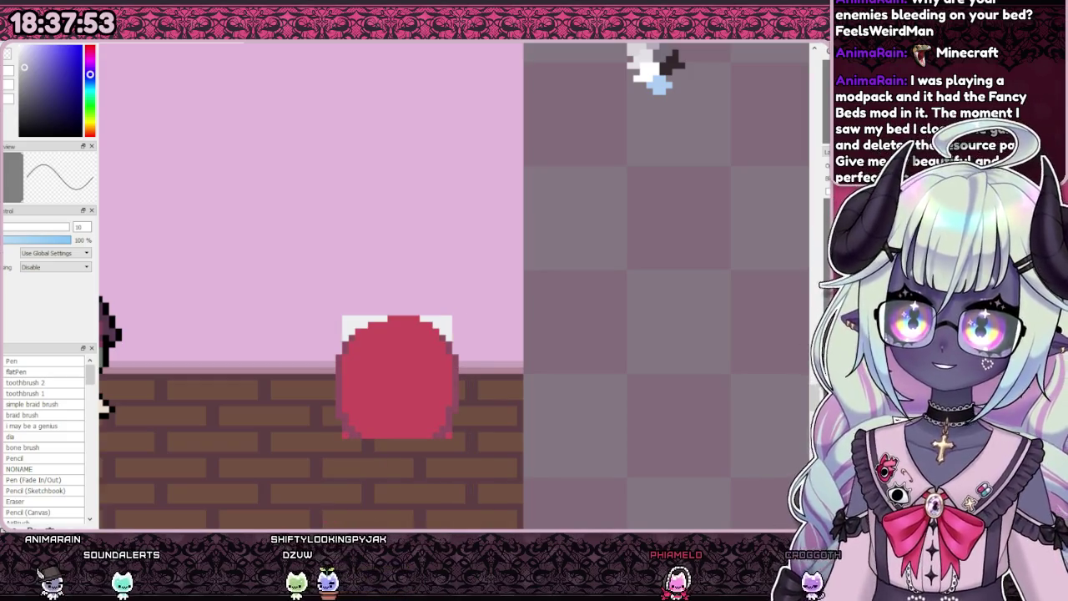
key(ctrl+y)
key(ctrl+z)
key(ctrl+y)
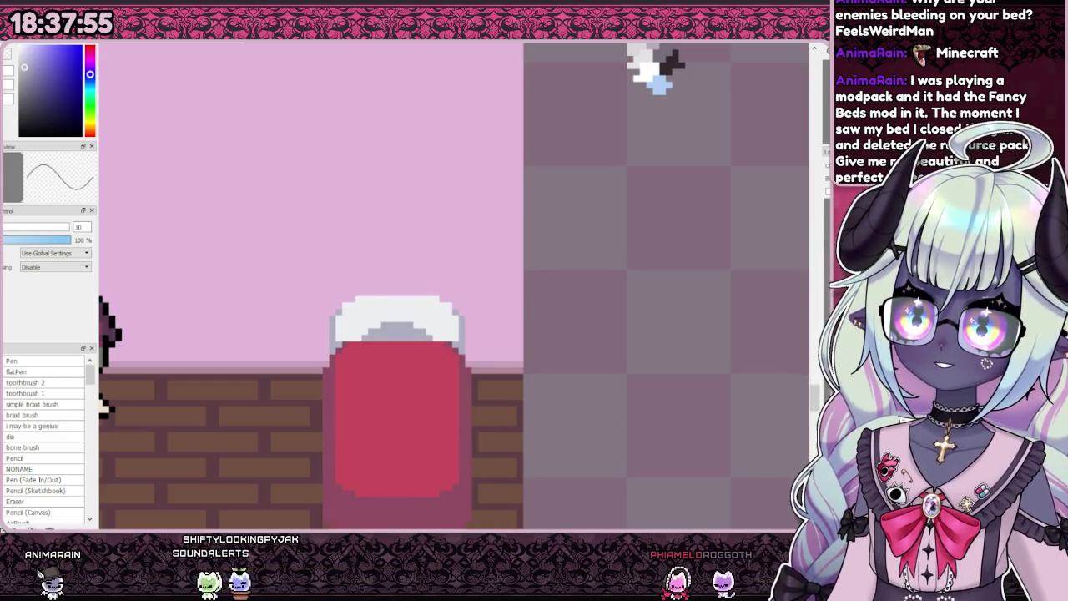
key(ctrl+z)
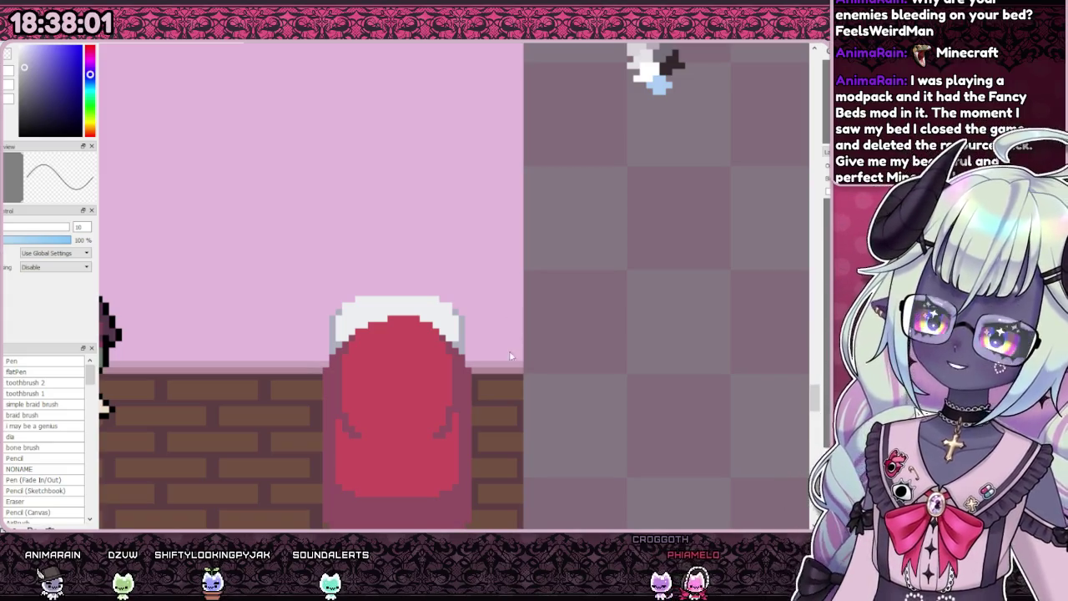
Step: Bring up the pink bedroom screenshot and zoom in and out on its red bed
key(ctrl+Tab)
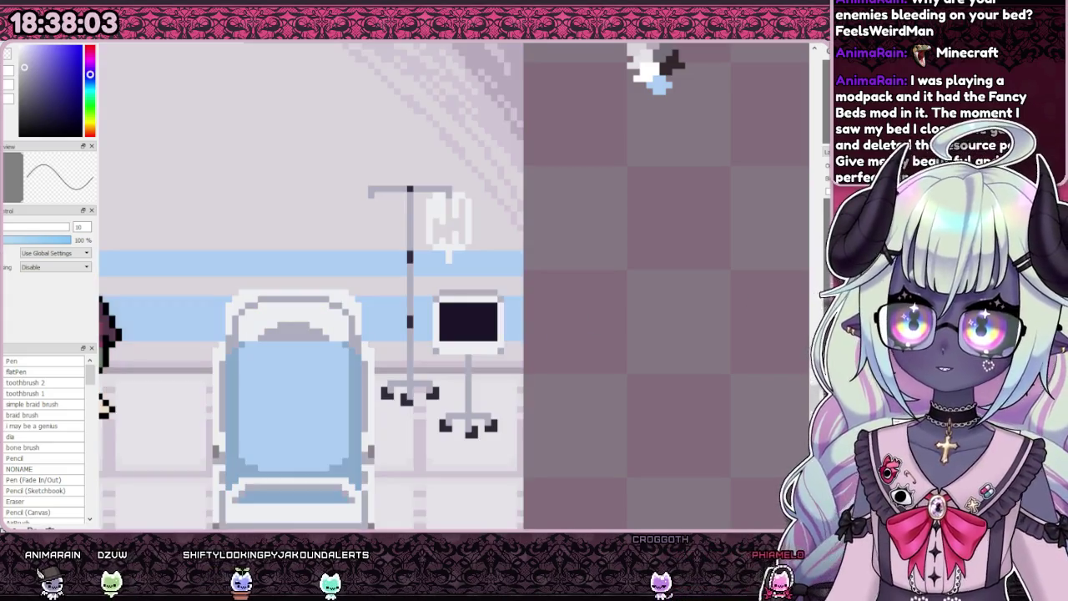
key(ctrl+Tab)
key(ctrl+Tab)
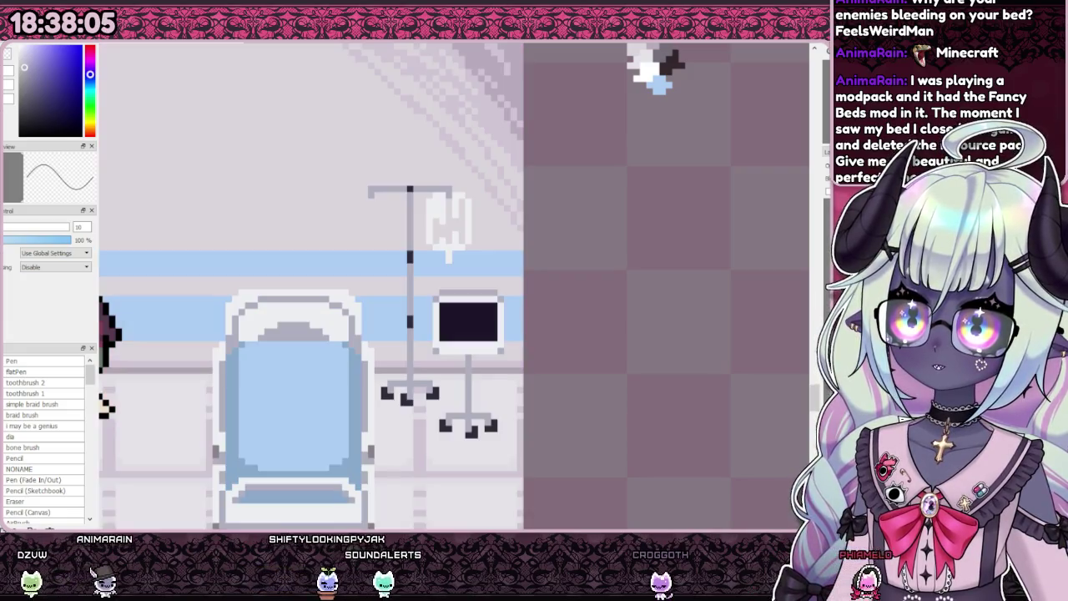
key(ctrl+Tab)
scroll(517, 306, down, 2)
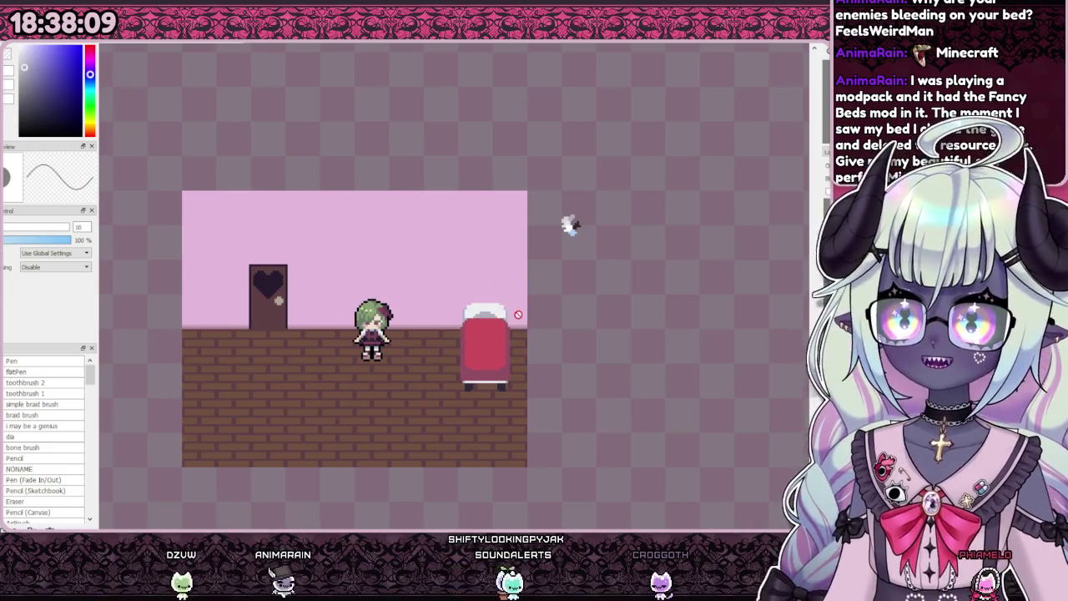
scroll(567, 221, down, 1)
scroll(535, 264, down, 1)
scroll(504, 302, up, 3)
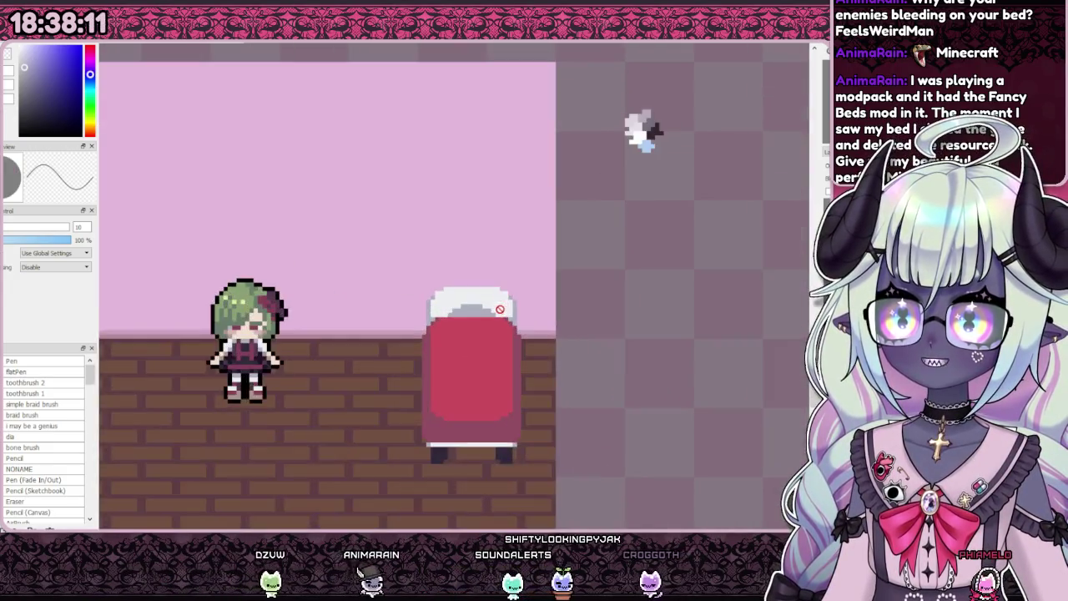
scroll(543, 304, up, 3)
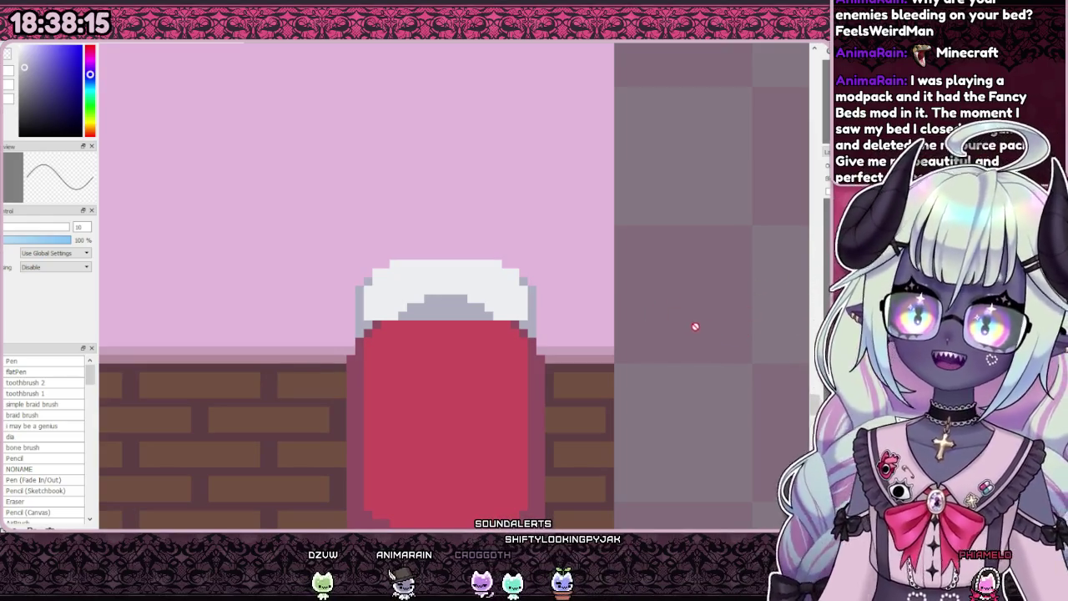
scroll(539, 302, down, 3)
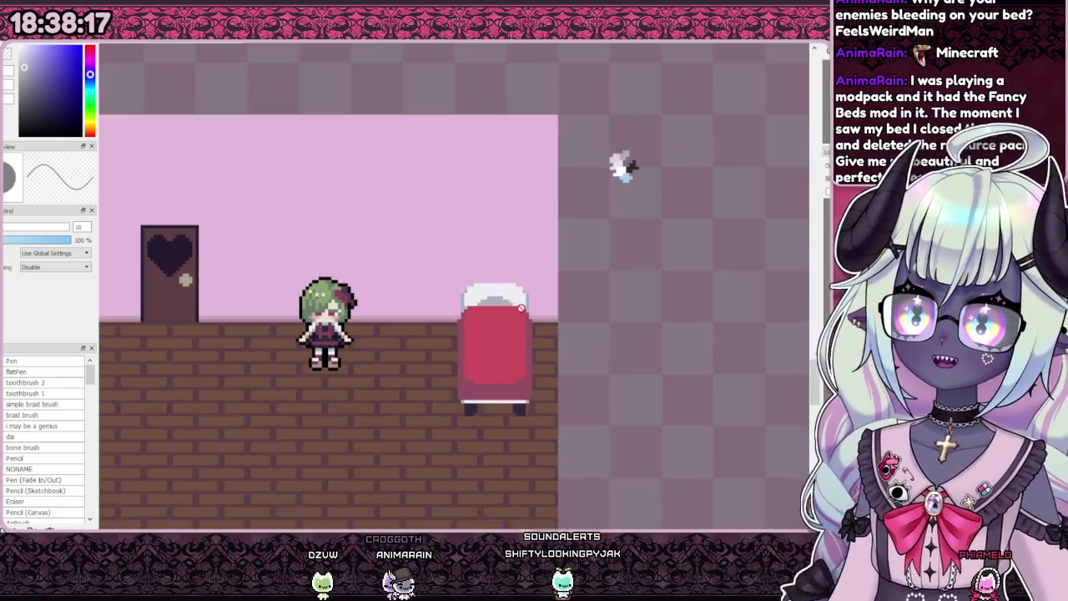
scroll(539, 297, down, 1)
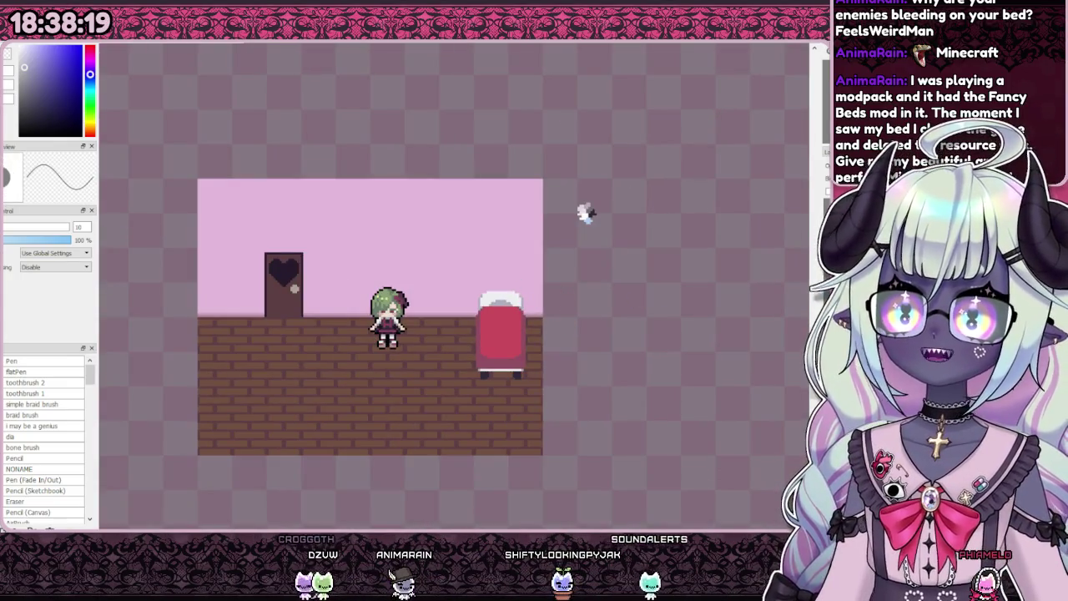
scroll(648, 191, up, 2)
scroll(491, 343, up, 3)
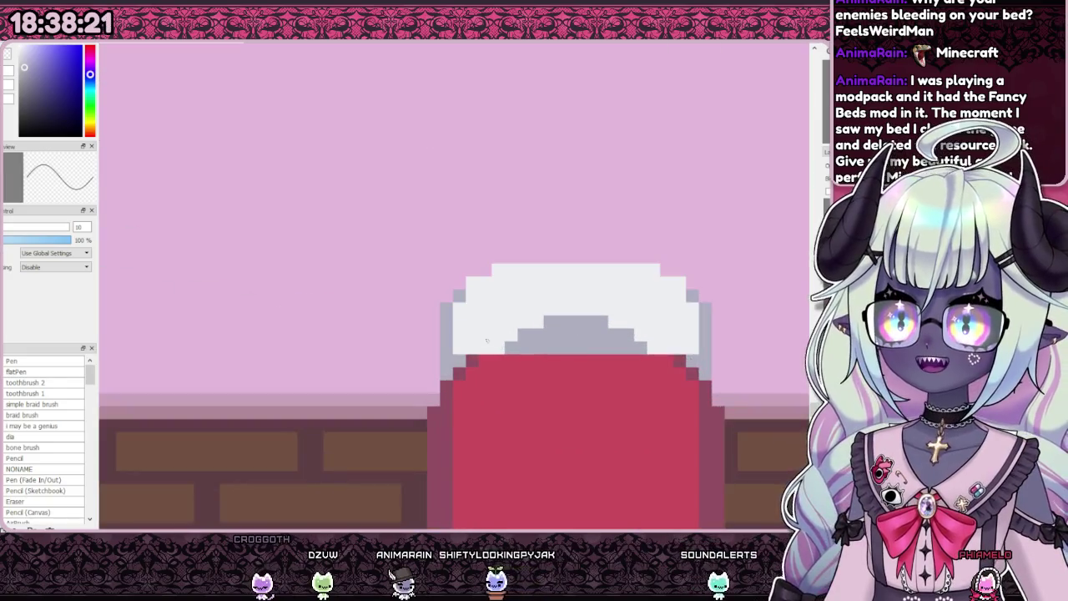
scroll(536, 164, down, 3)
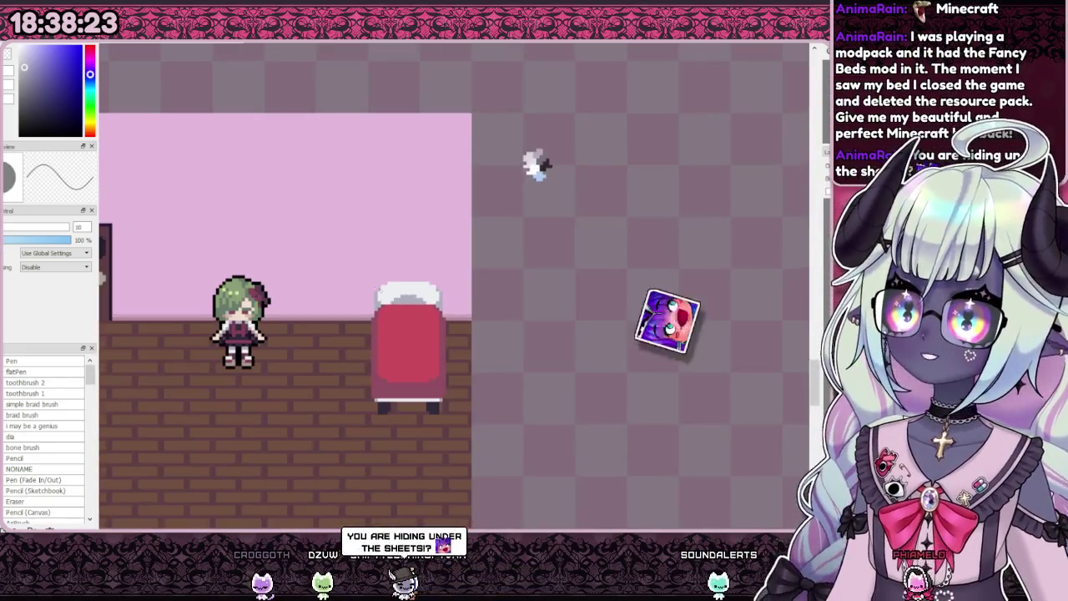
scroll(501, 227, down, 2)
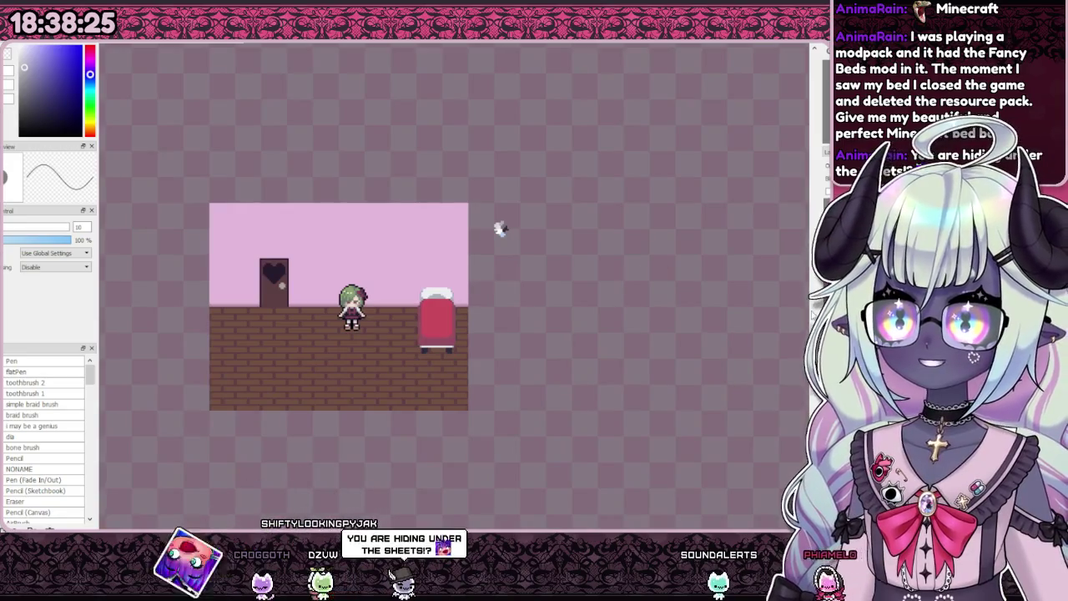
scroll(417, 334, up, 4)
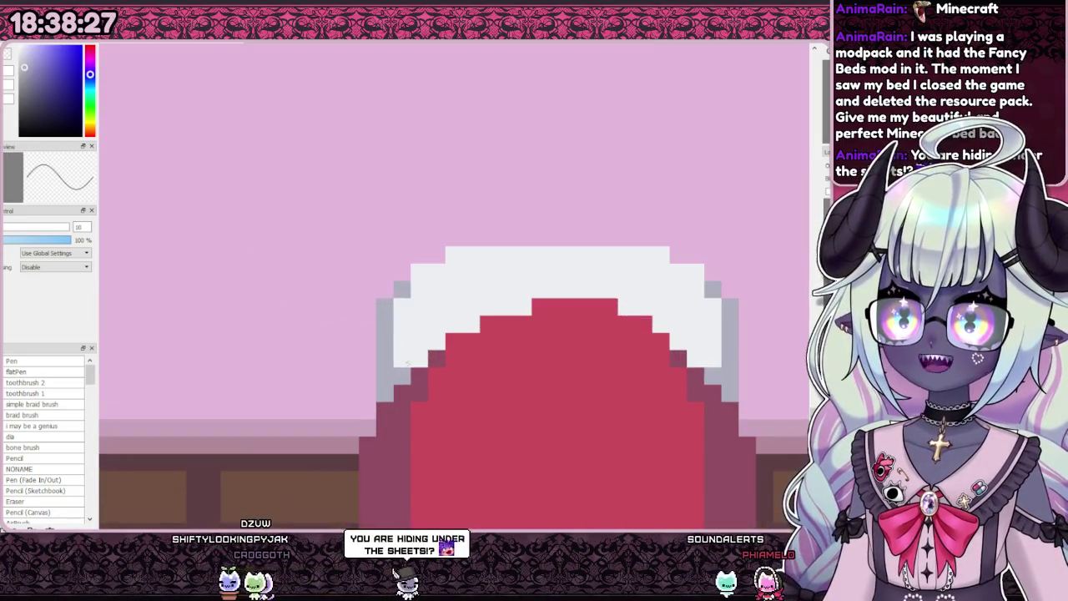
scroll(557, 211, down, 4)
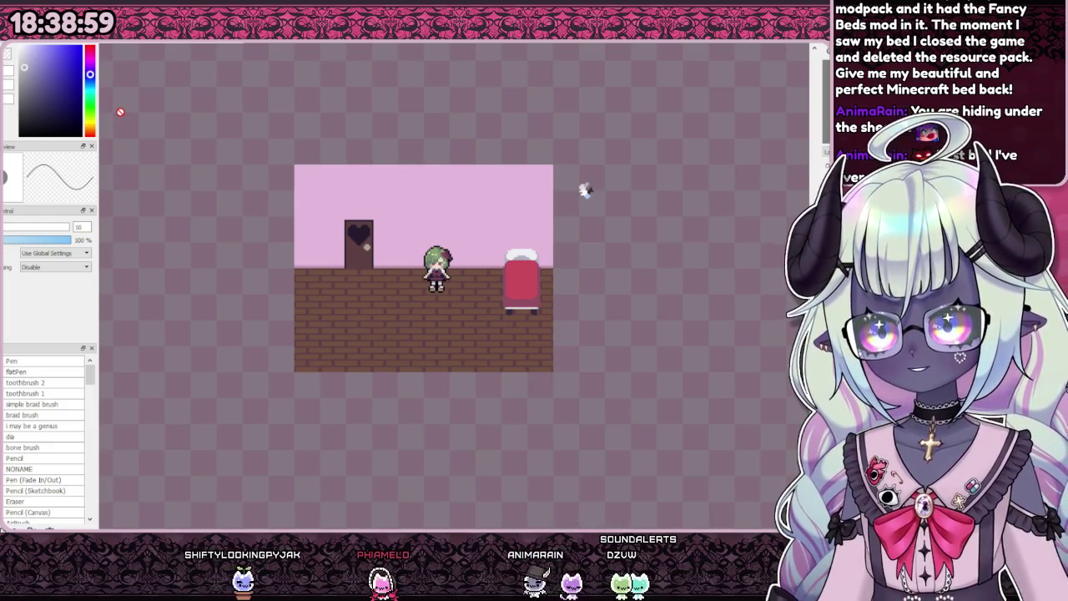
scroll(530, 328, up, 2)
scroll(530, 328, up, 2)
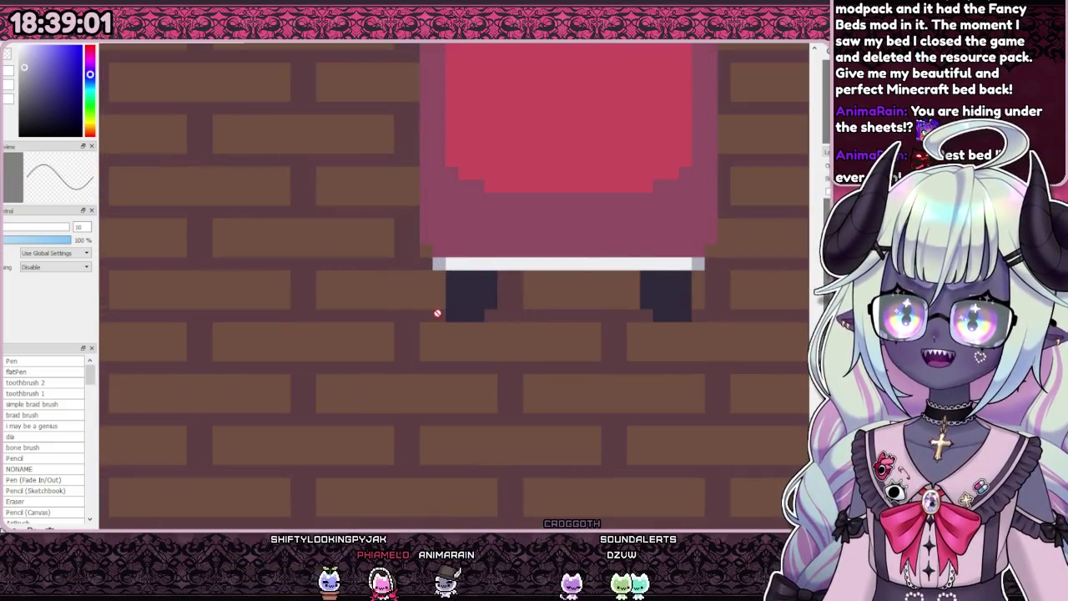
scroll(459, 334, down, 1)
scroll(459, 335, down, 4)
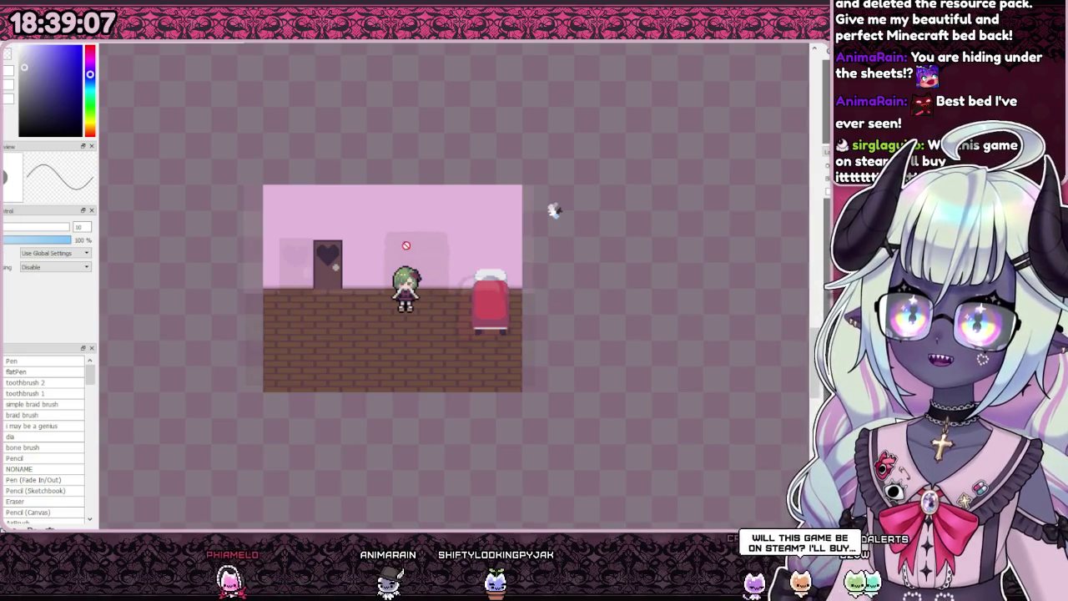
scroll(406, 247, up, 3)
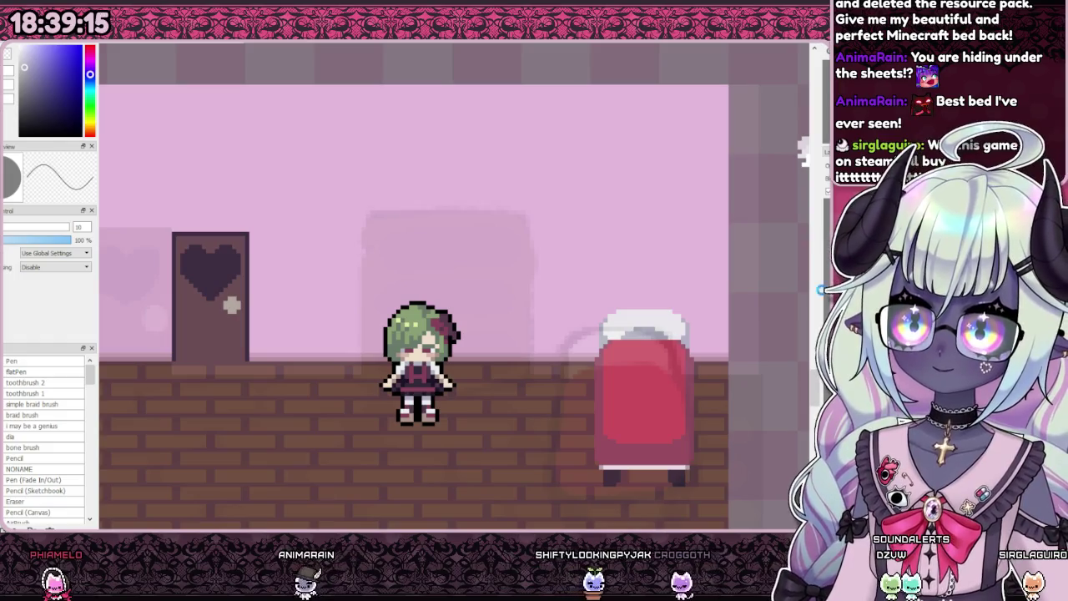
scroll(472, 233, down, 3)
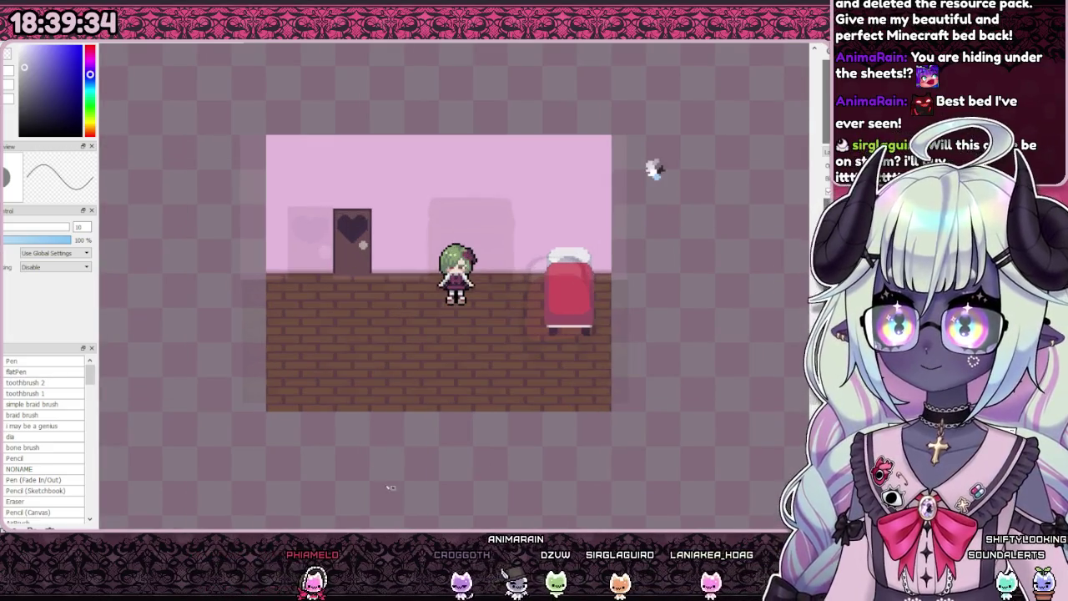
drag(599, 197, 586, 248)
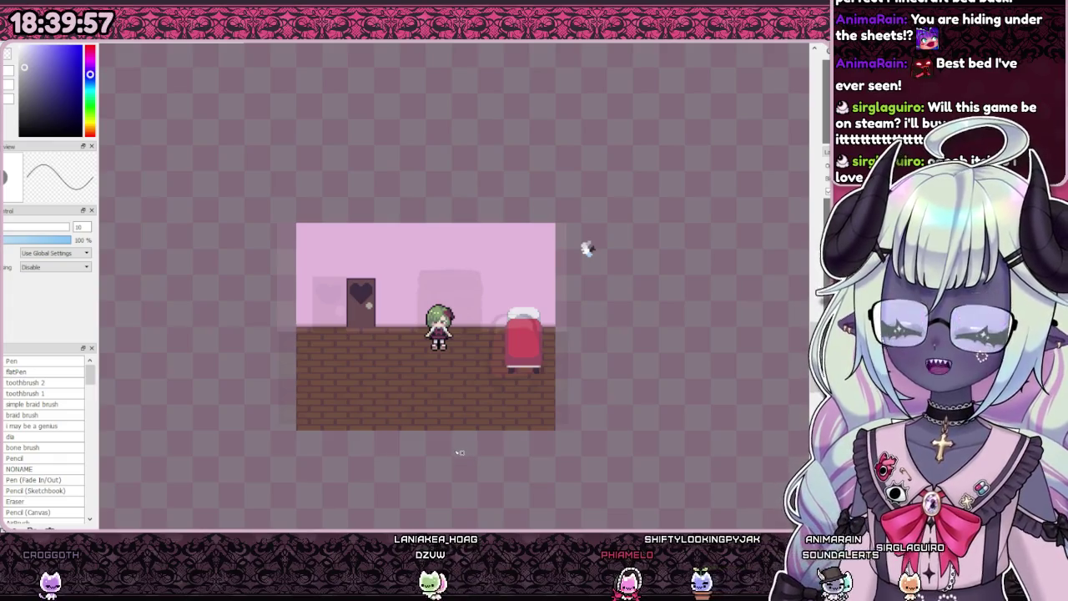
scroll(451, 411, up, 2)
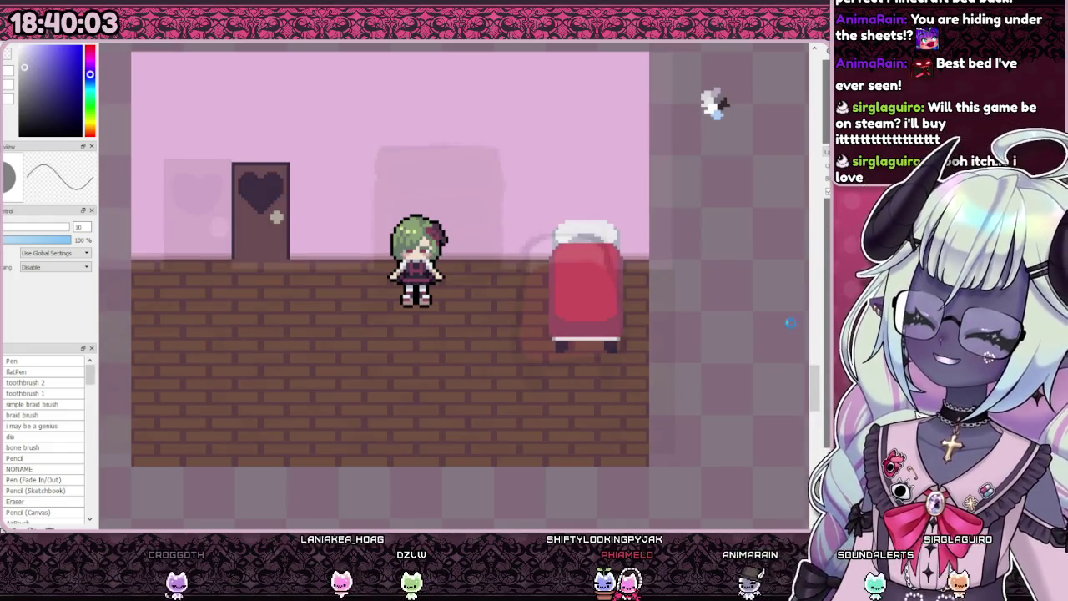
scroll(567, 243, down, 3)
scroll(648, 236, up, 2)
scroll(695, 214, up, 1)
scroll(652, 234, down, 1)
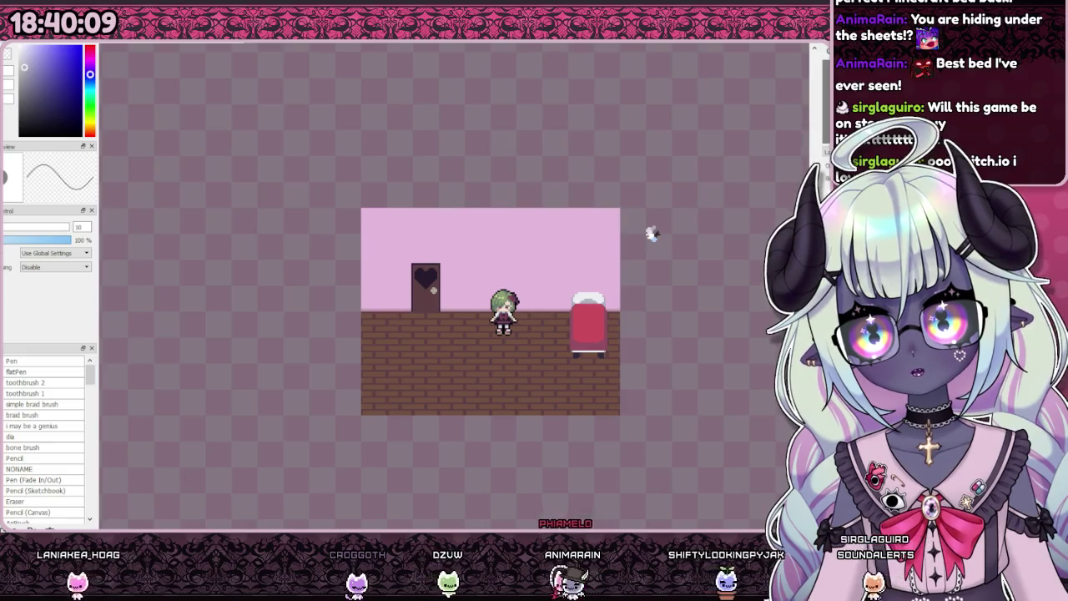
Step: Bring up the hospital room screenshot and zoom in and out to inspect it
key(ctrl+Tab)
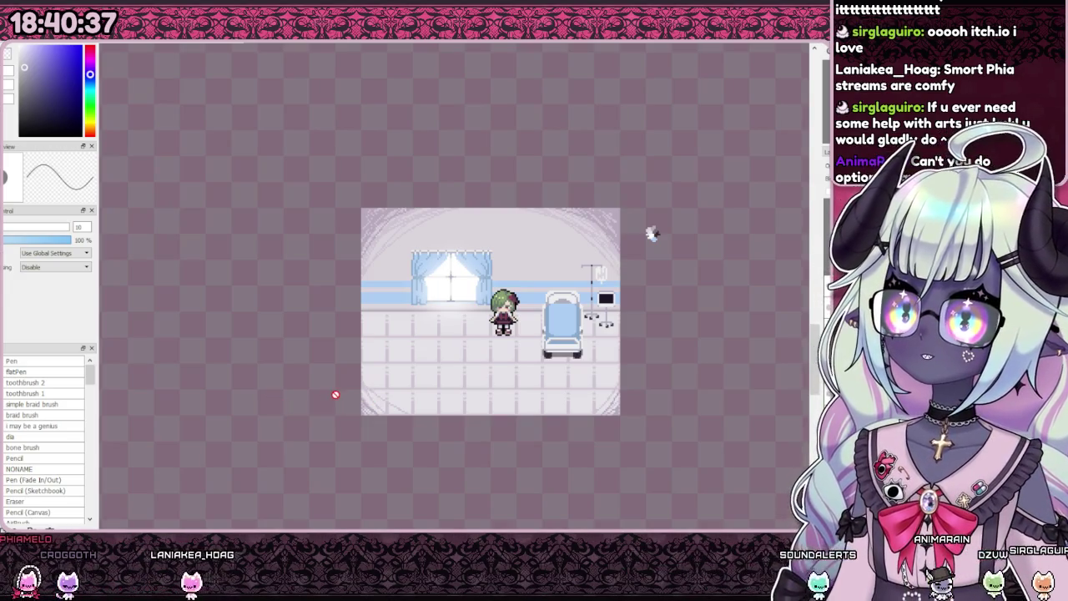
scroll(335, 394, down, 1)
scroll(412, 338, up, 2)
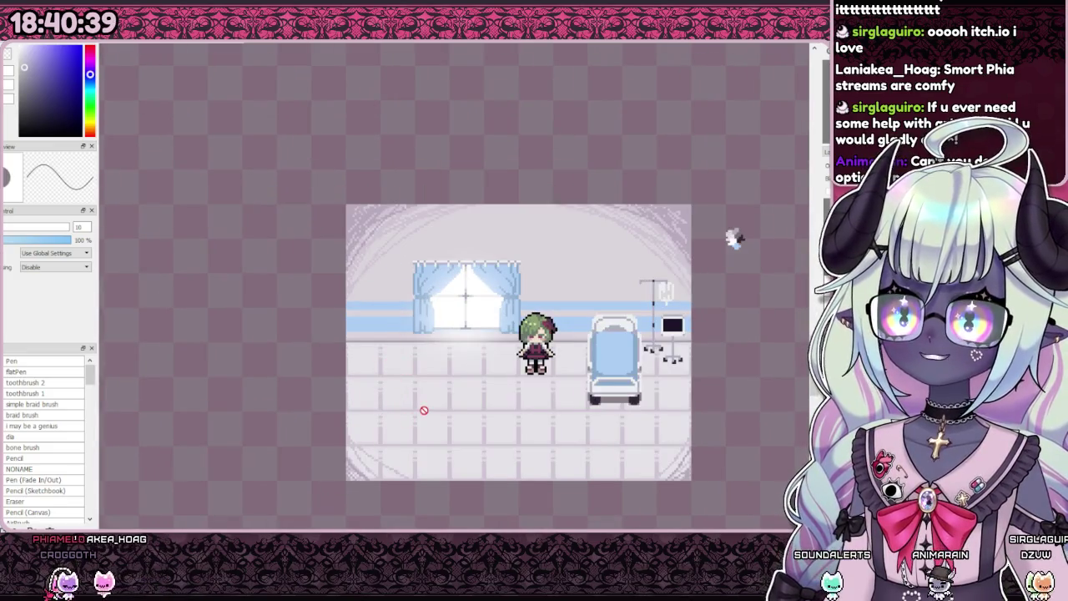
scroll(422, 417, down, 1)
scroll(422, 432, up, 2)
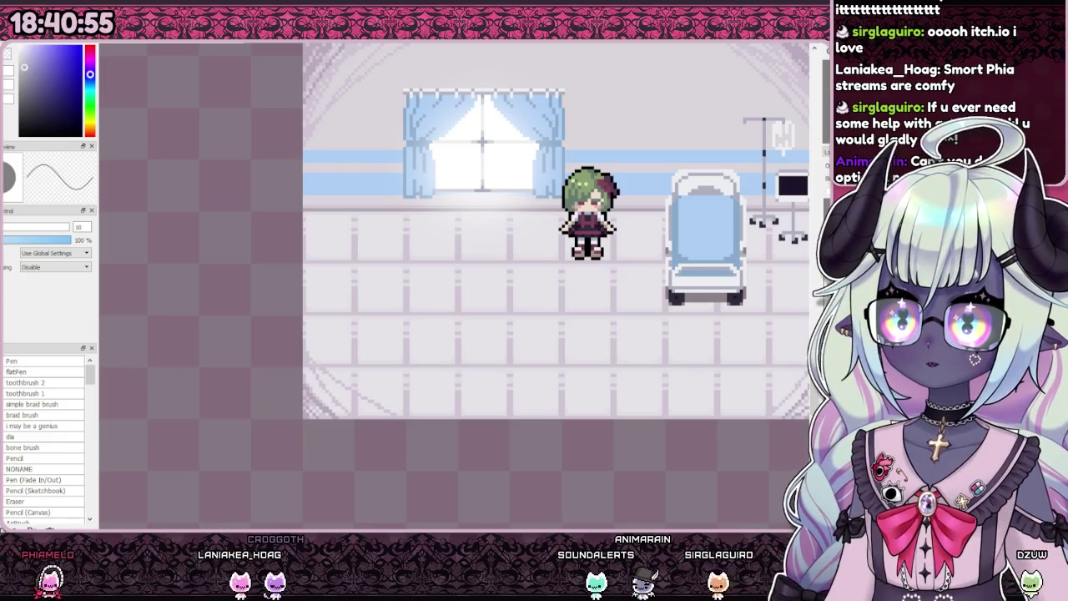
scroll(625, 277, down, 5)
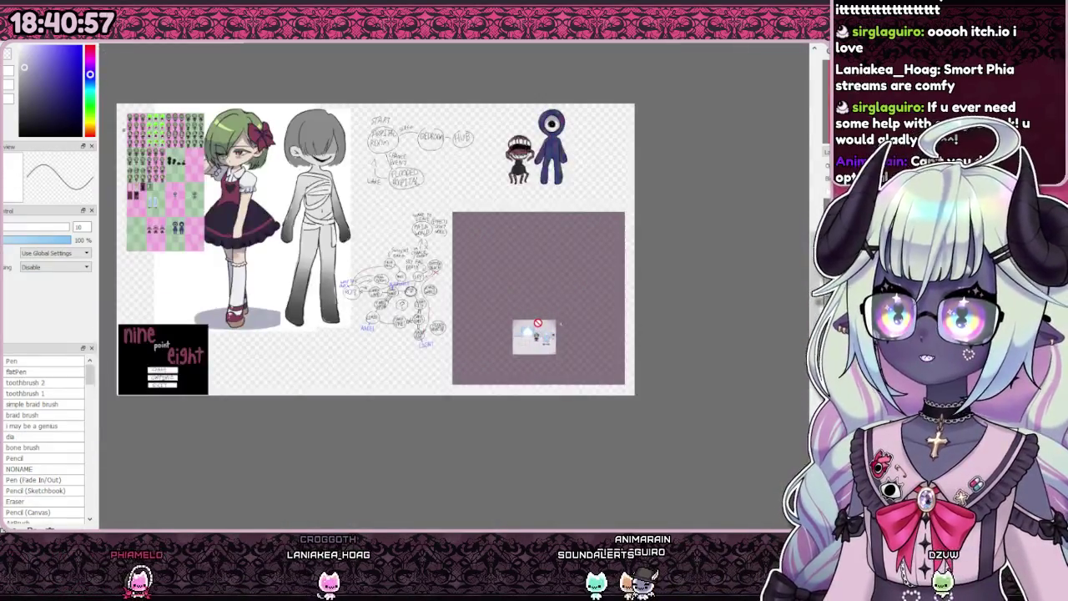
Step: Bring up the dark room-with-doors image and zoom in and out on it
scroll(628, 315, up, 5)
scroll(646, 304, up, 2)
scroll(651, 302, up, 1)
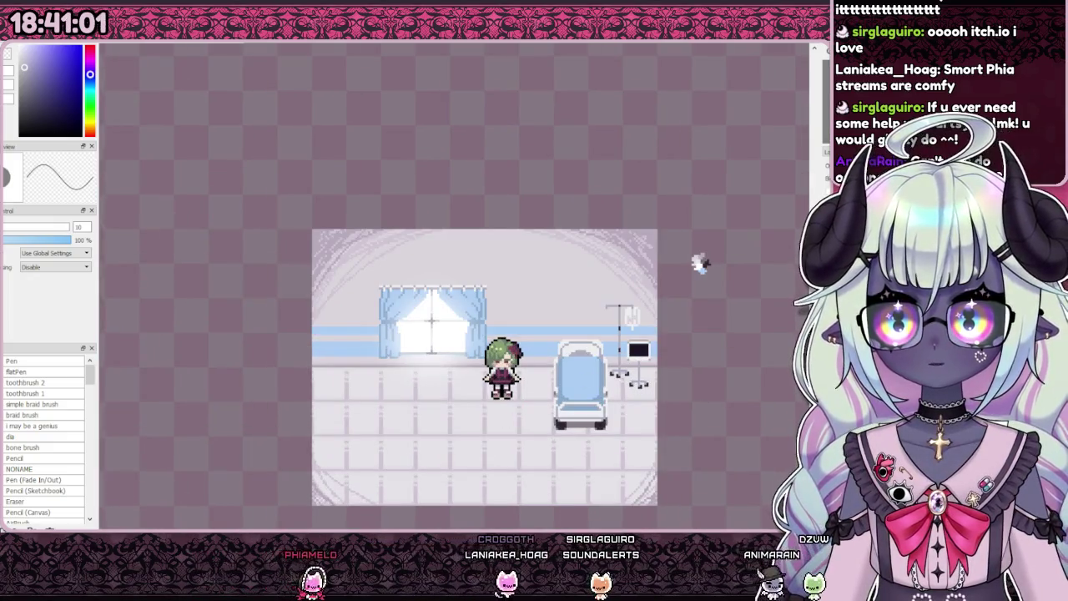
key(ctrl+z)
key(ctrl+y)
key(ctrl+z)
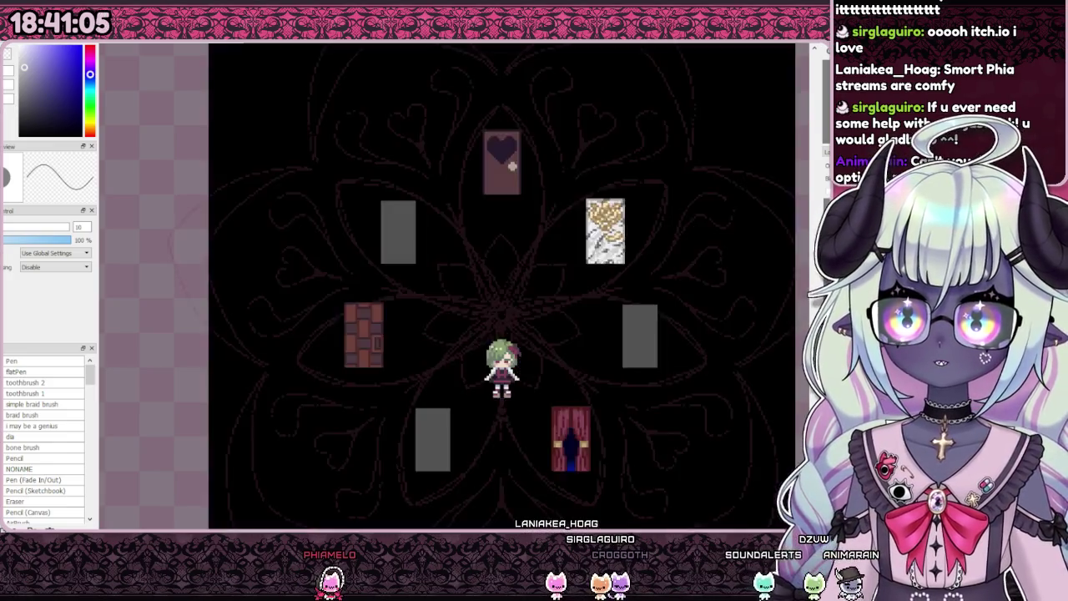
scroll(543, 288, down, 2)
scroll(527, 296, up, 1)
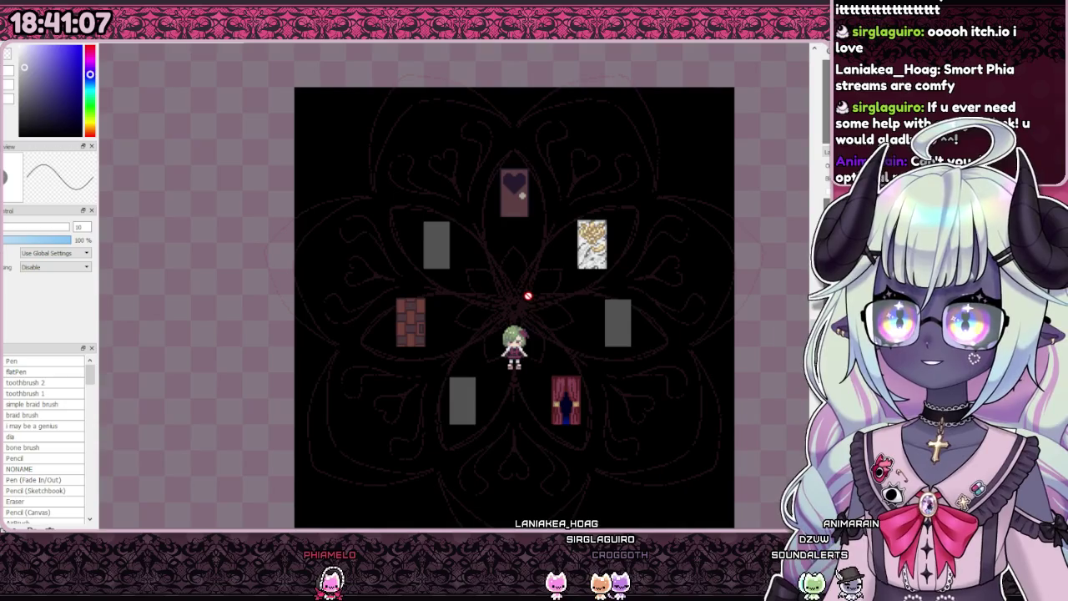
scroll(562, 290, down, 1)
scroll(515, 309, up, 1)
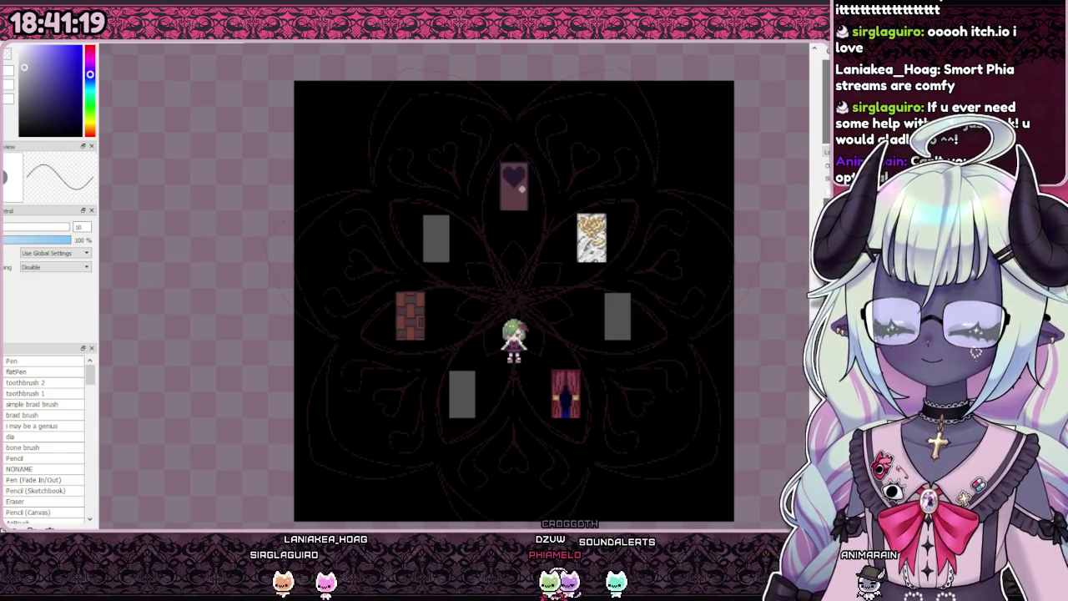
Step: Flip to the next screenshot and back to the hospital room, zooming to inspect each
key(ctrl+Tab)
key(ctrl+Tab)
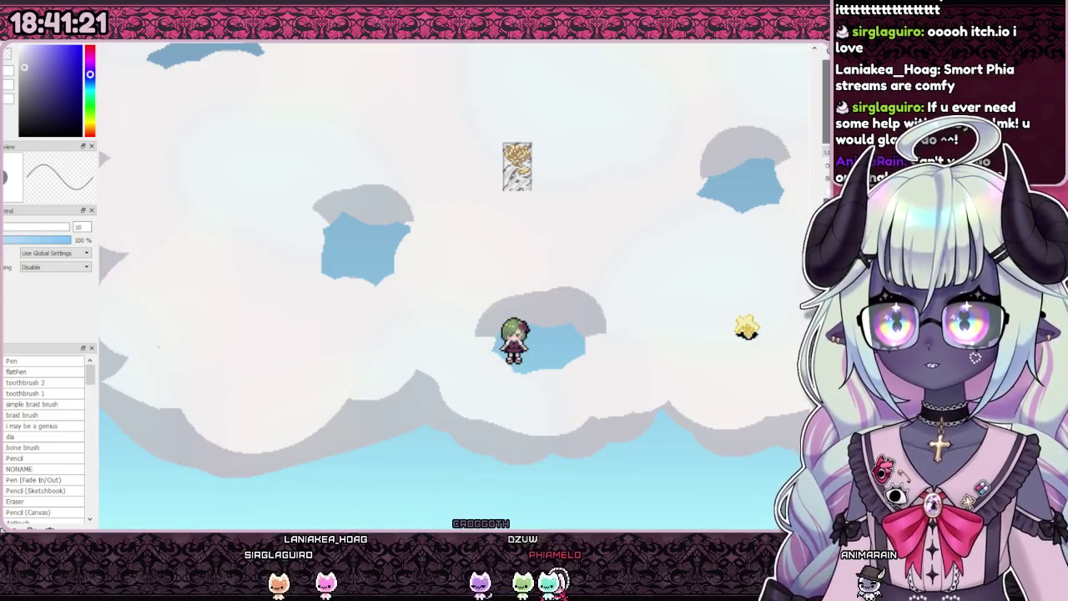
scroll(554, 343, down, 3)
scroll(795, 273, up, 2)
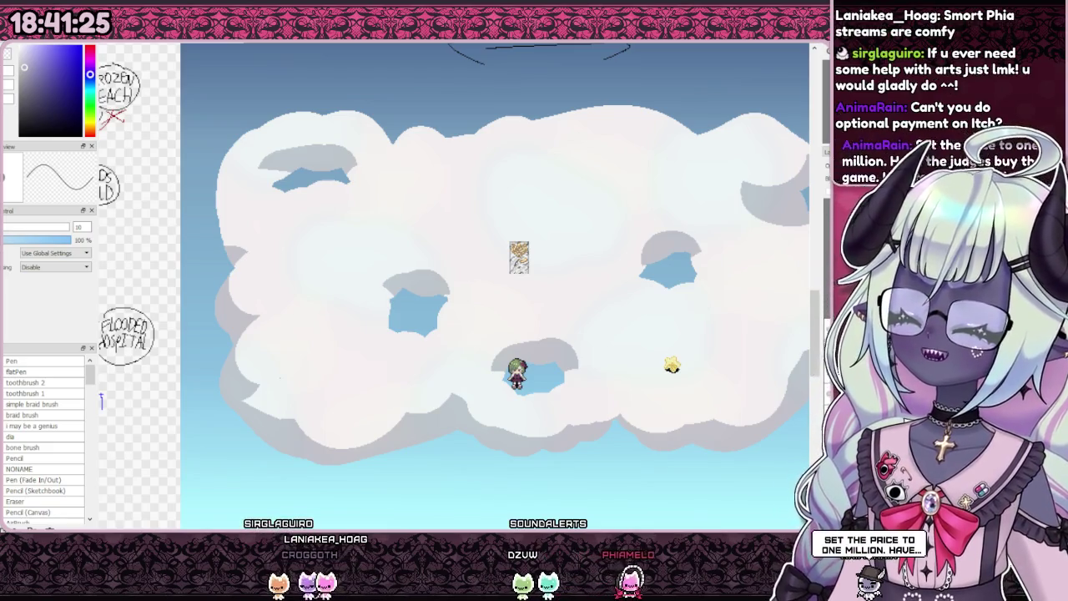
key(ctrl+Tab)
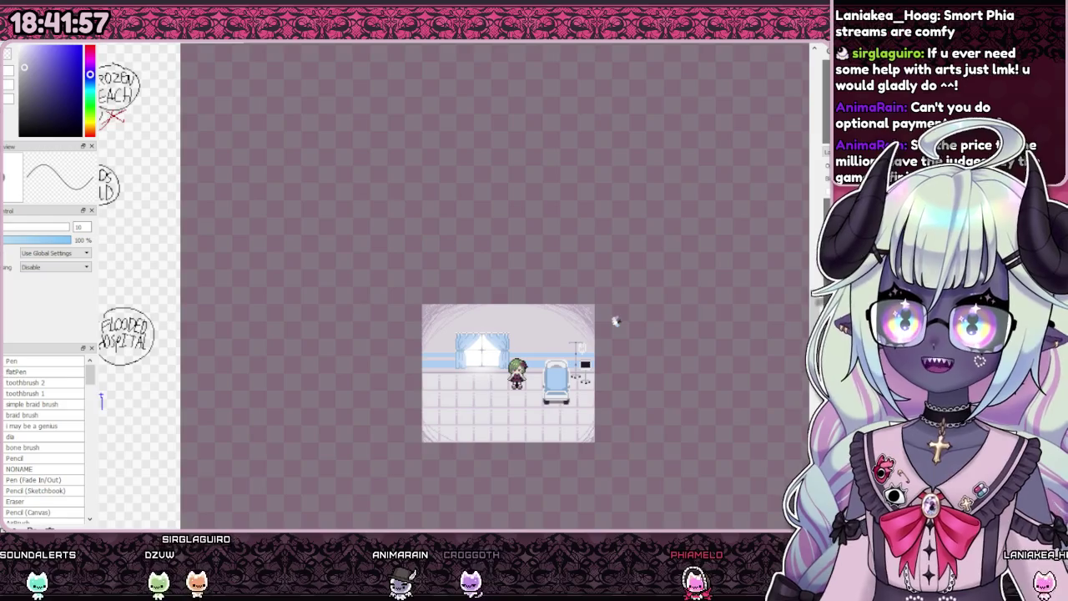
scroll(549, 444, up, 1)
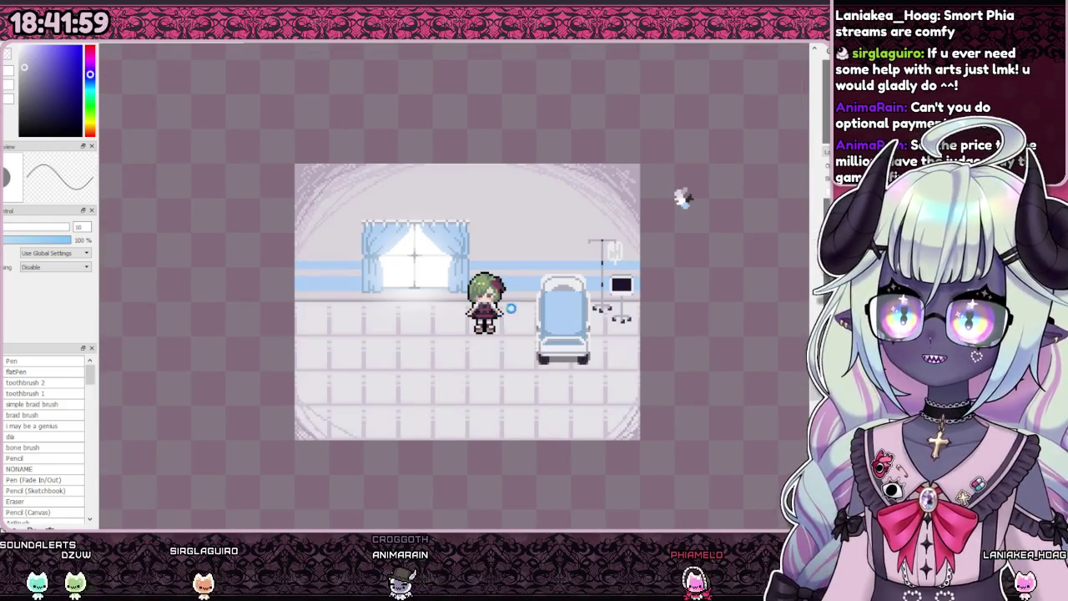
scroll(477, 261, down, 4)
scroll(492, 281, down, 1)
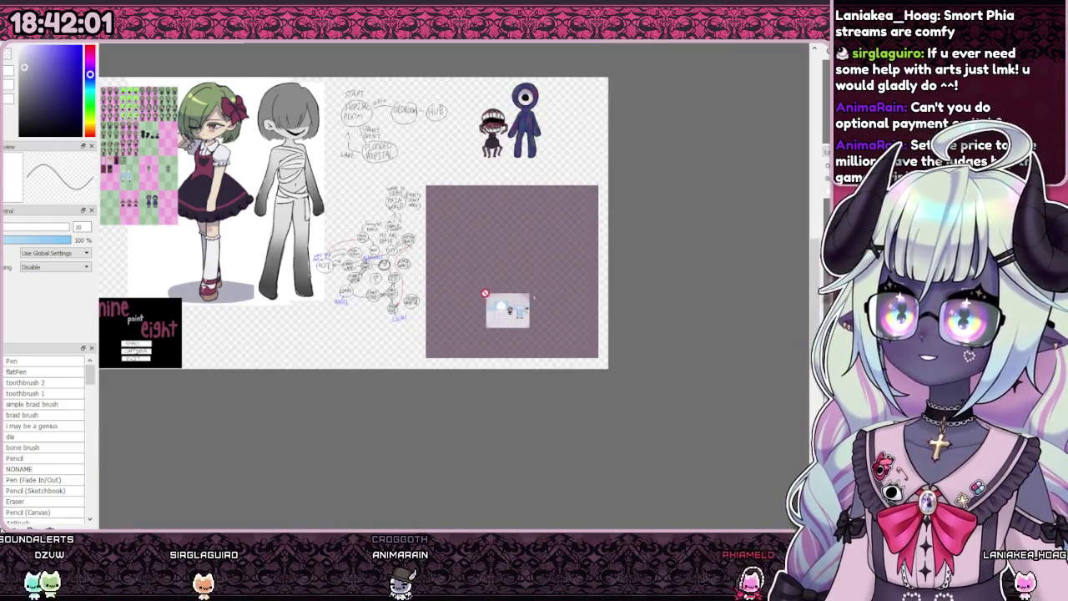
scroll(533, 297, up, 1)
scroll(584, 288, up, 2)
scroll(596, 279, up, 2)
scroll(576, 300, down, 1)
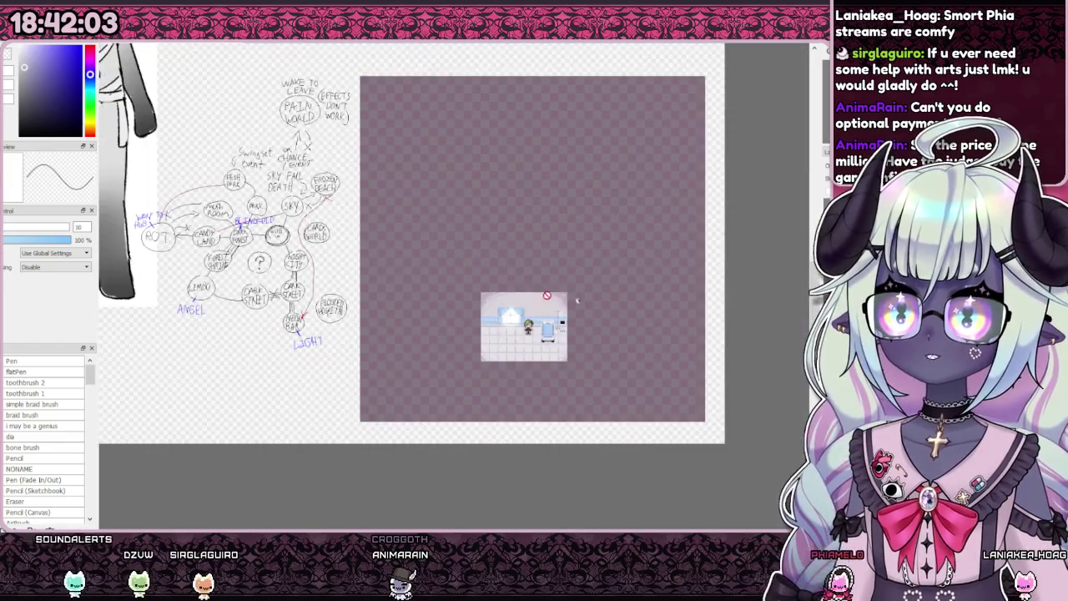
scroll(577, 300, up, 2)
key(ctrl+Tab)
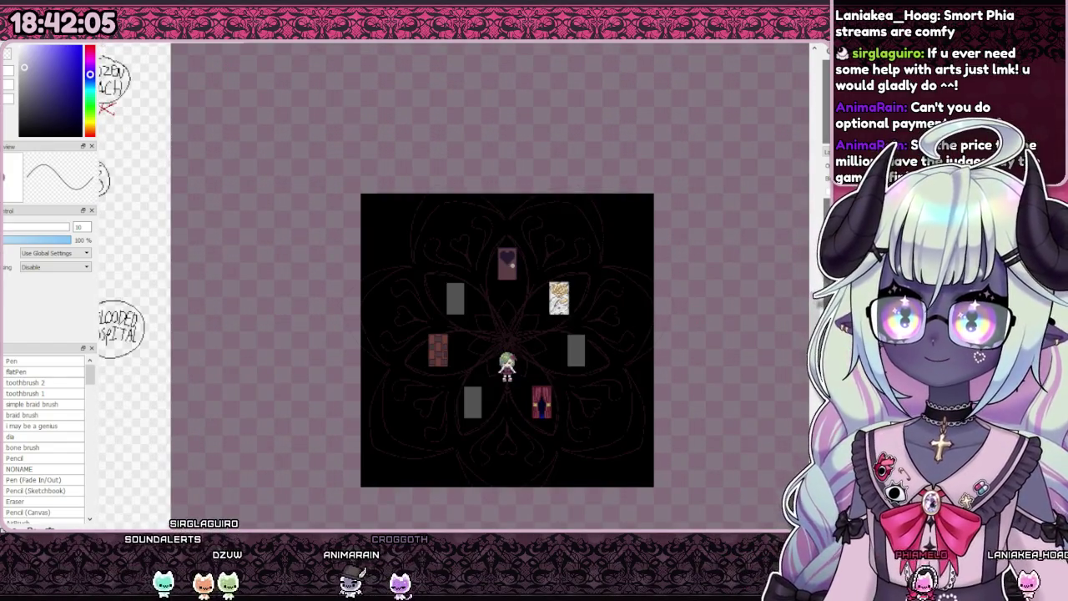
Step: Cycle past the cloud map back to the hospital room screenshot
key(ctrl+shift+Tab)
key(ctrl+Tab)
key(ctrl+shift+Tab)
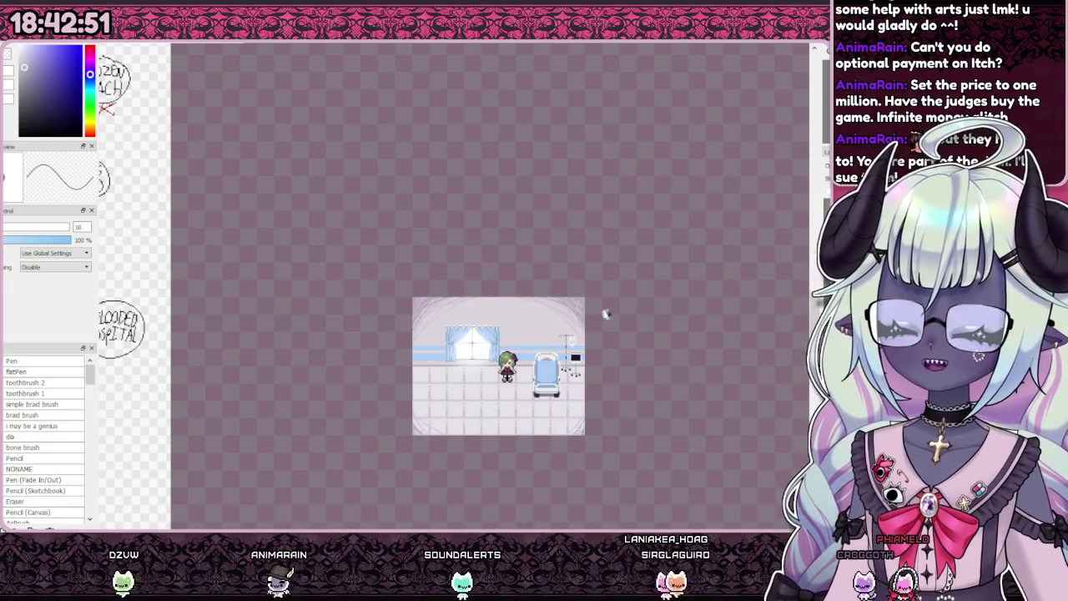
Step: Cycle through the open images, past the dark door room, to the forest map
scroll(679, 269, up, 1)
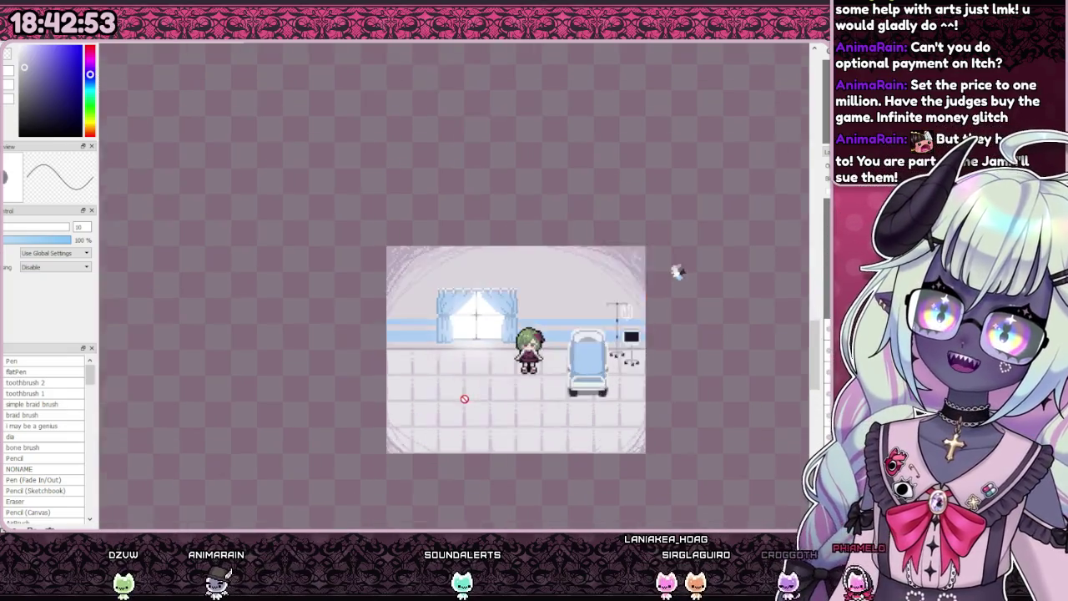
scroll(682, 250, up, 2)
scroll(715, 205, down, 1)
scroll(487, 319, up, 1)
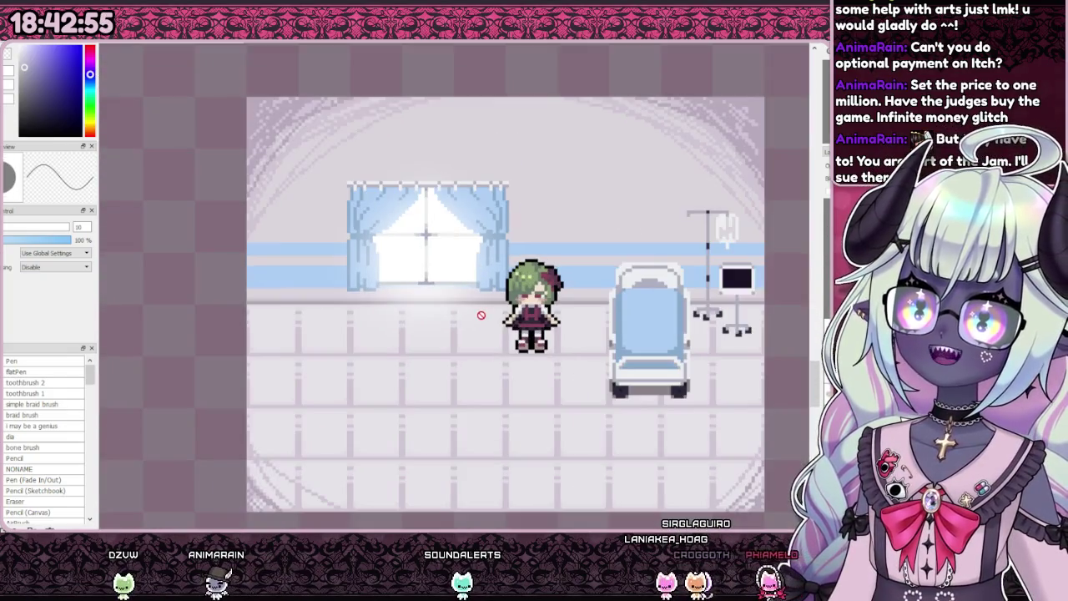
scroll(648, 219, down, 2)
scroll(668, 209, up, 2)
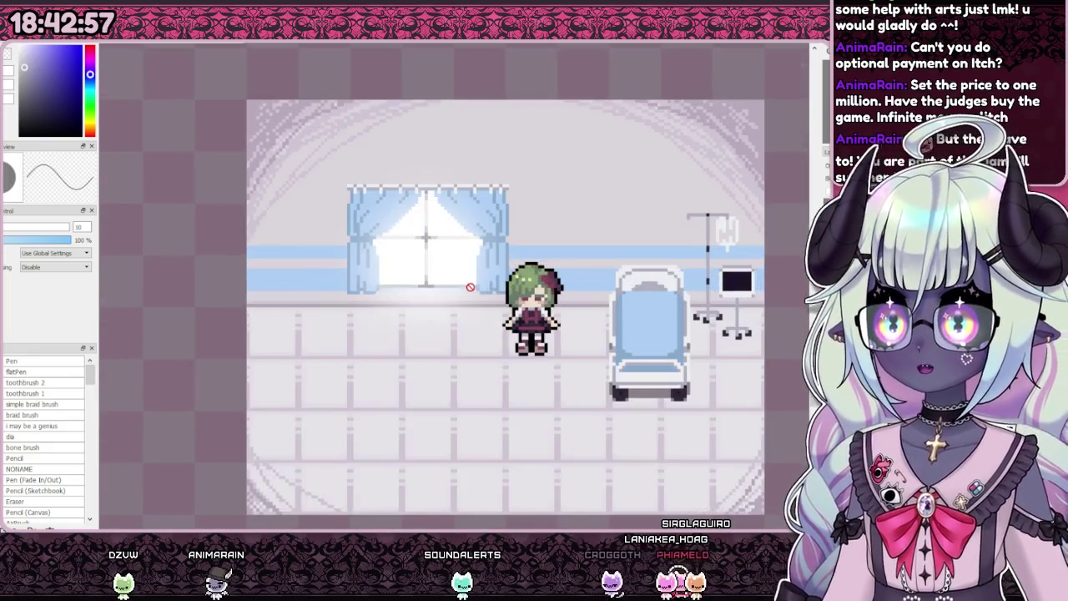
scroll(709, 195, down, 1)
key(ctrl+Tab)
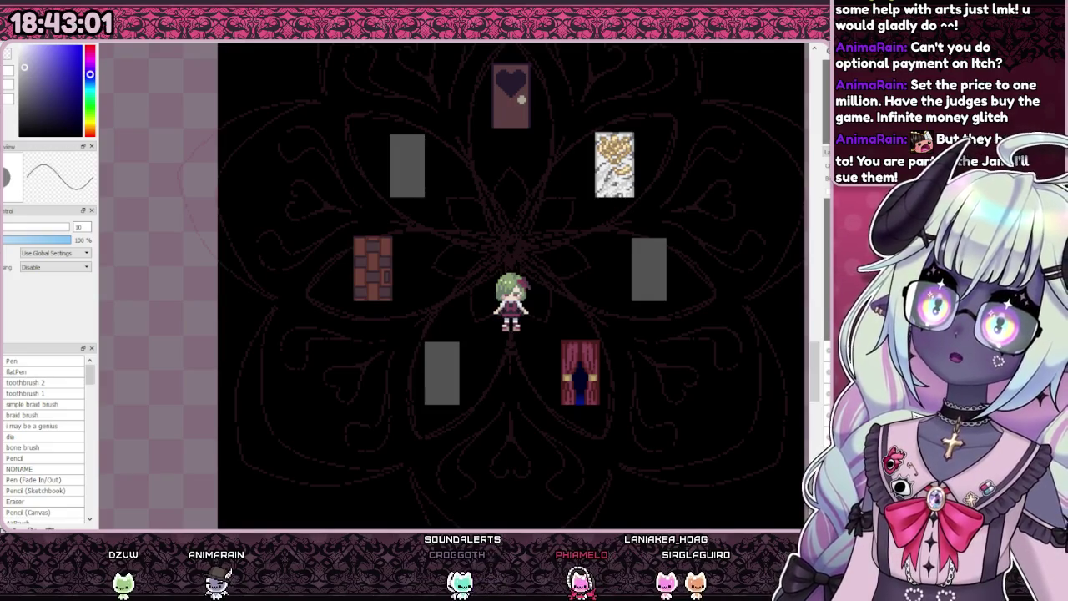
key(ctrl+Tab)
key(ctrl+Tab)
key(ctrl+shift+Tab)
scroll(691, 214, down, 1)
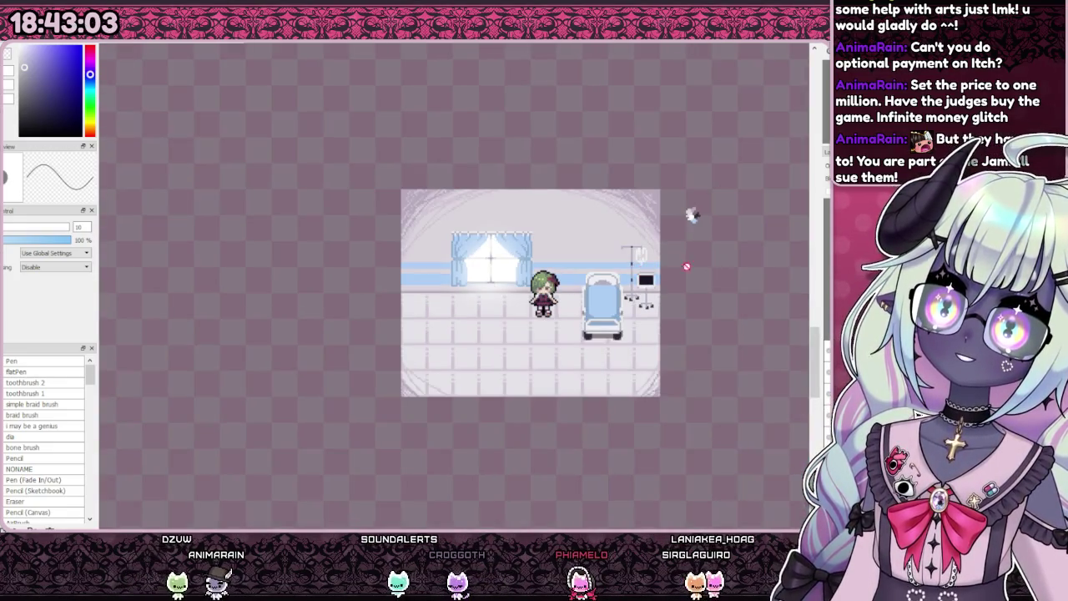
key(ctrl+Tab)
key(ctrl+Tab)
Step: Zoom onto the door and pines and eyedrop the background's grey-green as drawing colour
scroll(561, 143, up, 2)
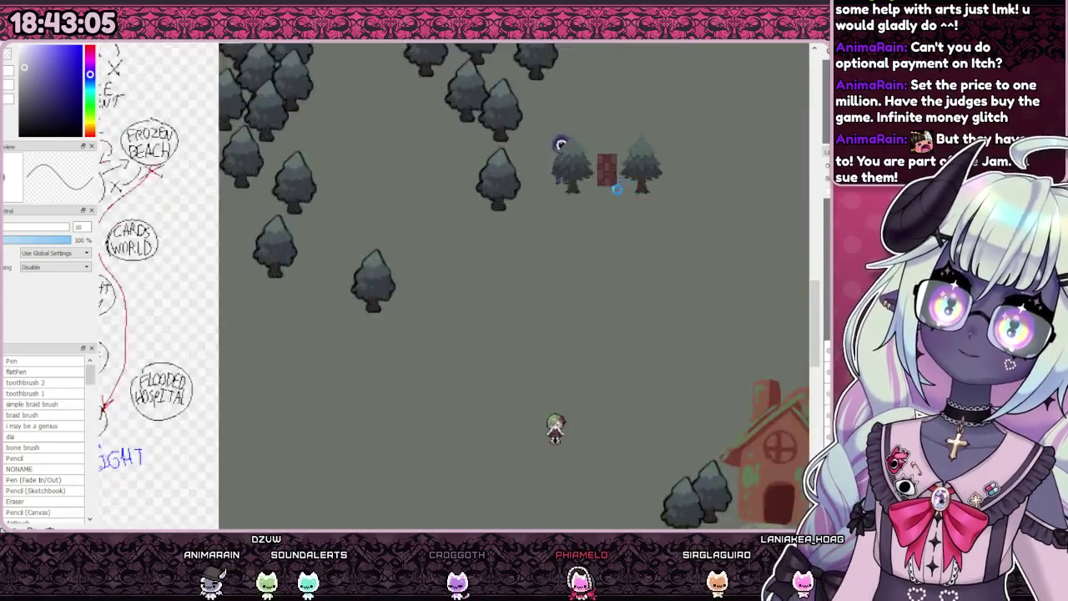
scroll(616, 190, up, 2)
scroll(501, 202, down, 2)
scroll(553, 186, up, 2)
scroll(560, 136, down, 1)
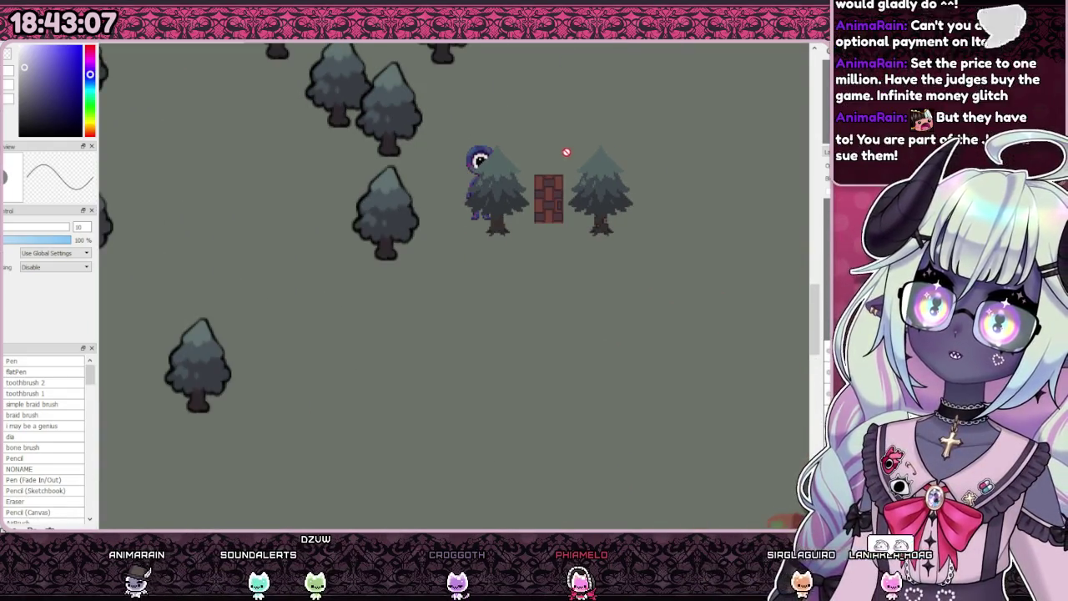
scroll(584, 167, up, 2)
scroll(551, 248, down, 1)
scroll(659, 241, up, 2)
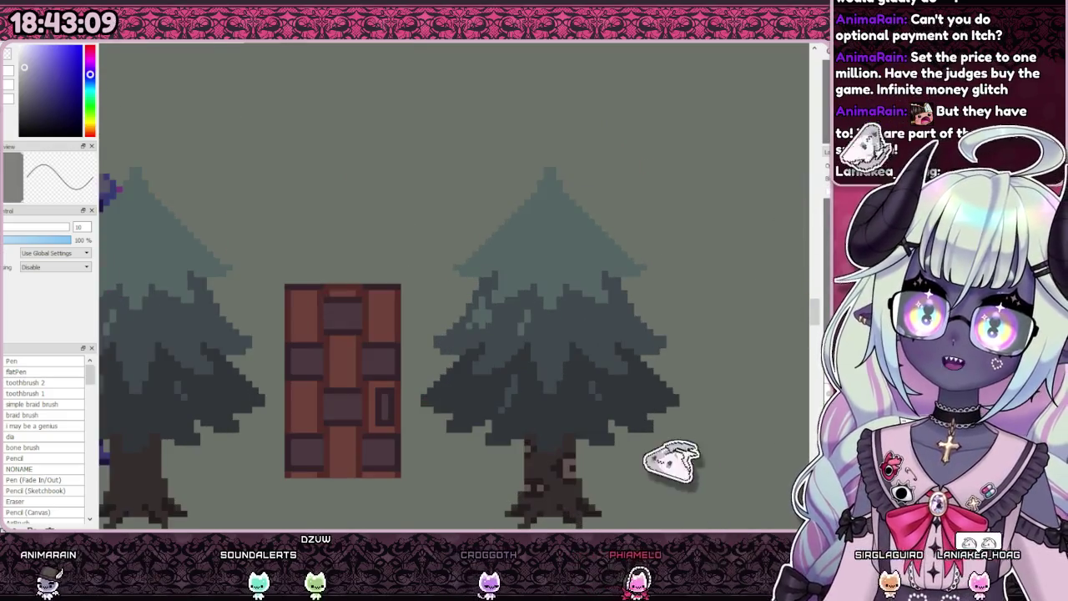
scroll(634, 498, down, 3)
scroll(667, 490, down, 2)
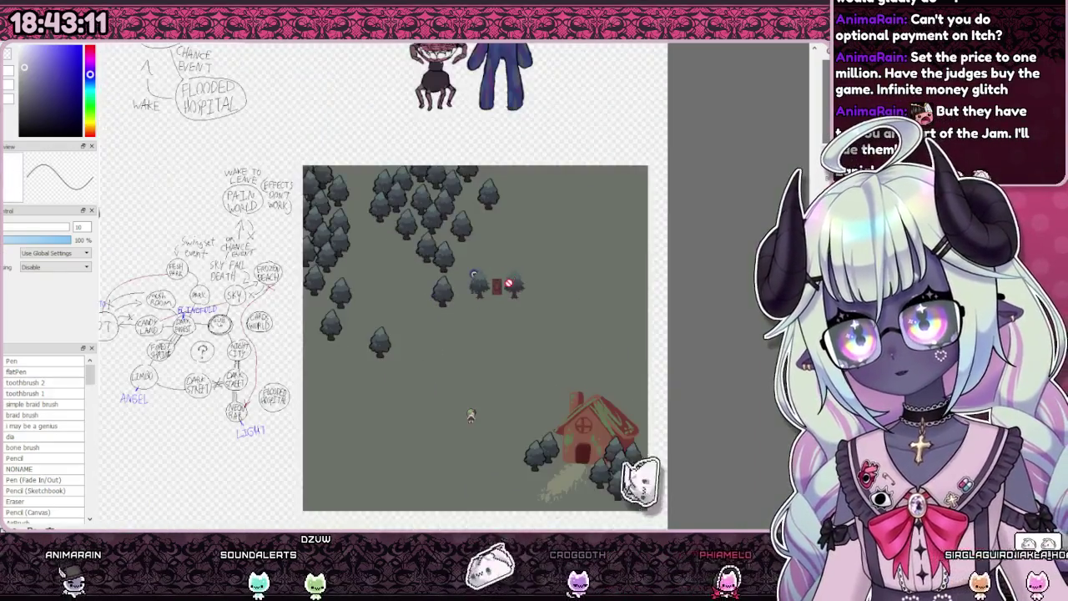
scroll(639, 479, up, 2)
scroll(639, 480, up, 3)
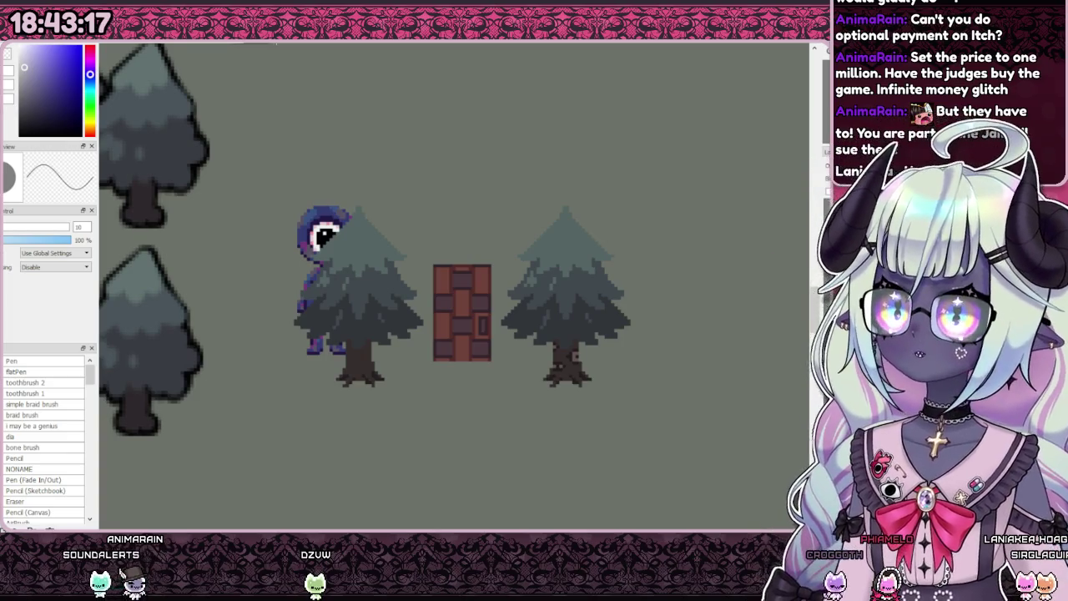
scroll(624, 248, up, 1)
right_click(587, 289)
scroll(568, 208, up, 1)
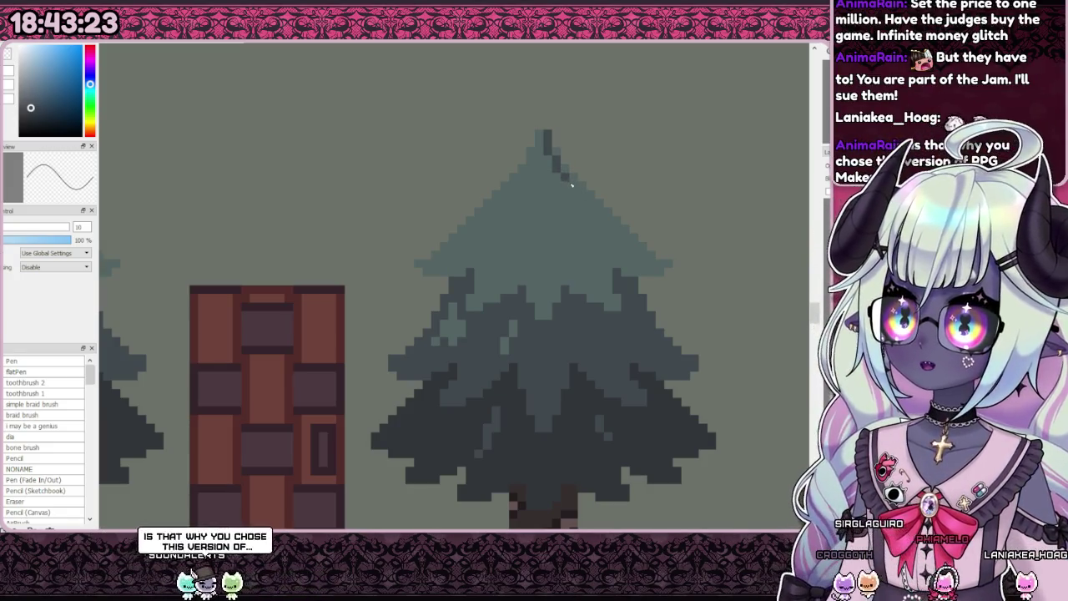
Step: Extend the dark shading down the pine's right edge, then zoom in and out to review it
mouse_move(553, 147)
mouse_down()
mouse_move(576, 190)
mouse_move(654, 264)
mouse_up()
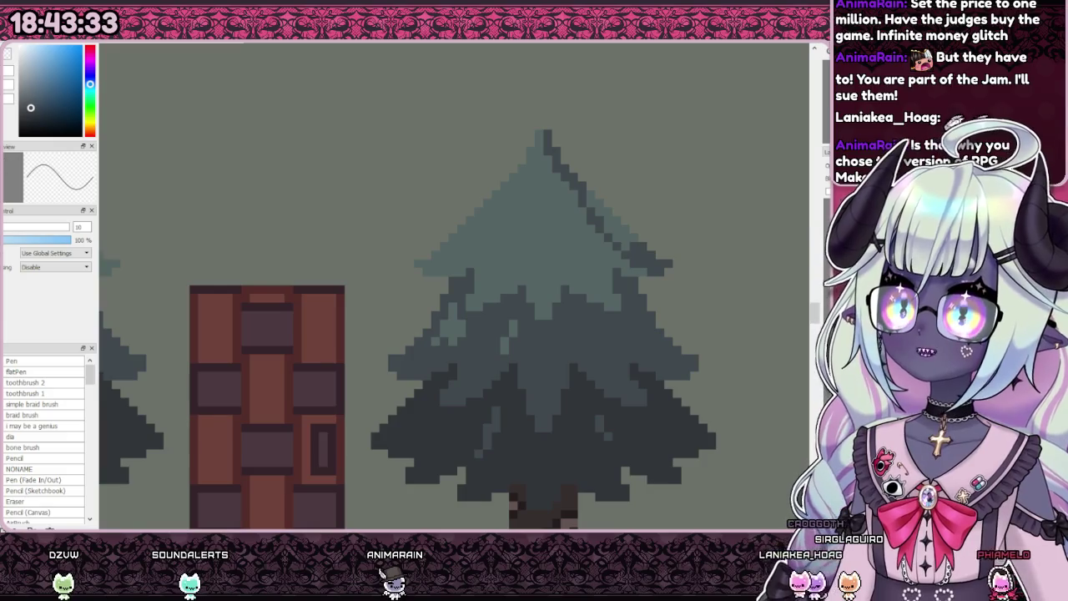
scroll(556, 212, down, 2)
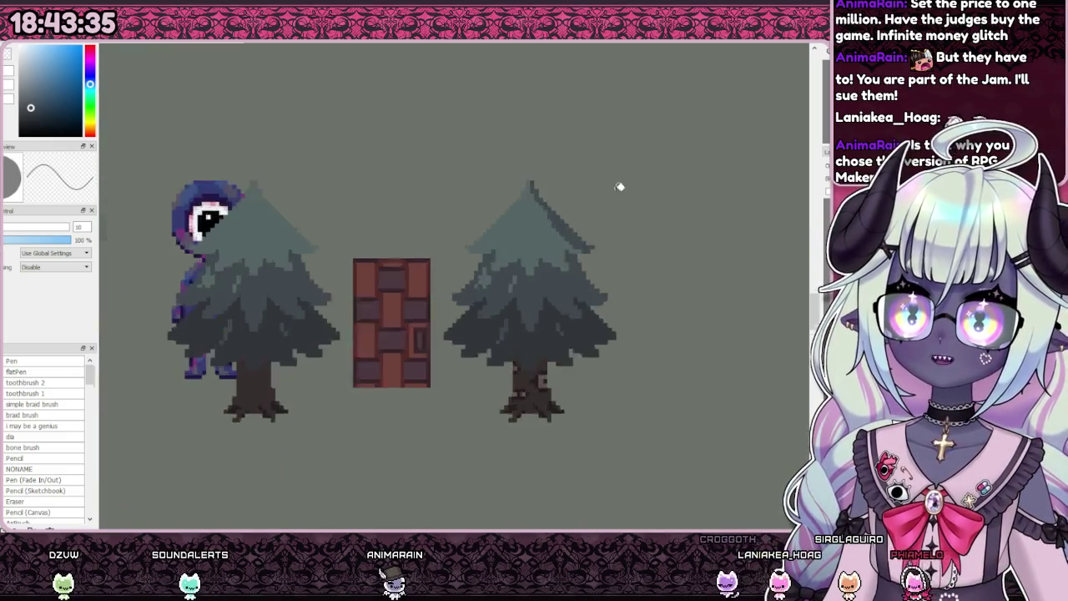
scroll(615, 186, up, 2)
scroll(443, 229, up, 1)
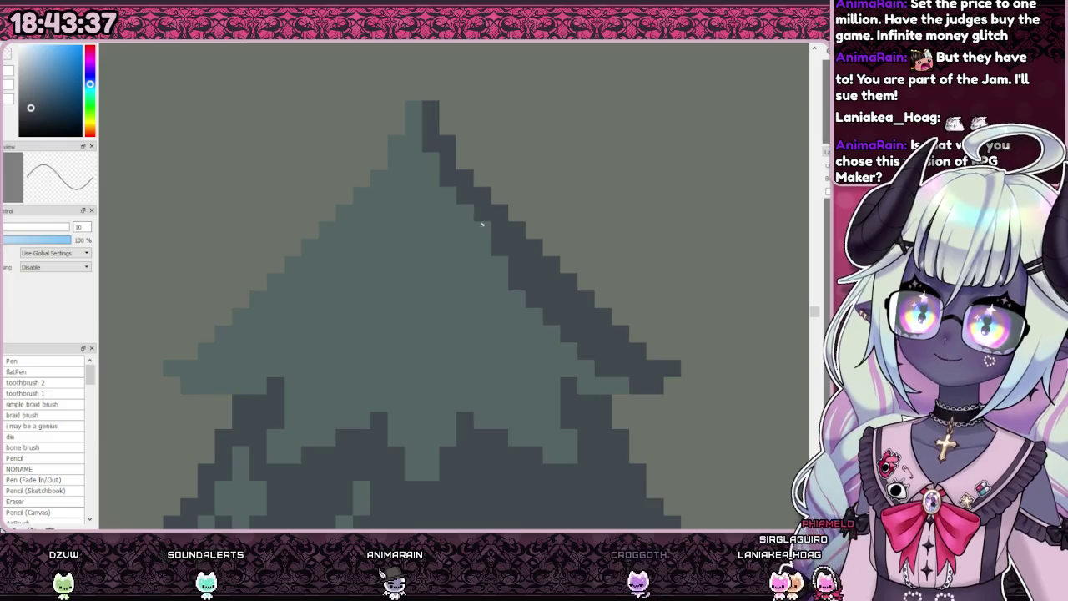
scroll(496, 249, up, 1)
scroll(496, 248, down, 1)
scroll(495, 249, up, 1)
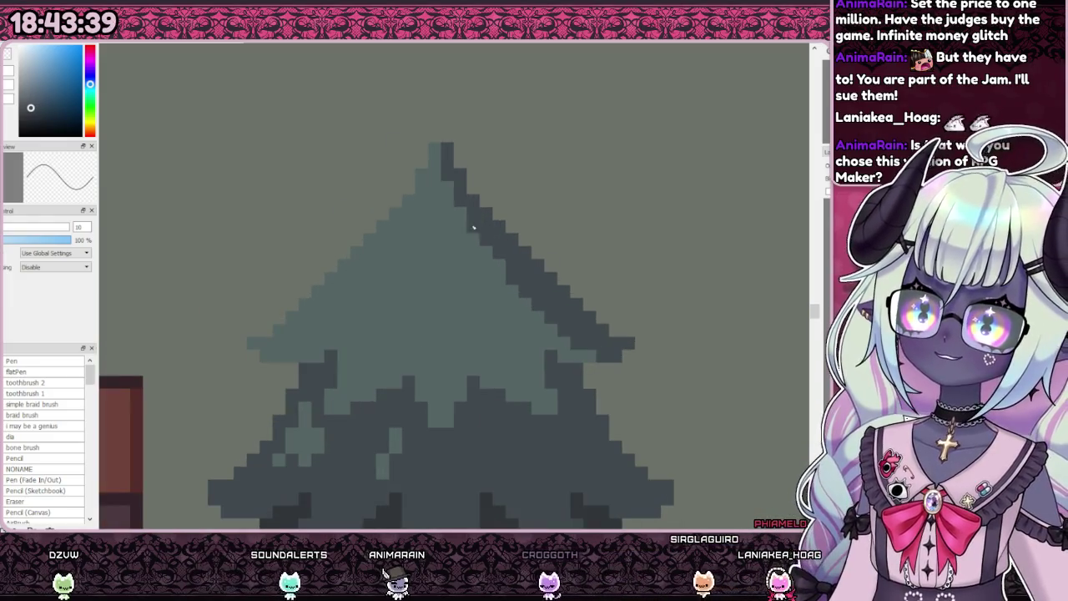
scroll(499, 252, down, 1)
scroll(496, 243, down, 1)
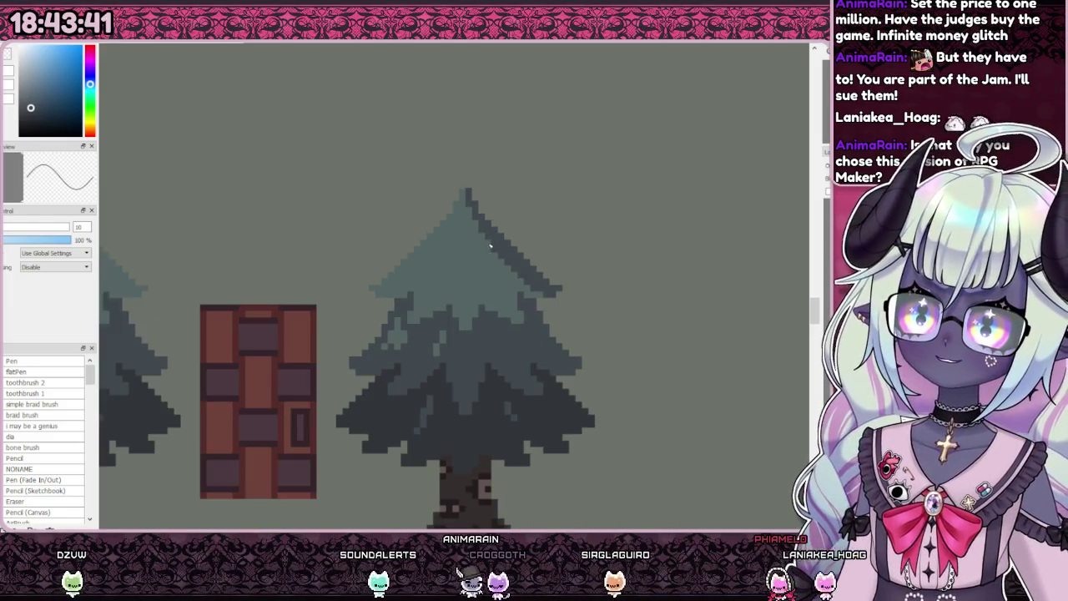
scroll(501, 234, down, 1)
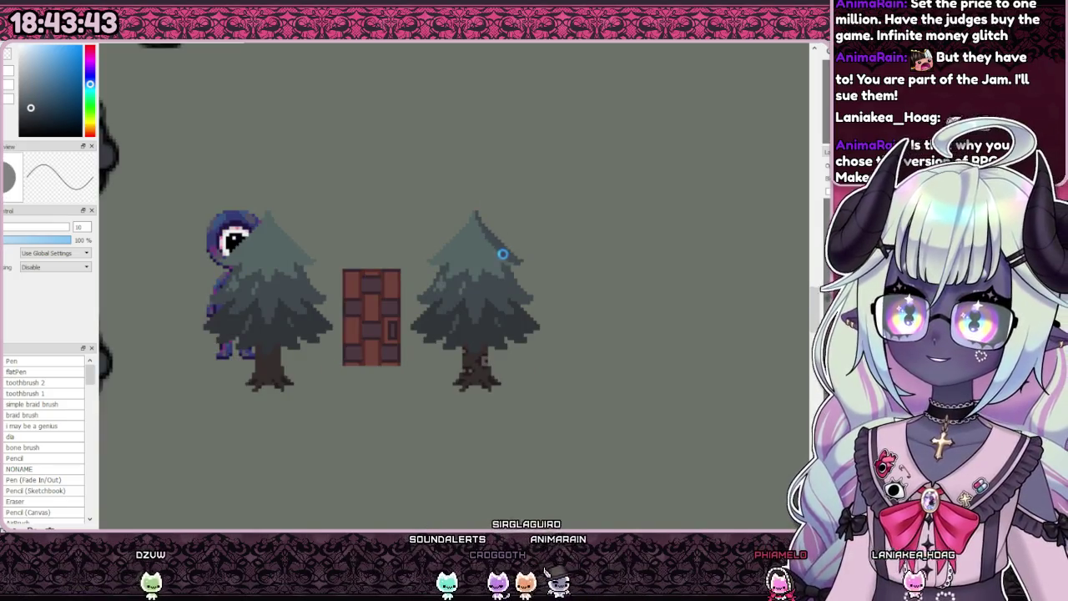
scroll(503, 247, down, 2)
scroll(494, 250, up, 2)
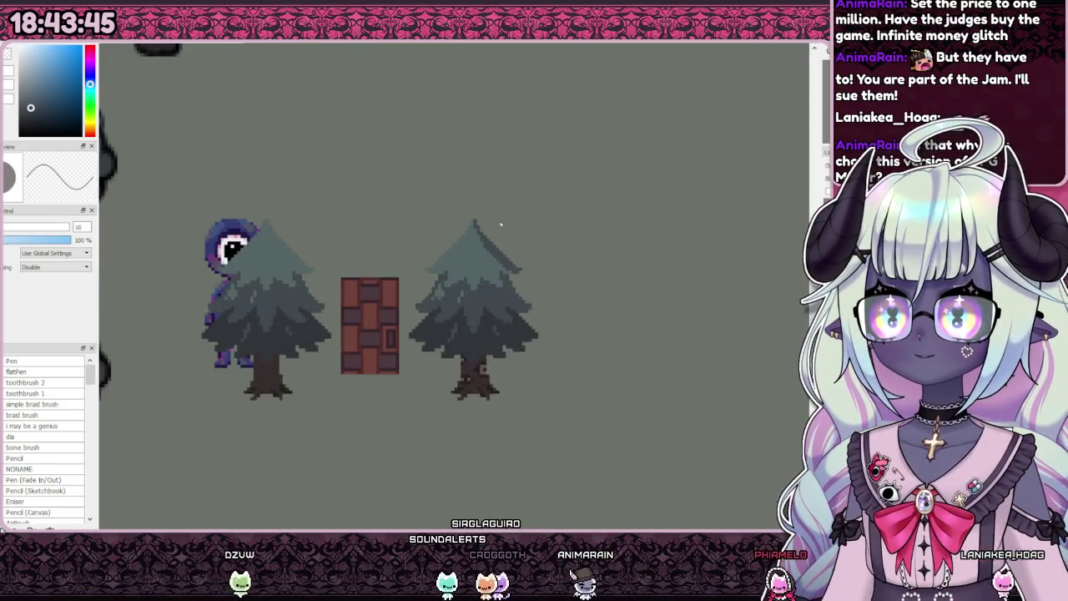
scroll(488, 284, up, 2)
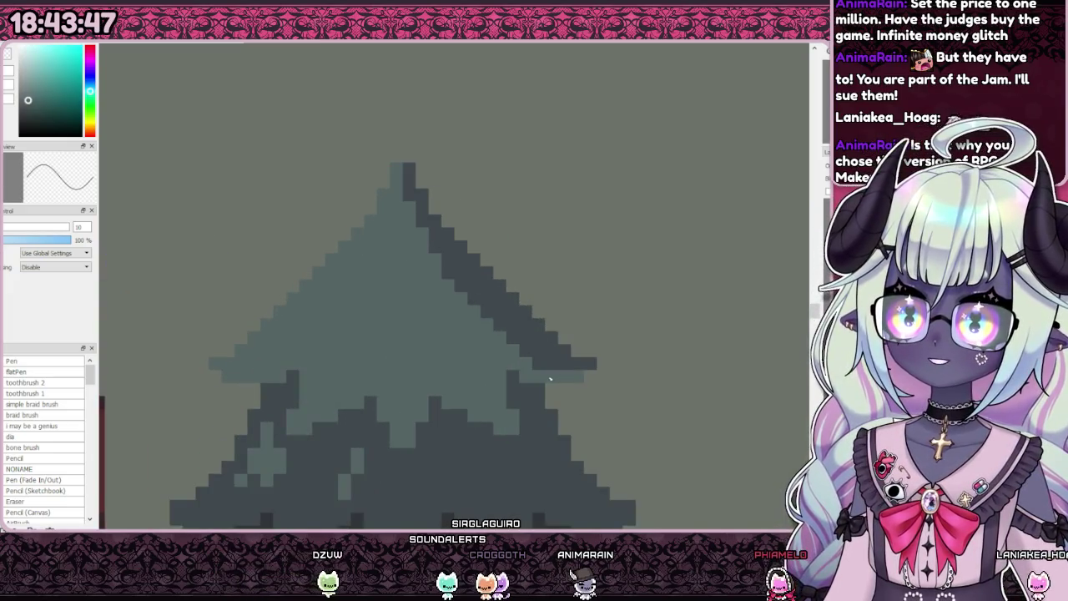
scroll(526, 357, down, 3)
scroll(524, 350, down, 1)
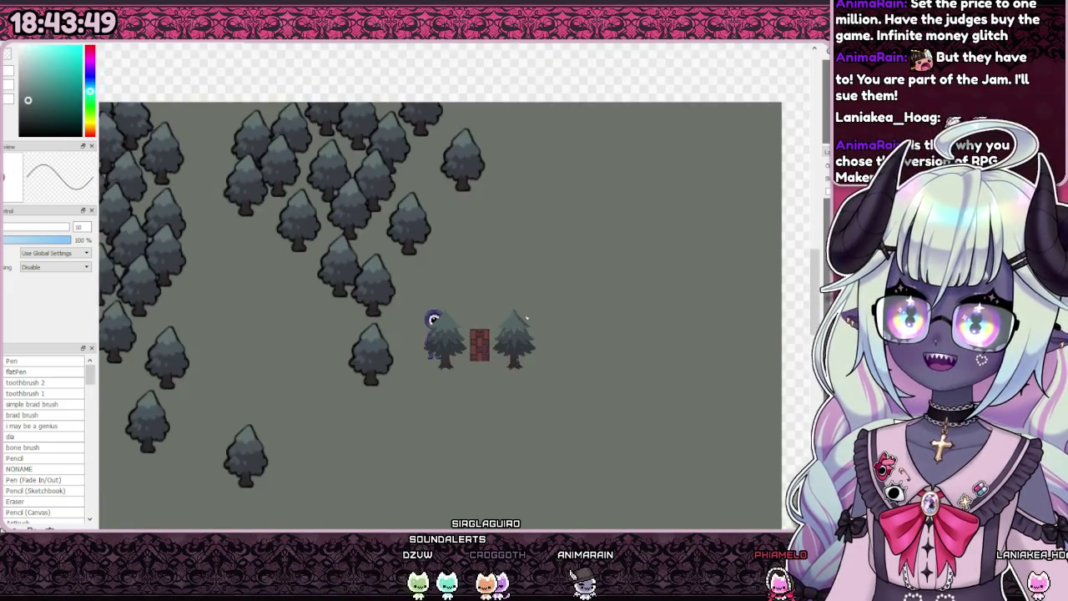
scroll(521, 342, up, 2)
scroll(517, 325, up, 3)
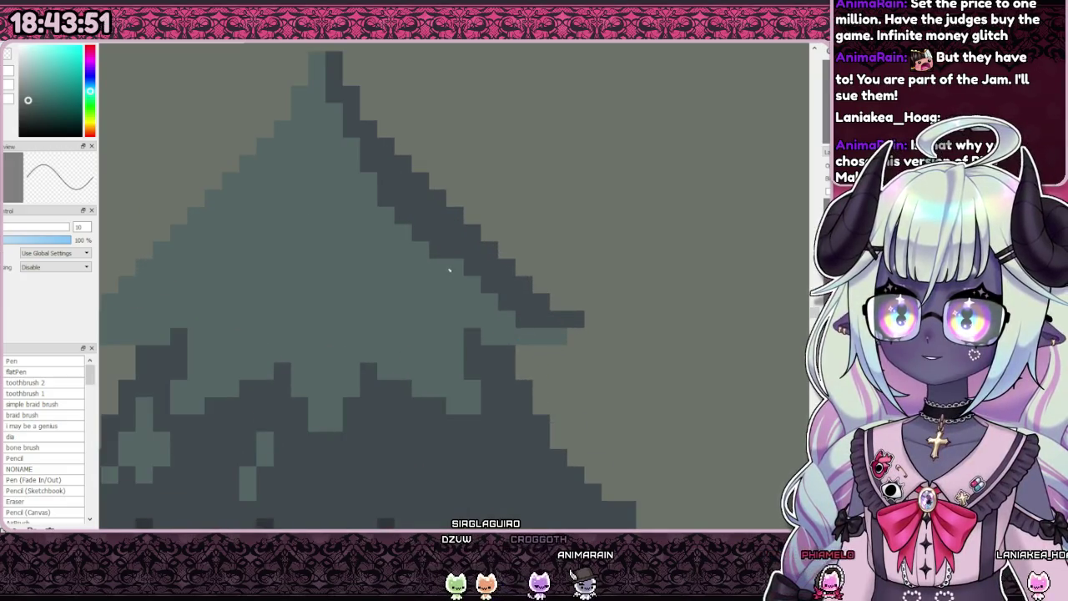
scroll(417, 238, down, 3)
scroll(450, 242, down, 1)
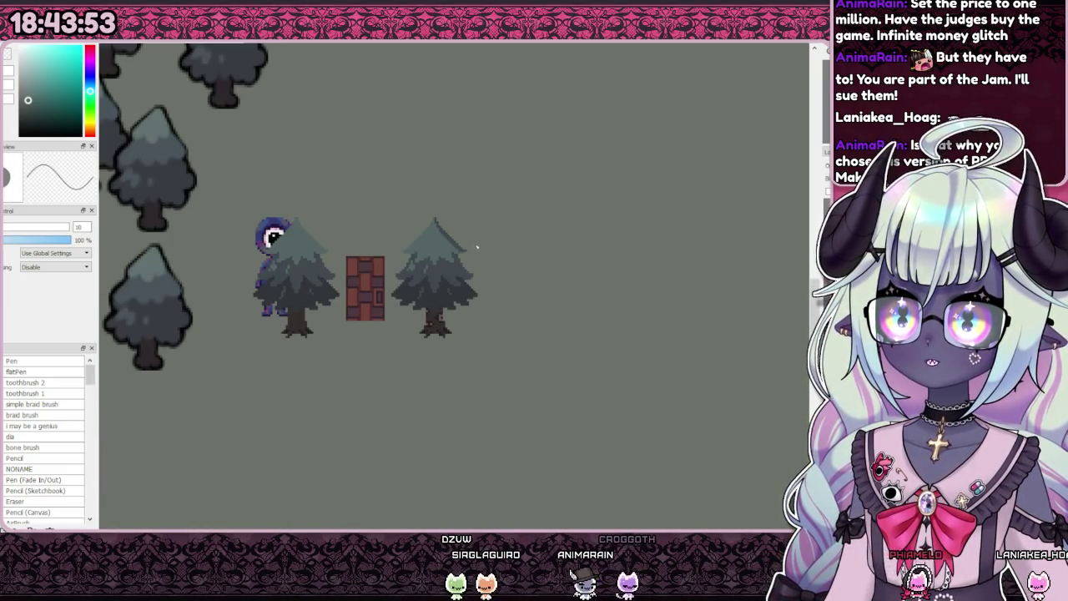
scroll(458, 240, up, 2)
scroll(489, 256, down, 2)
scroll(515, 258, down, 3)
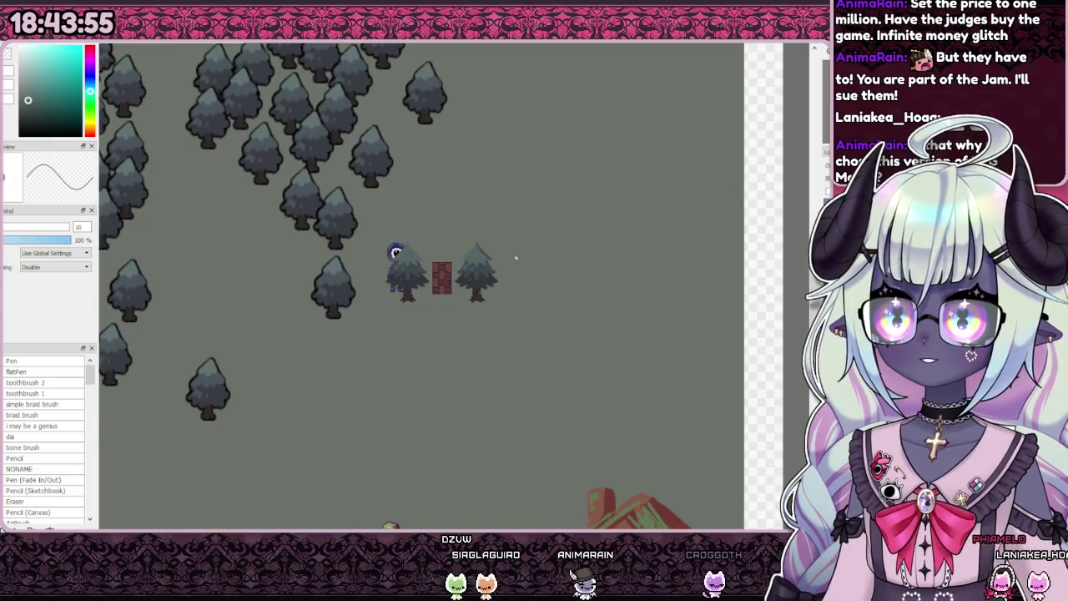
scroll(495, 241, up, 3)
scroll(522, 276, up, 3)
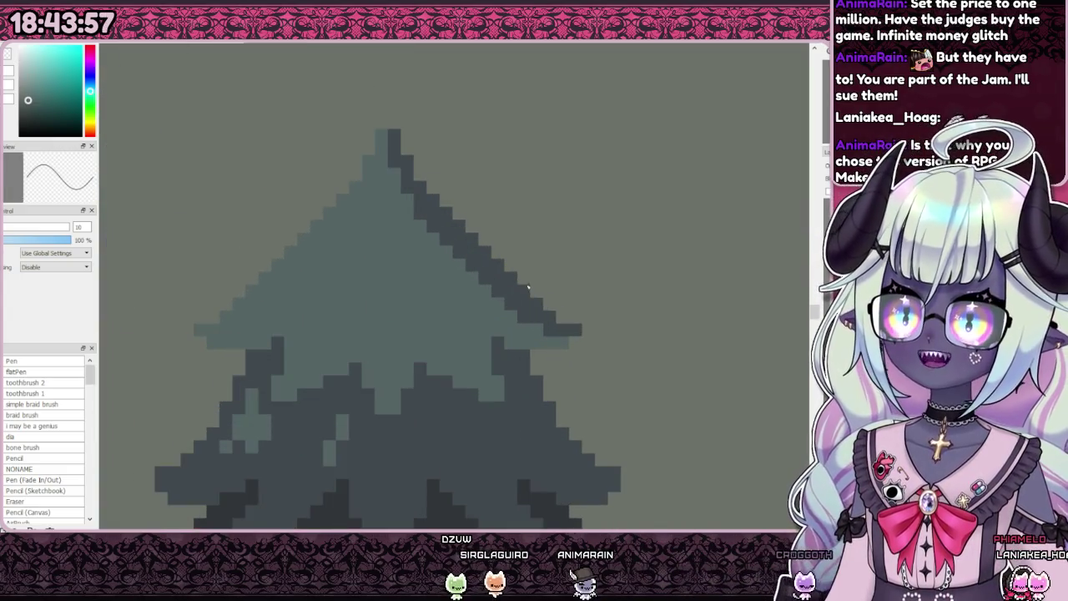
scroll(538, 294, down, 2)
scroll(531, 288, down, 2)
scroll(534, 275, down, 2)
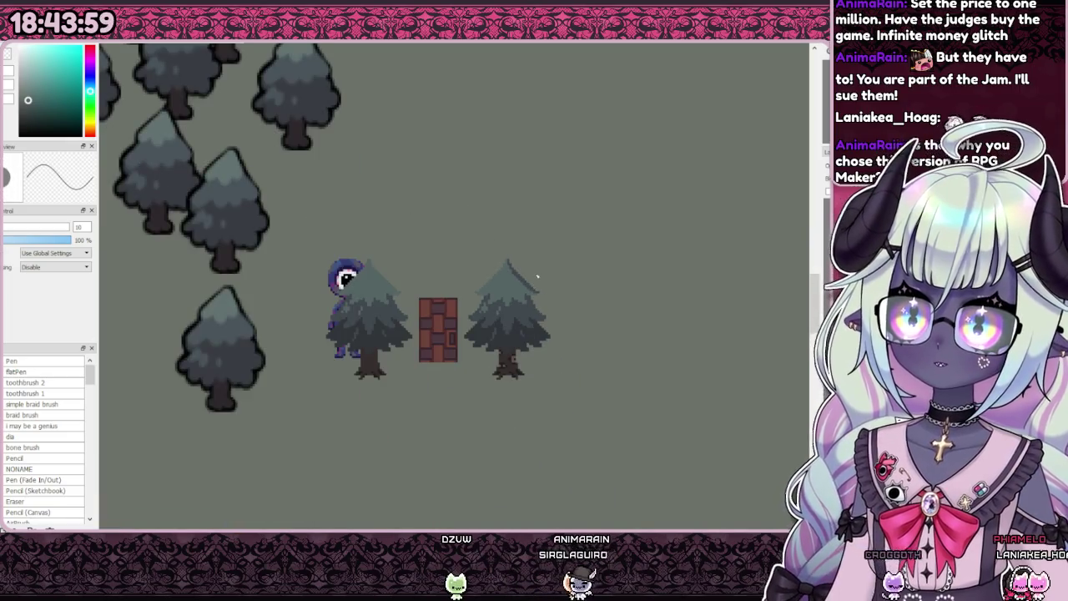
scroll(530, 261, down, 1)
scroll(526, 260, up, 4)
scroll(518, 263, up, 1)
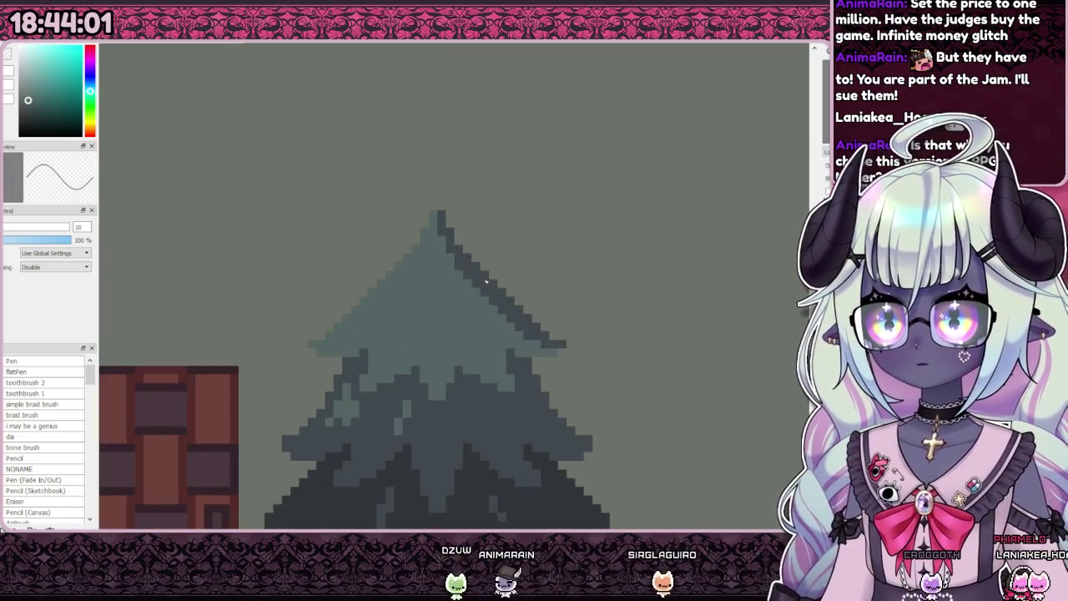
scroll(507, 265, down, 4)
scroll(507, 265, down, 2)
scroll(489, 267, up, 5)
scroll(471, 270, up, 1)
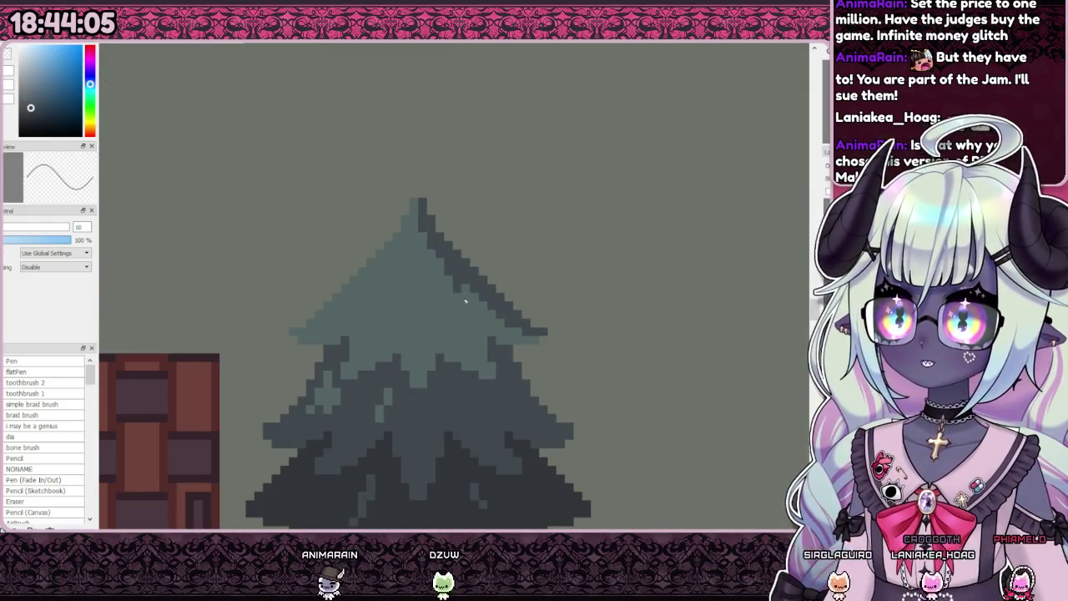
Step: Paint a dark teal shading stroke down the pine's upper right edge, zooming to check it
drag(429, 230, 480, 357)
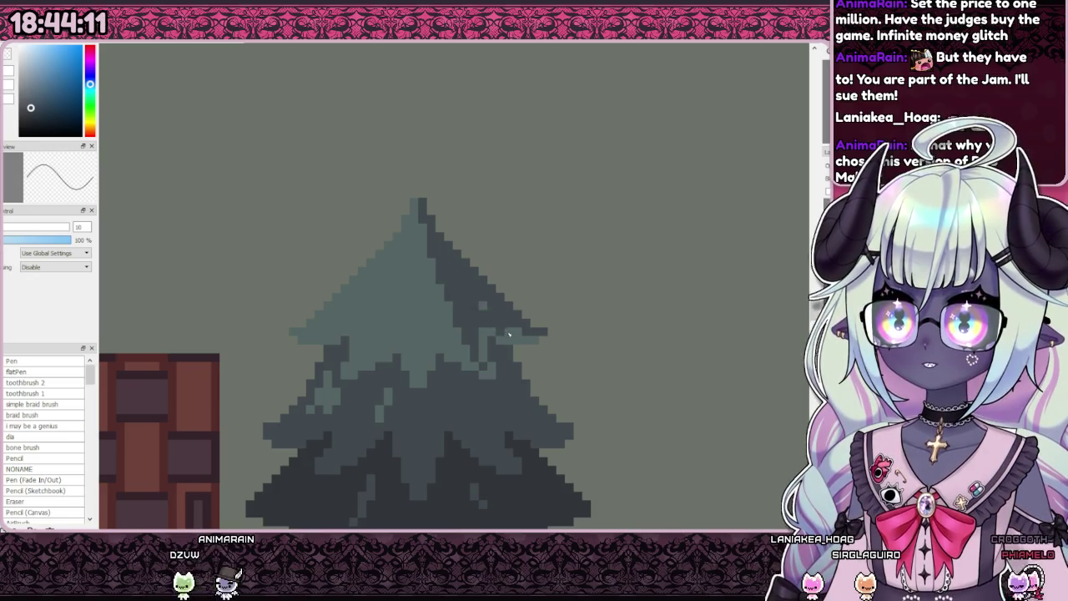
scroll(507, 333, down, 2)
scroll(507, 298, down, 3)
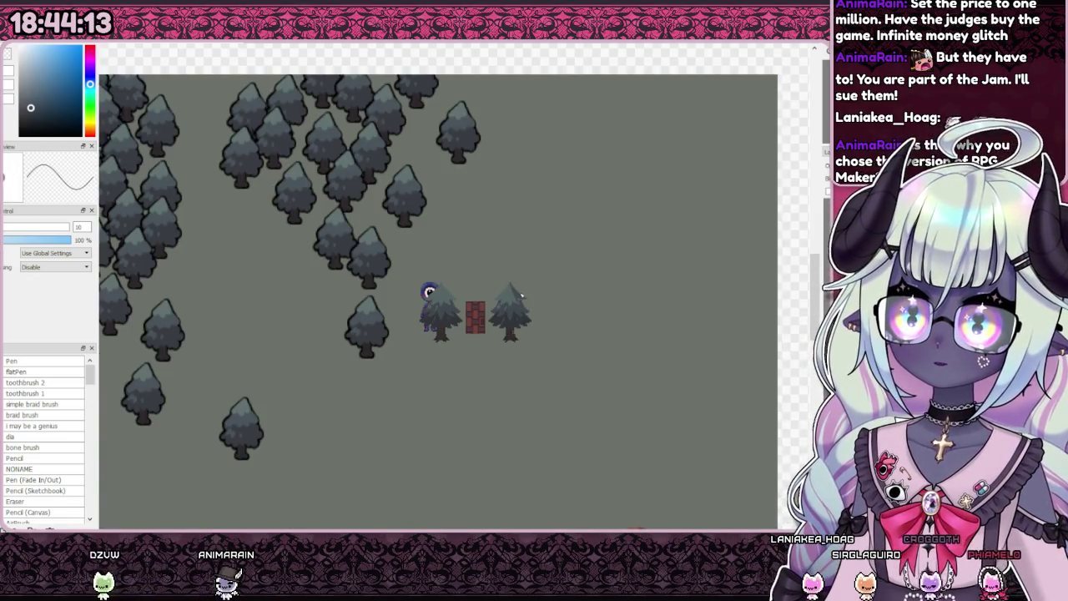
scroll(517, 297, up, 5)
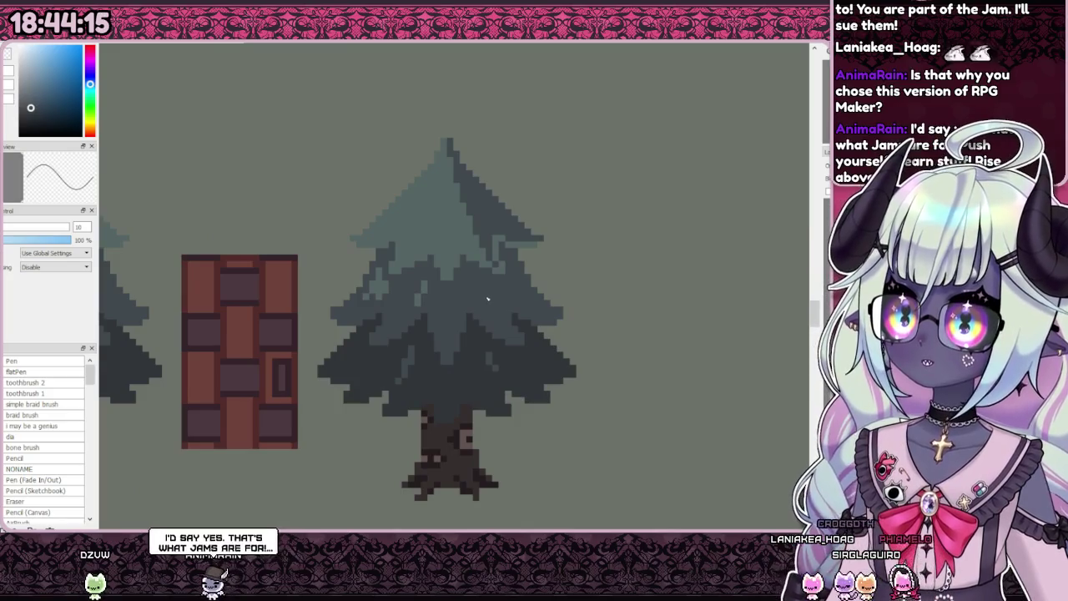
scroll(454, 281, up, 1)
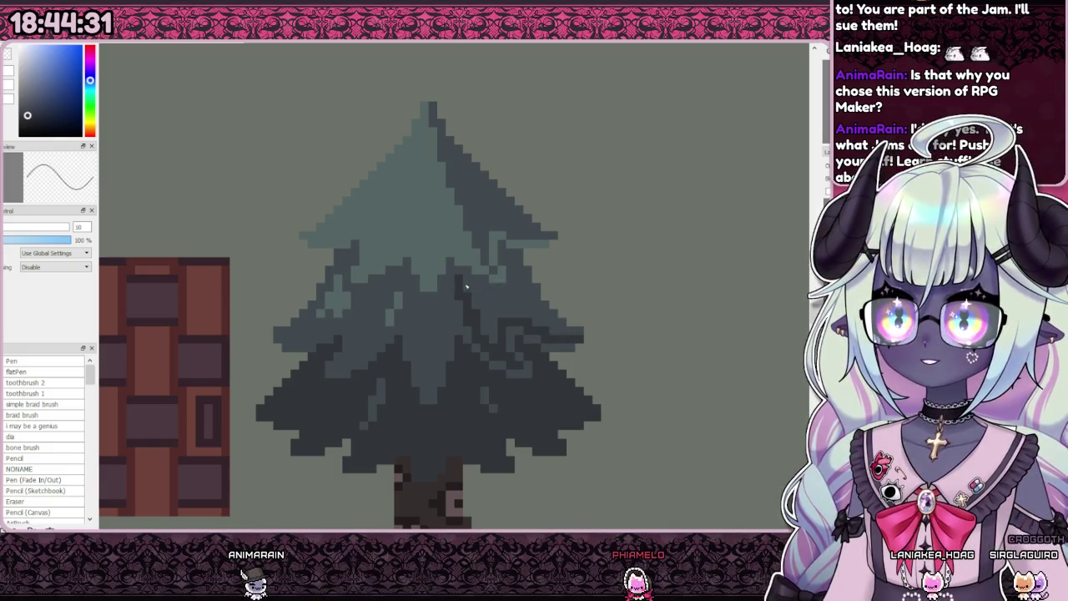
scroll(457, 322, down, 1)
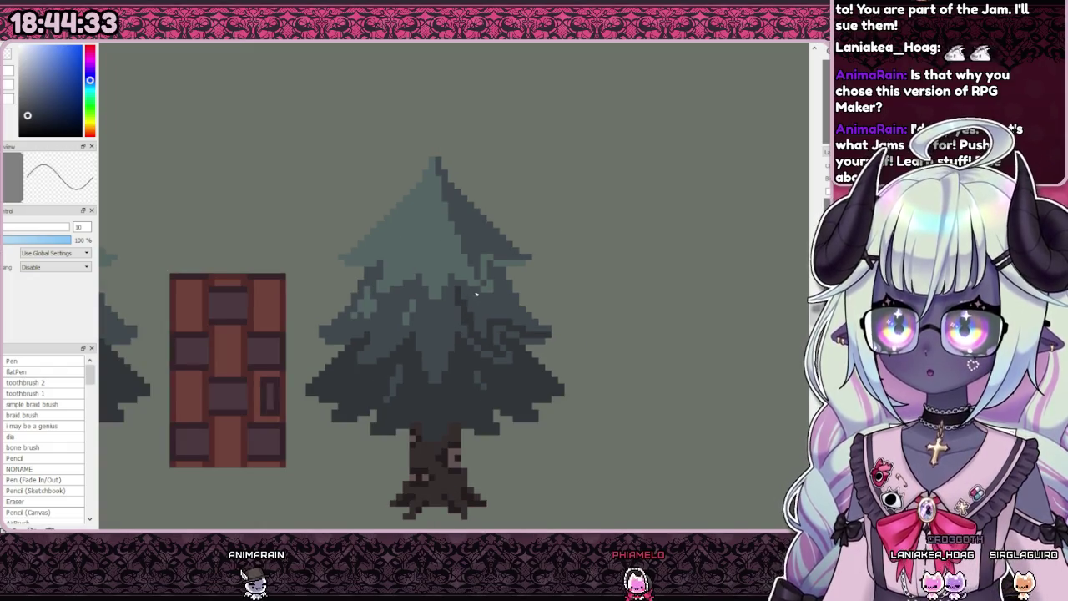
scroll(462, 288, up, 1)
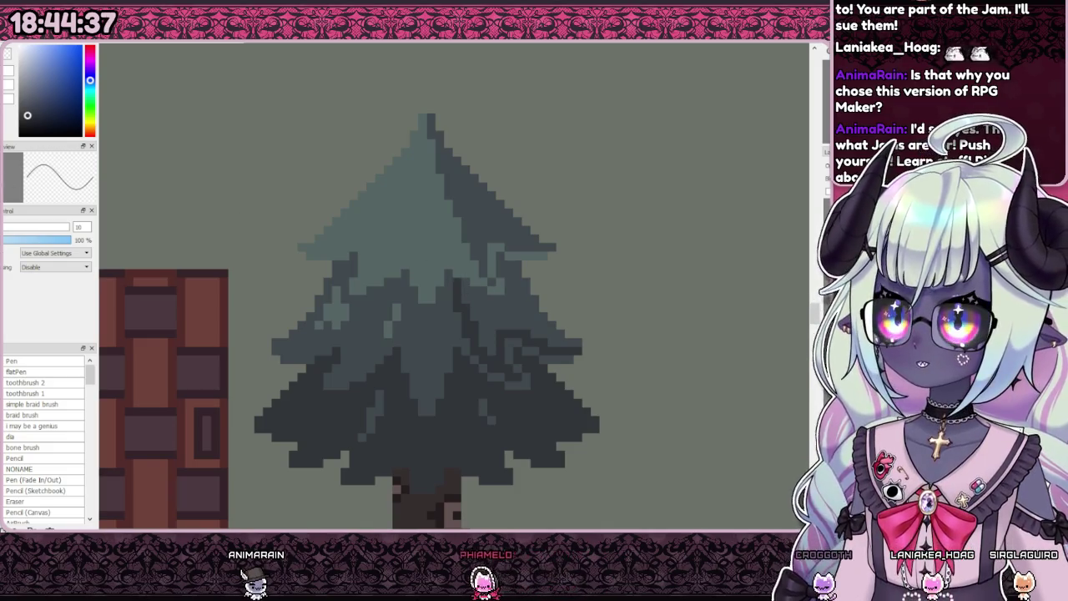
Step: Zoom out to review the shaded pine on the map, then select the right-hand pine tree
scroll(503, 312, down, 4)
scroll(516, 294, down, 1)
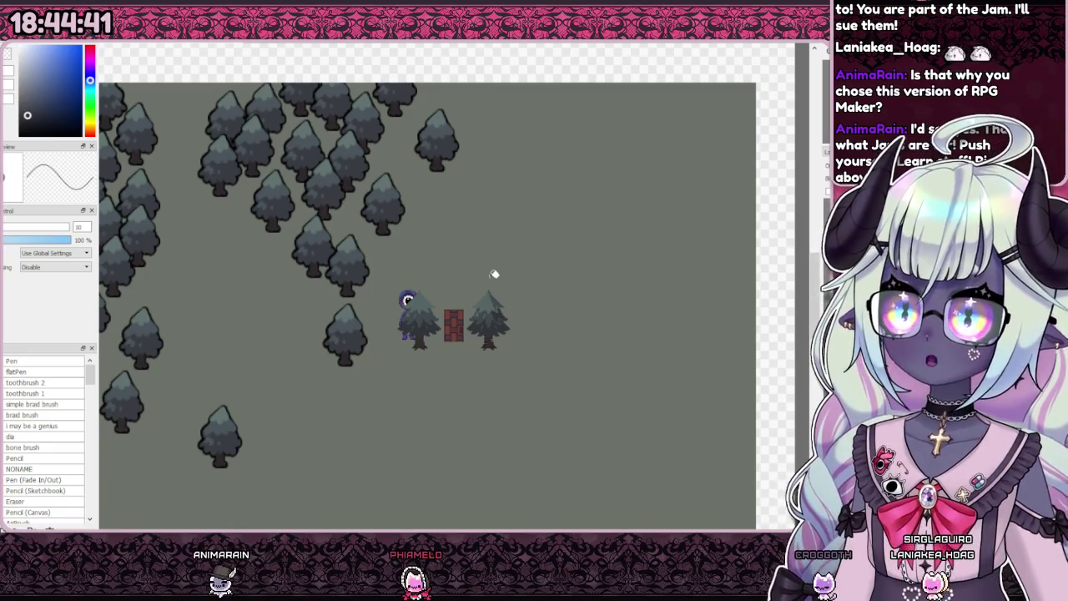
scroll(494, 273, down, 1)
scroll(478, 274, down, 1)
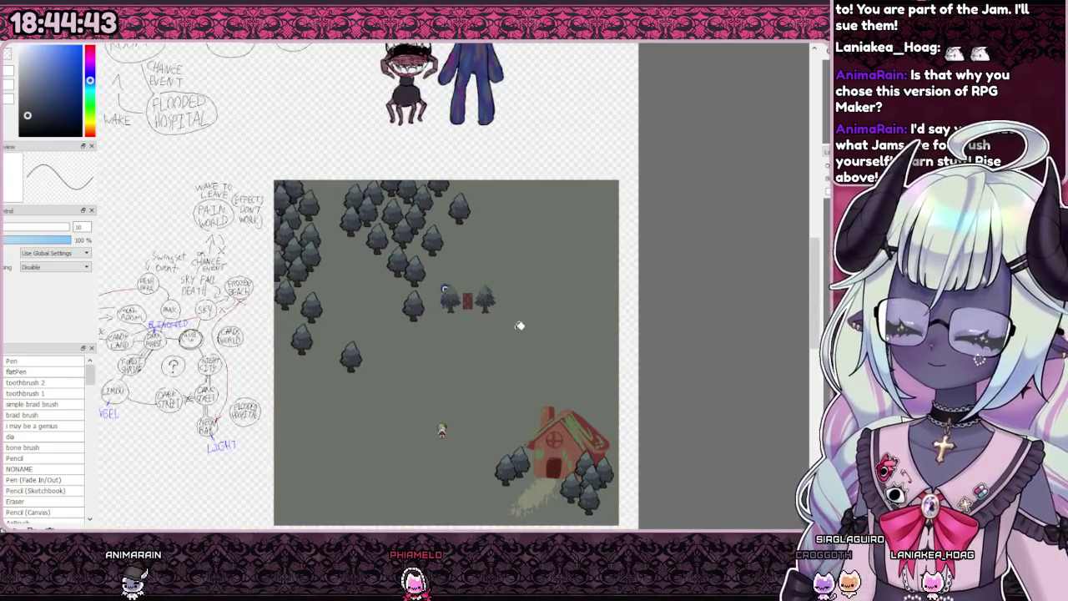
scroll(494, 298, up, 2)
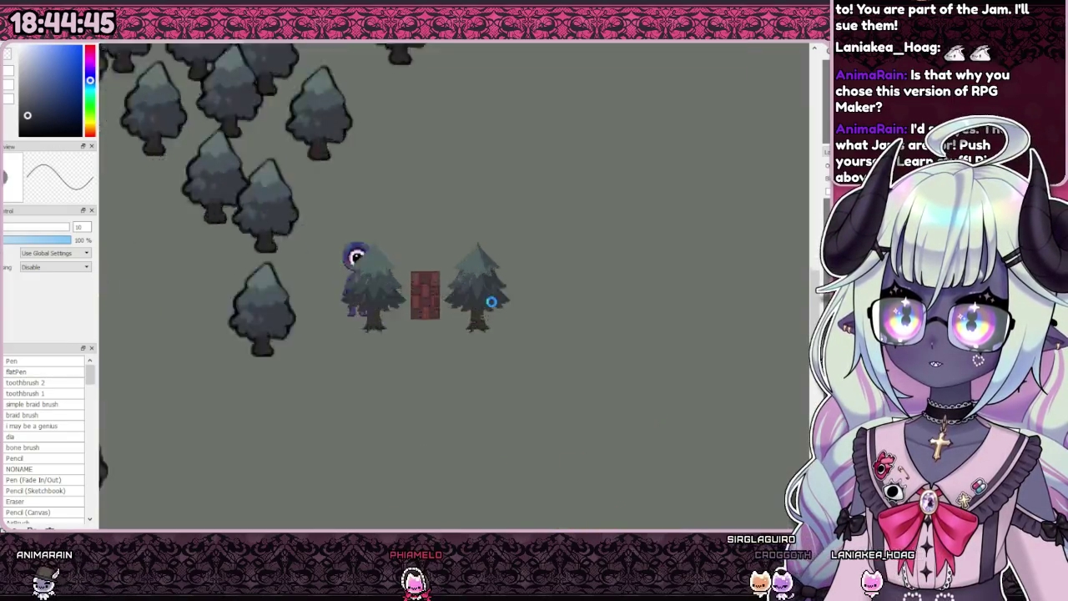
scroll(489, 267, up, 2)
scroll(548, 284, down, 1)
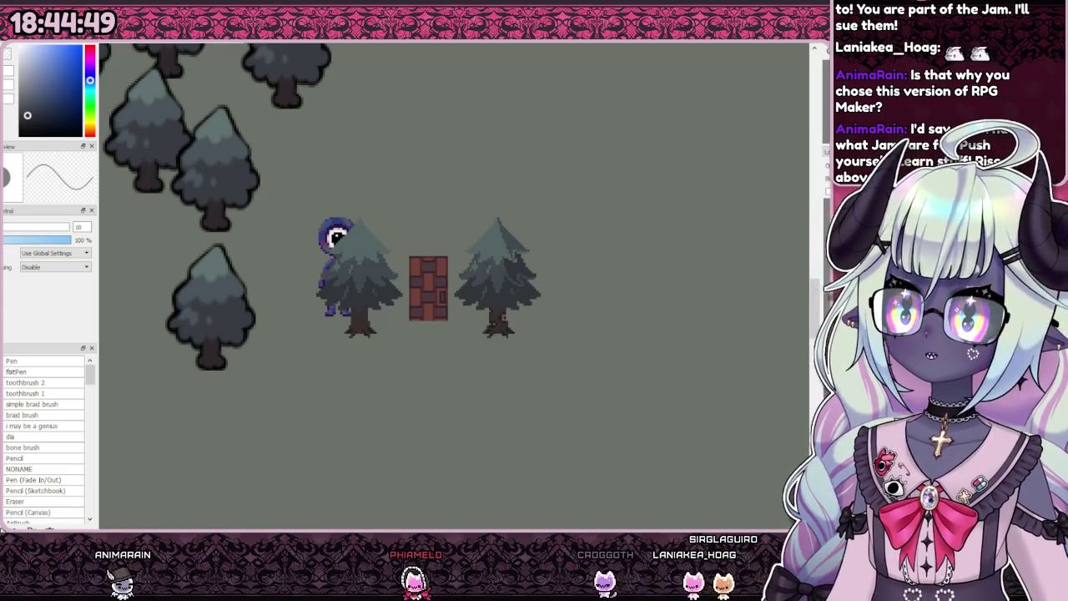
scroll(584, 276, up, 1)
scroll(468, 234, up, 2)
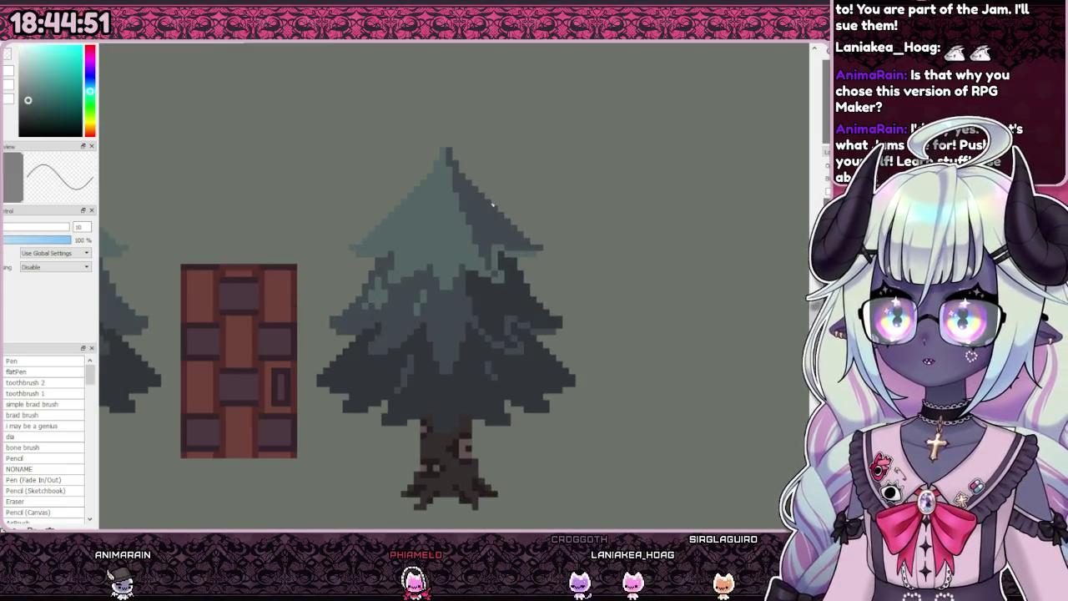
scroll(494, 300, down, 3)
scroll(546, 317, down, 1)
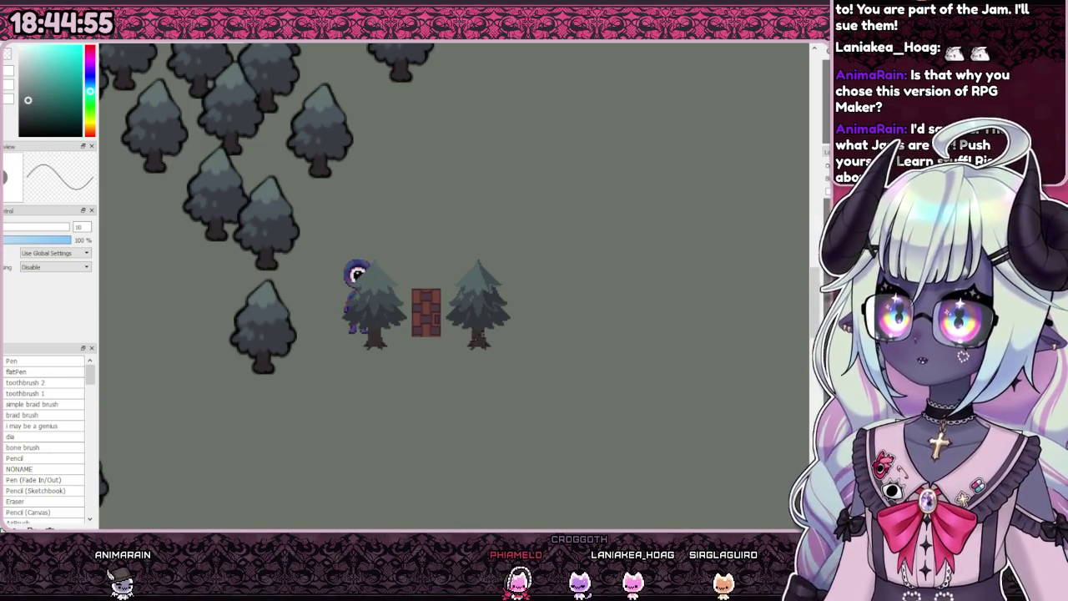
drag(418, 226, 547, 322)
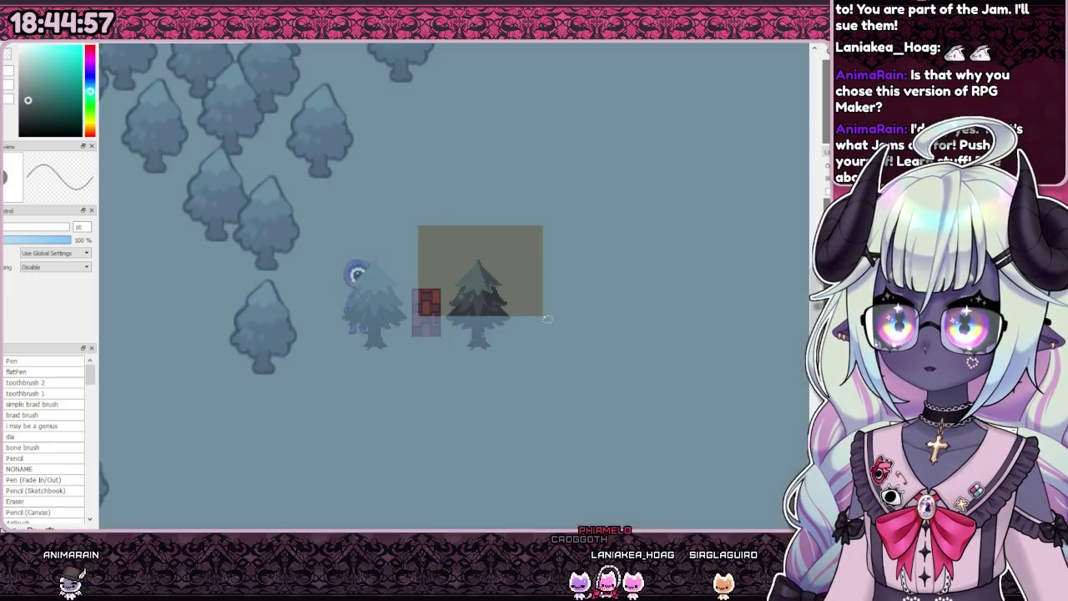
key(ctrl+d)
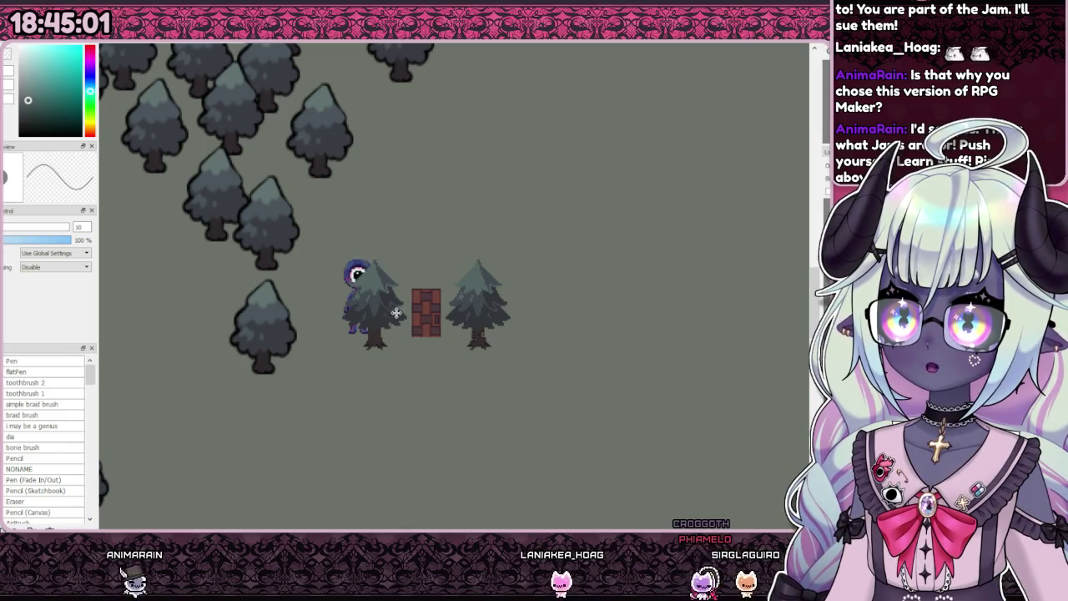
scroll(371, 271, up, 5)
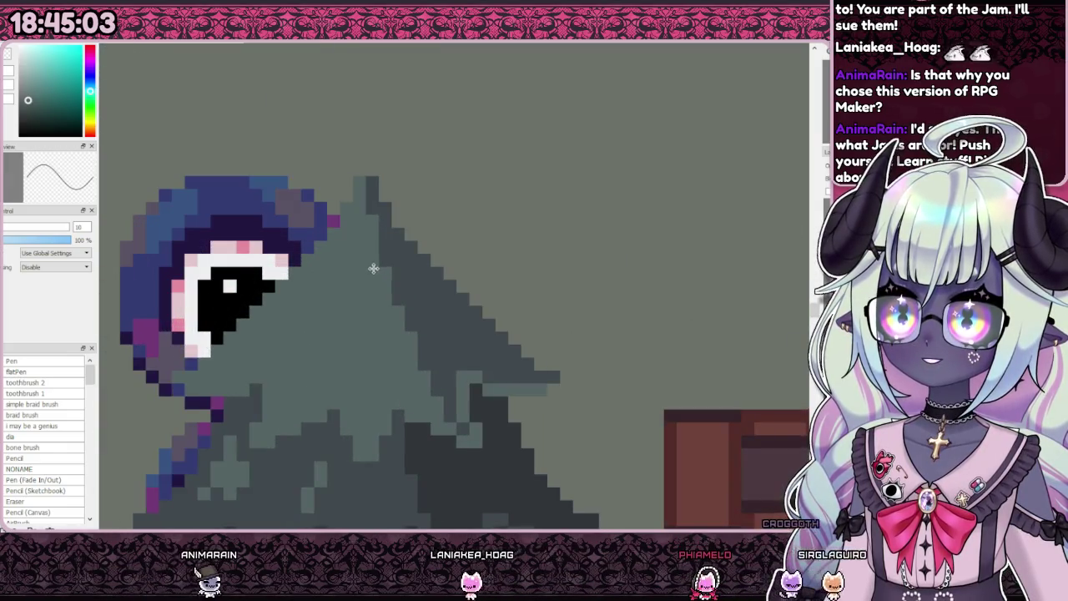
scroll(370, 267, down, 3)
scroll(369, 267, down, 2)
scroll(387, 264, down, 2)
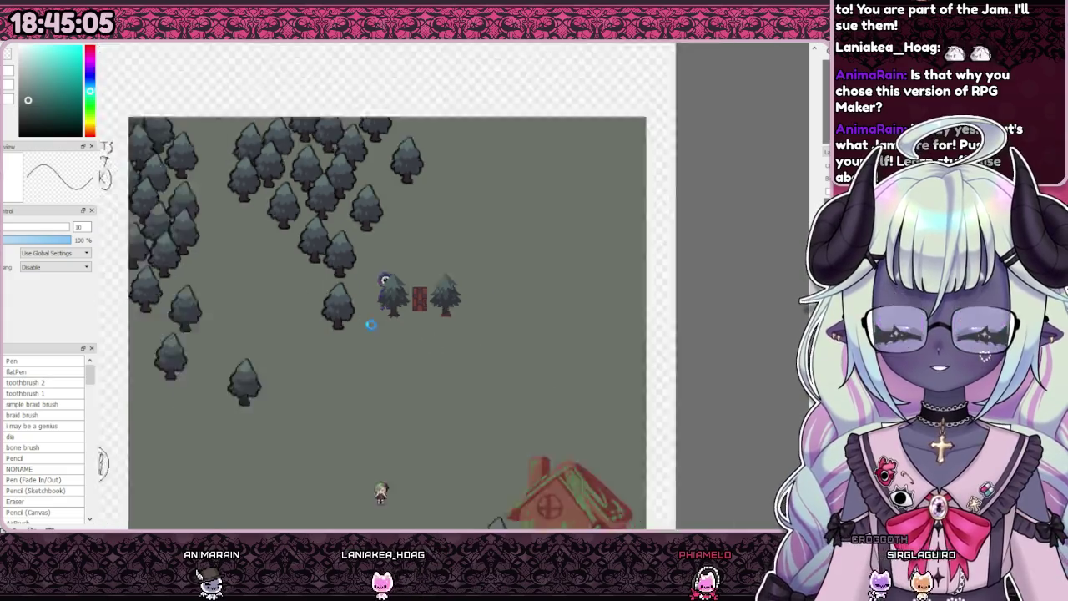
scroll(401, 329, down, 1)
scroll(384, 325, up, 3)
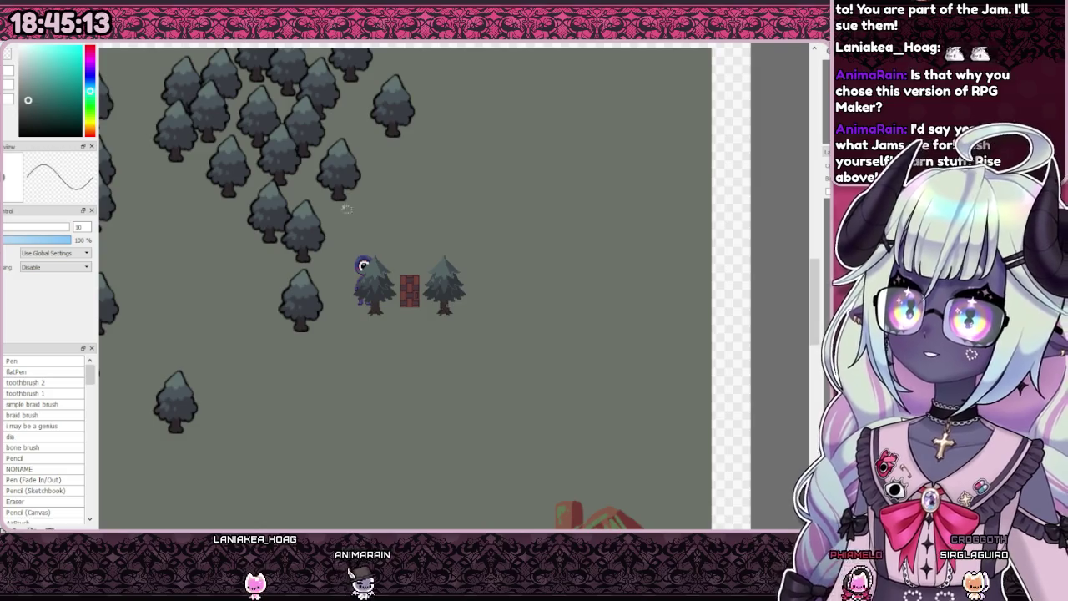
drag(399, 241, 334, 353)
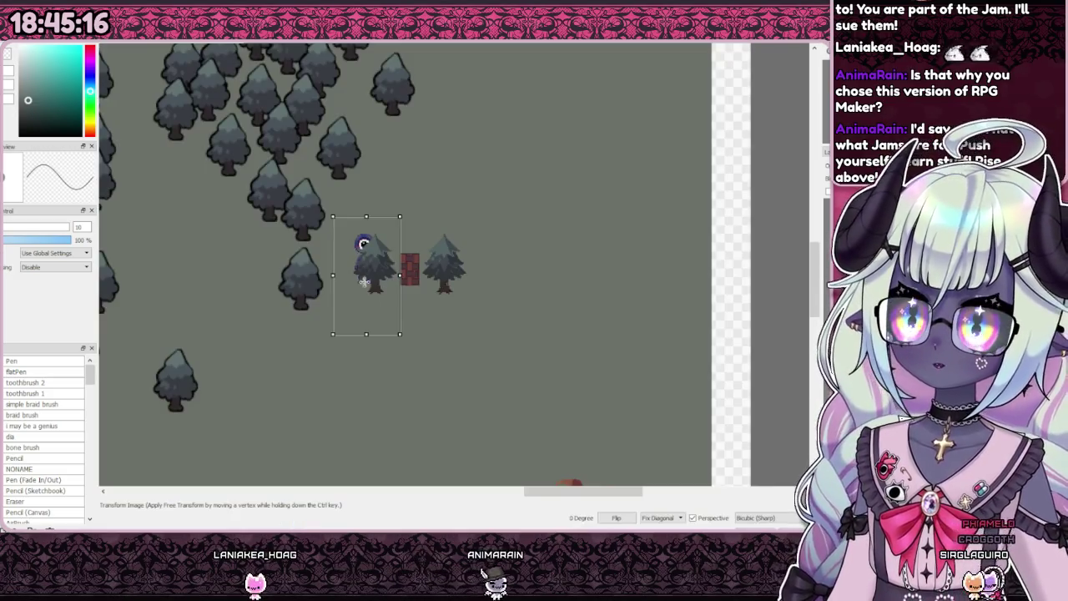
drag(373, 288, 388, 384)
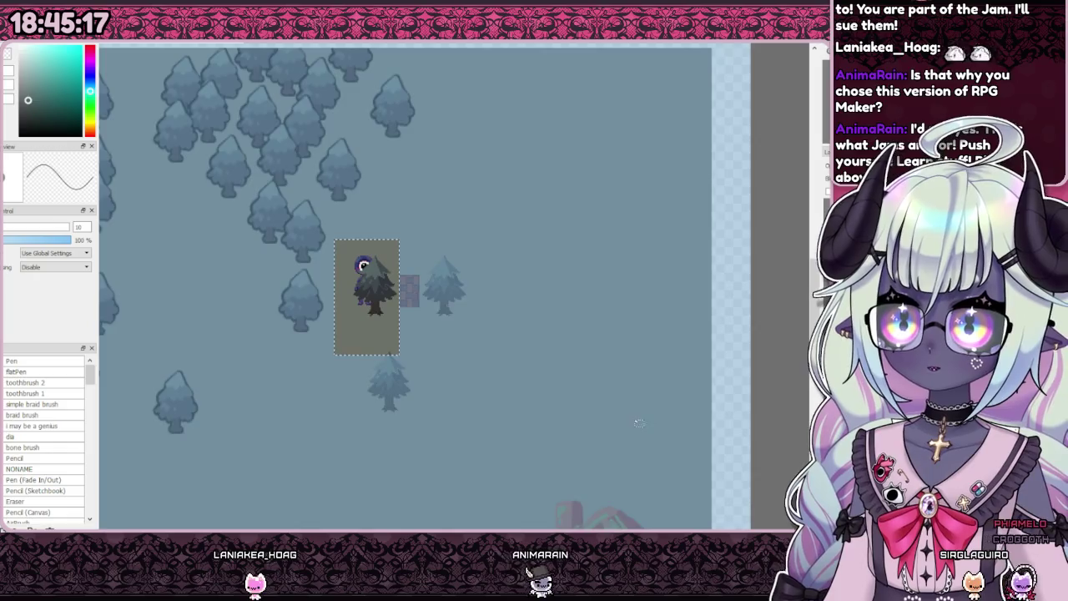
key(ctrl+d)
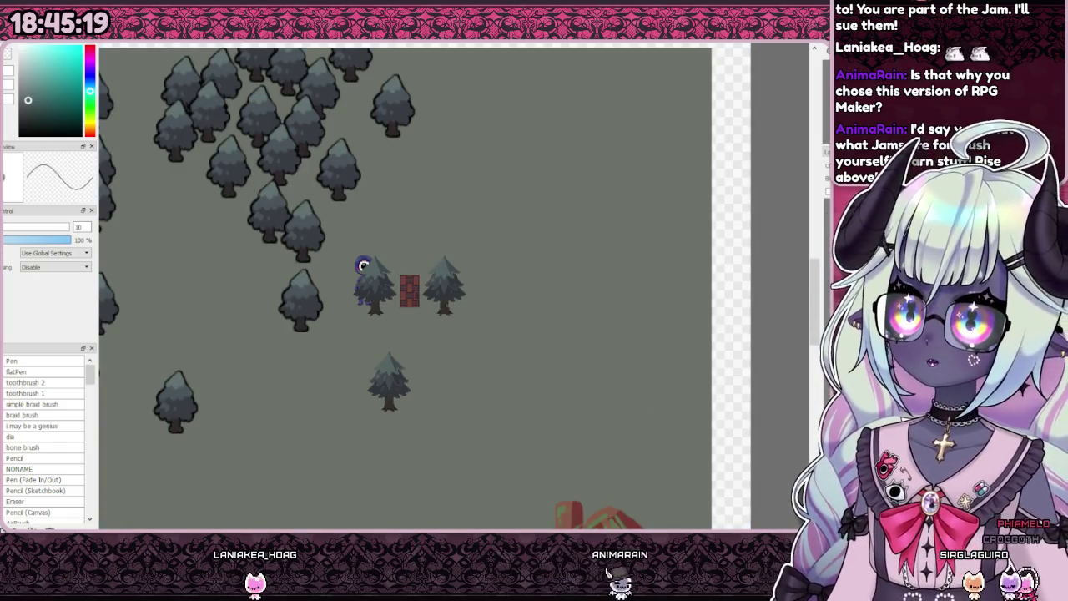
scroll(422, 392, up, 2)
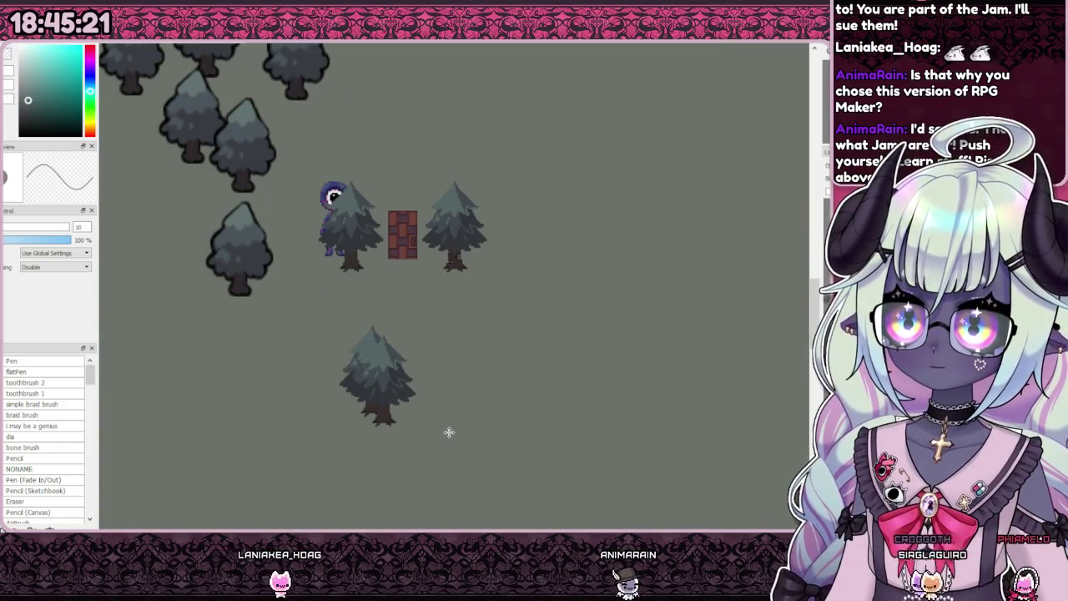
mouse_move(445, 431)
mouse_down()
mouse_move(430, 431)
mouse_move(453, 403)
mouse_move(409, 436)
mouse_move(450, 433)
mouse_up()
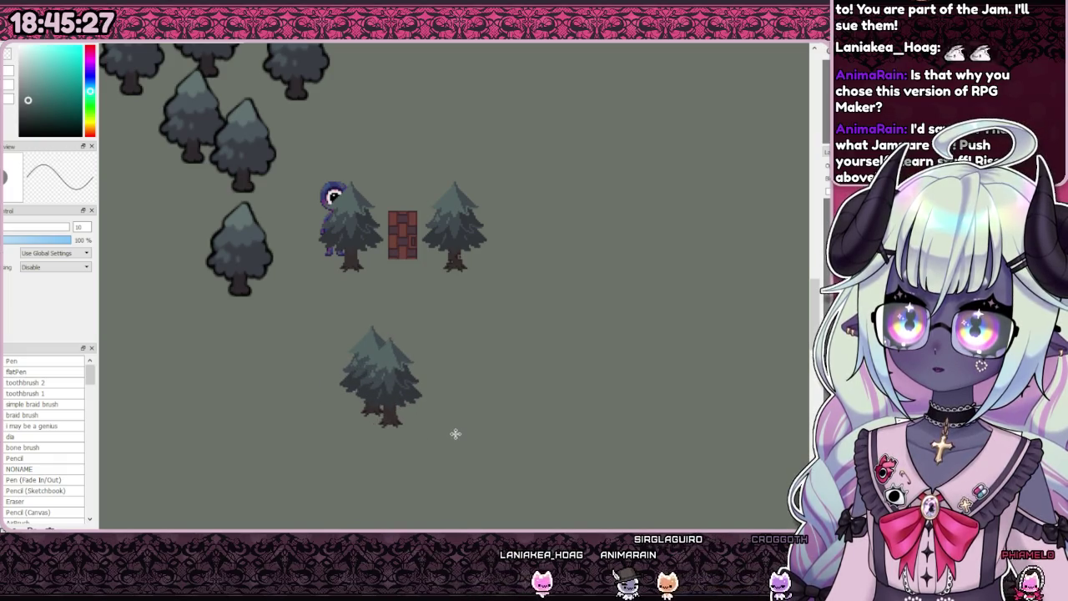
key(ctrl+z)
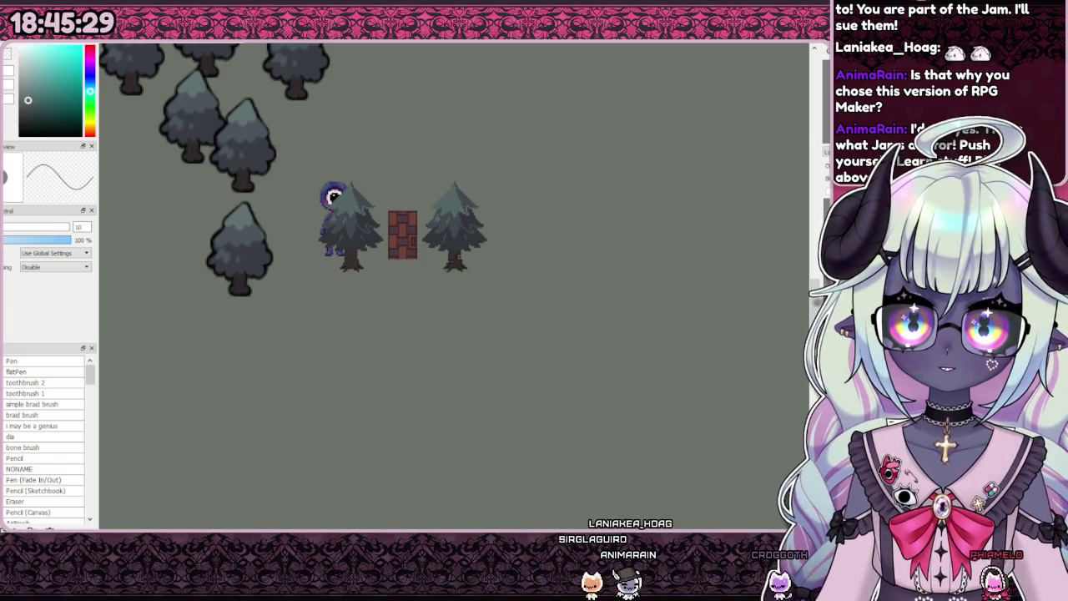
key(ctrl+z)
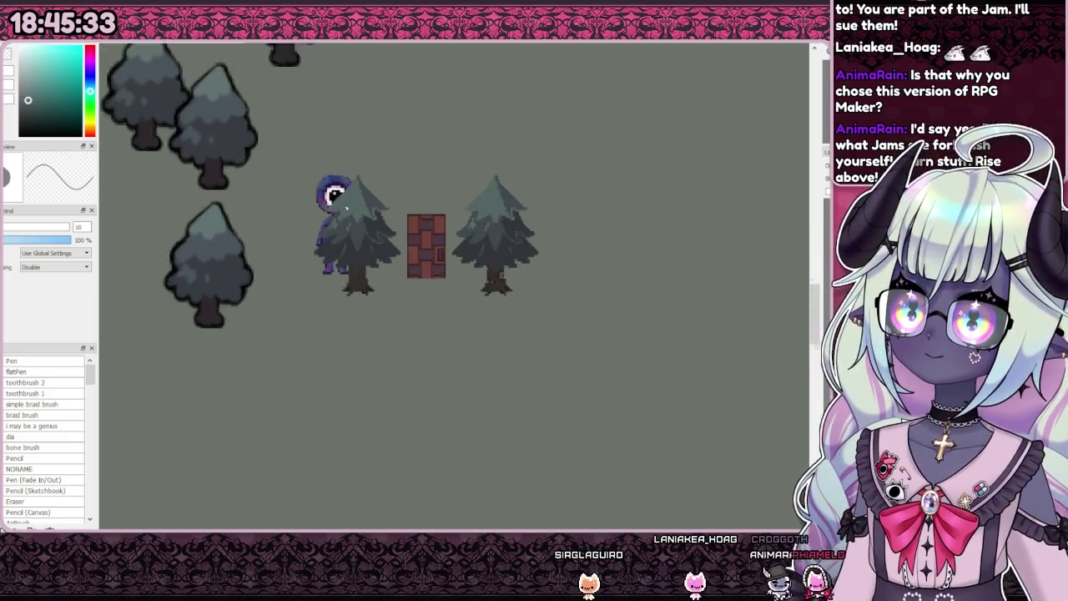
scroll(350, 222, up, 5)
alt+click(378, 389)
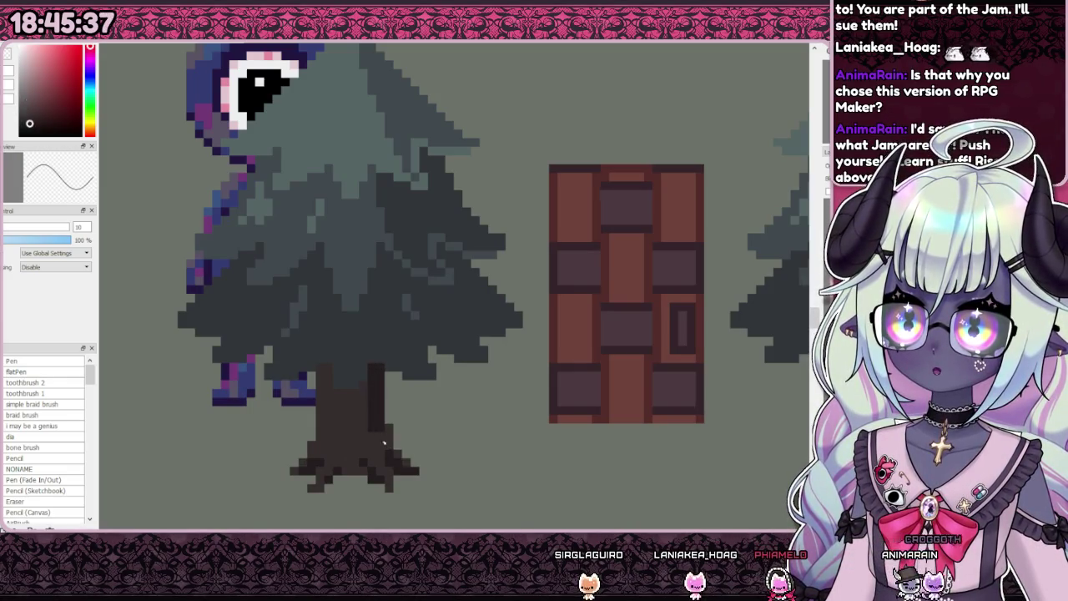
scroll(383, 443, down, 5)
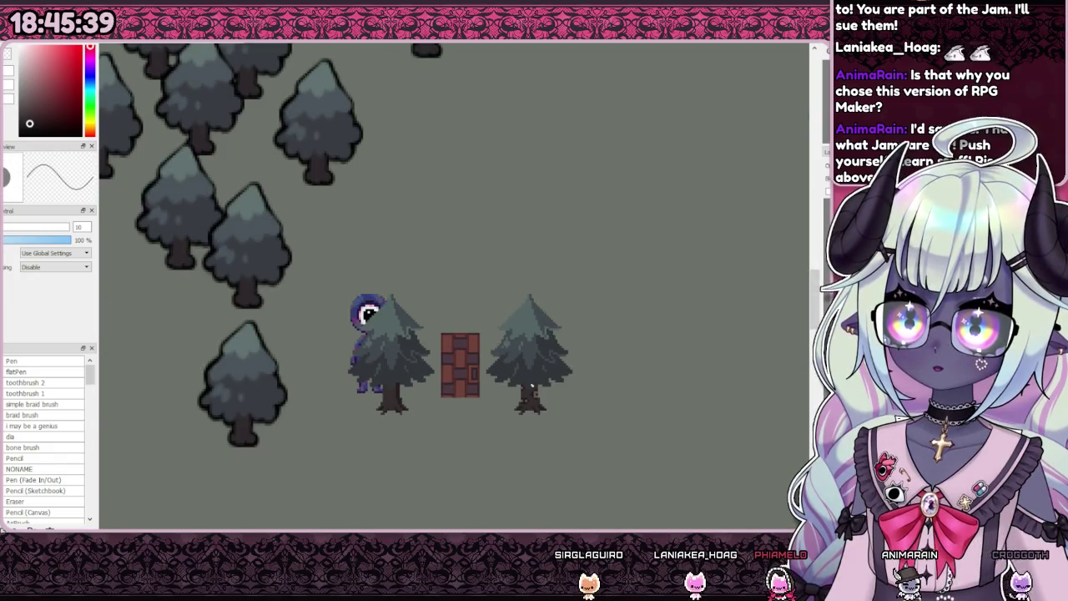
scroll(520, 388, up, 5)
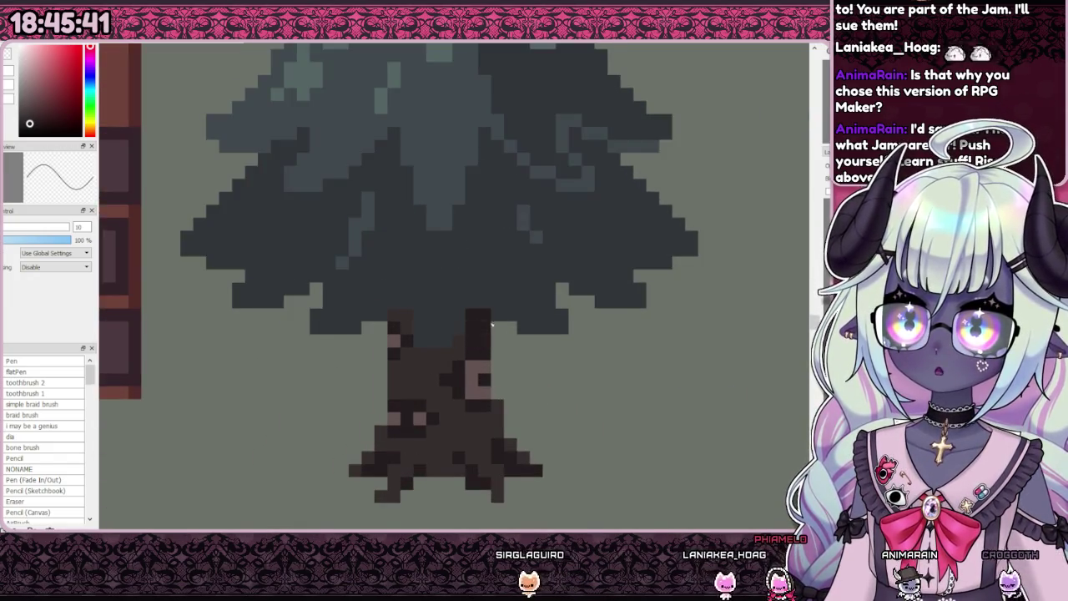
scroll(491, 324, down, 2)
scroll(492, 333, down, 1)
scroll(492, 391, up, 3)
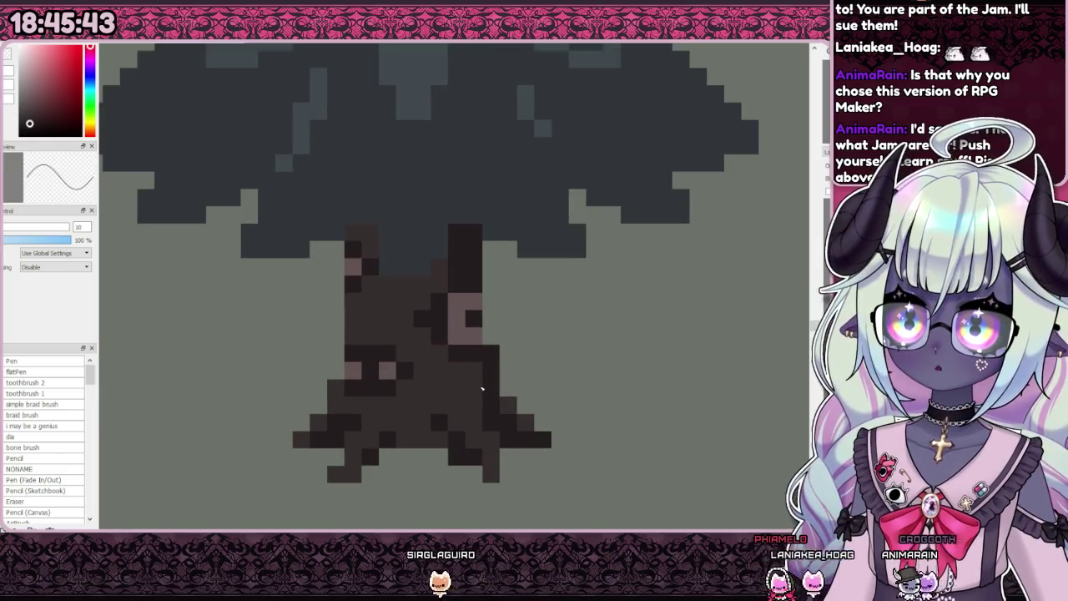
scroll(482, 385, down, 2)
scroll(524, 364, down, 2)
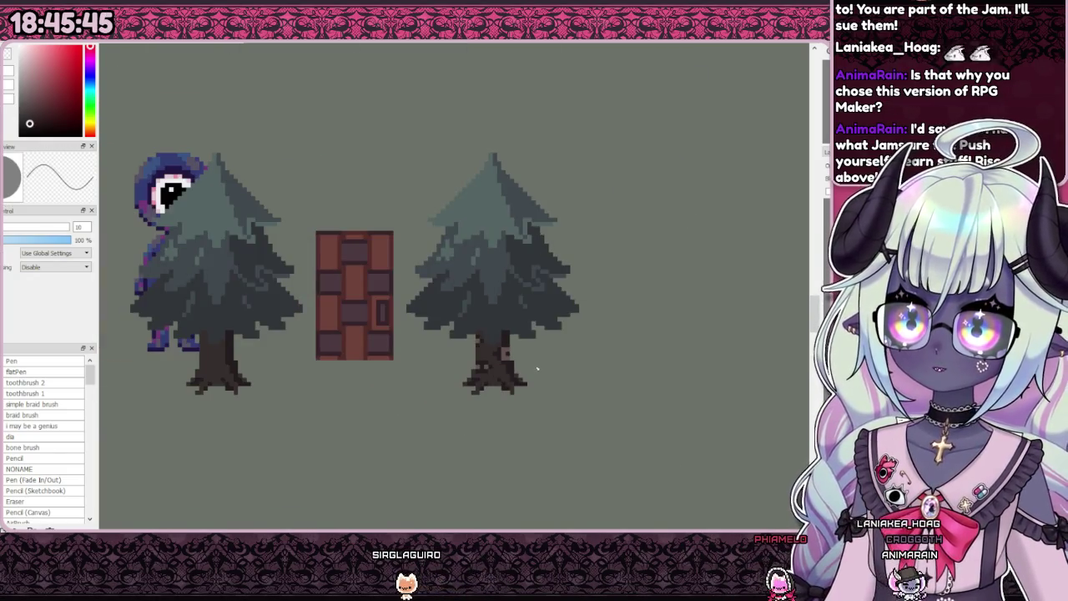
scroll(520, 378, down, 2)
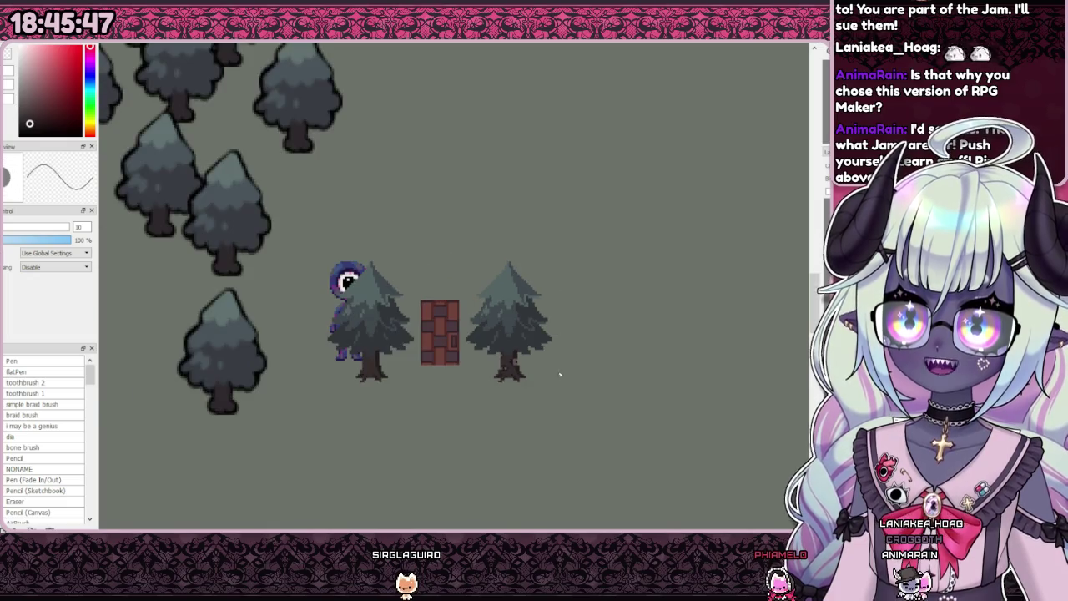
scroll(490, 356, up, 4)
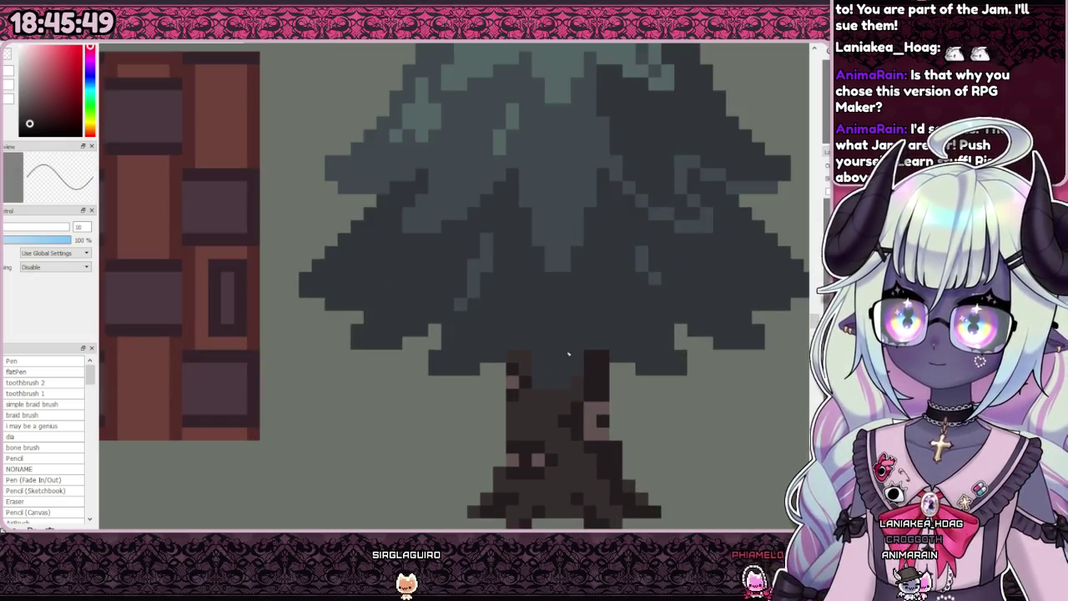
scroll(490, 356, down, 3)
scroll(491, 367, down, 3)
scroll(489, 395, down, 1)
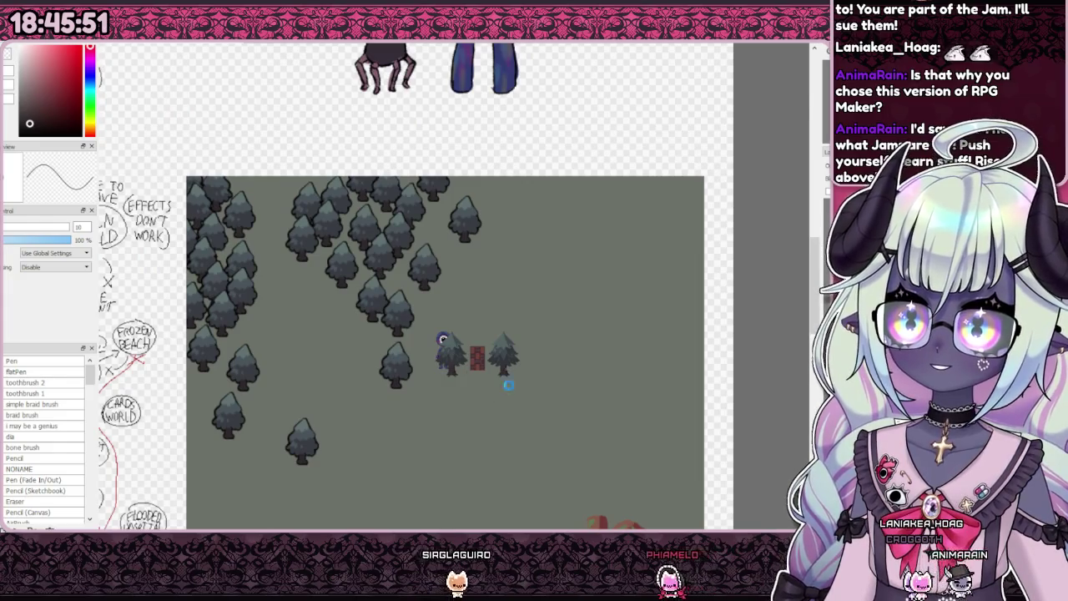
scroll(491, 390, up, 1)
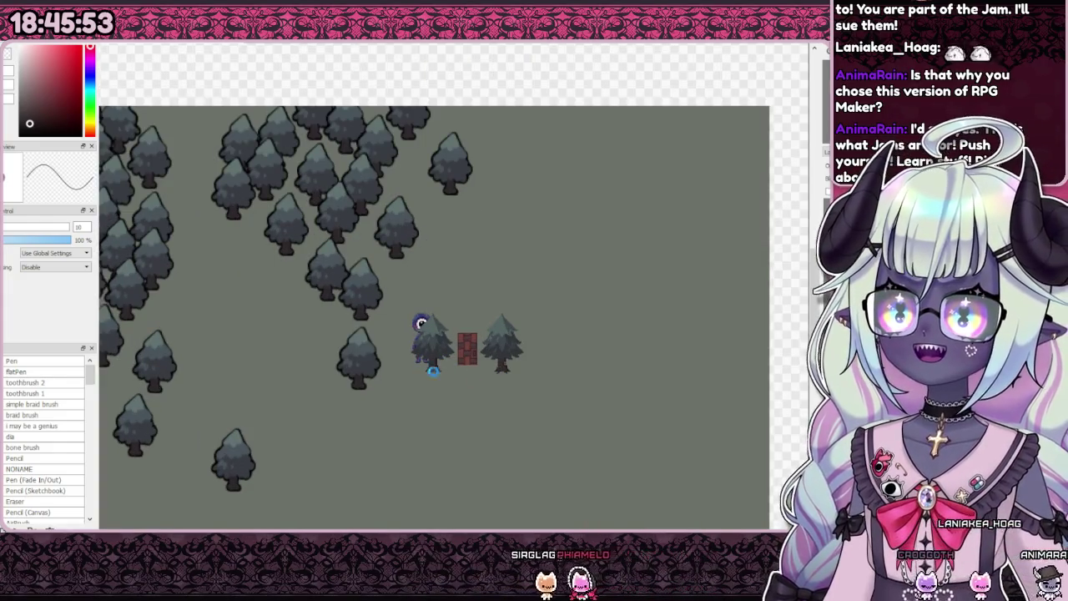
scroll(429, 370, up, 4)
scroll(429, 370, up, 2)
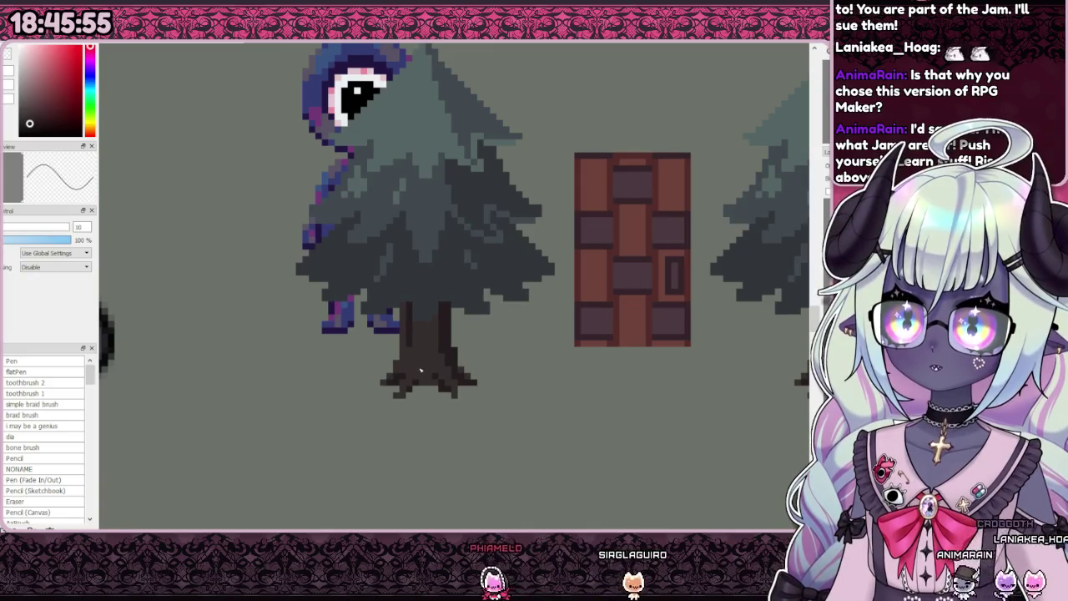
scroll(432, 377, down, 4)
scroll(432, 377, down, 1)
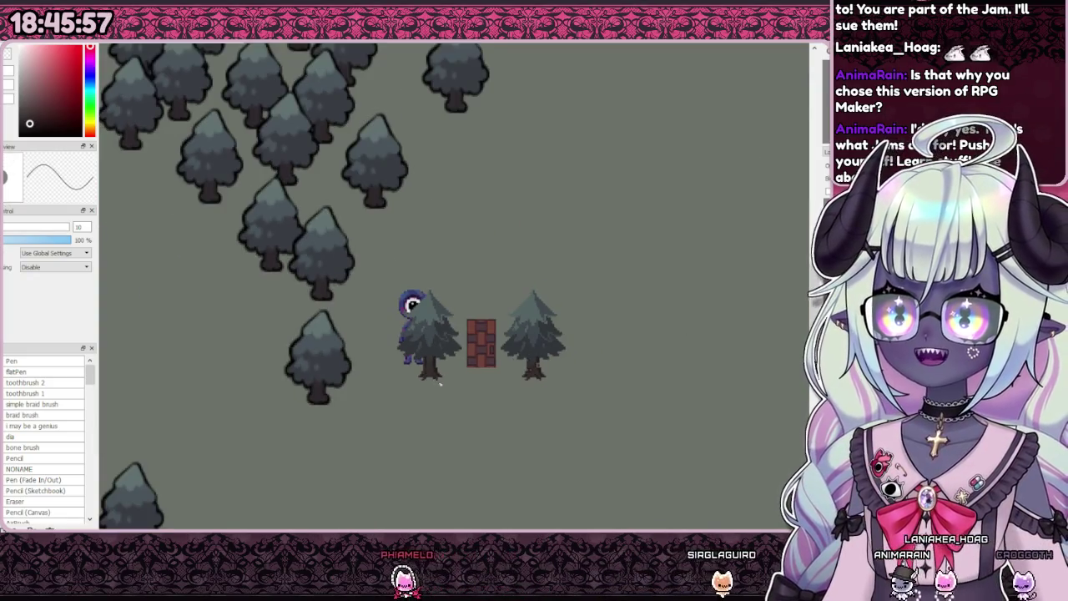
scroll(432, 377, down, 1)
scroll(434, 374, up, 4)
scroll(436, 368, up, 2)
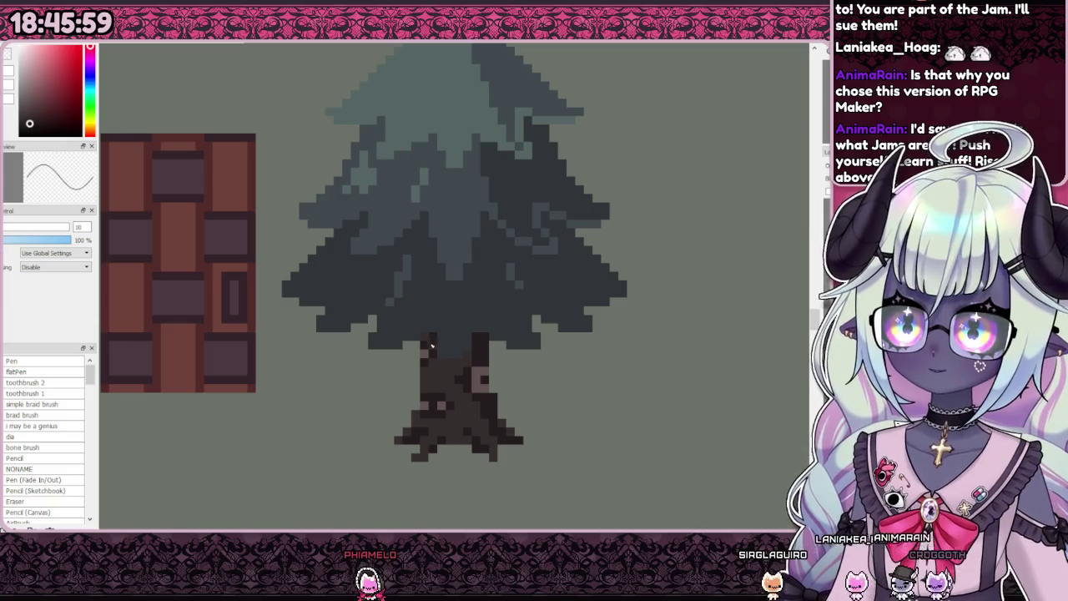
scroll(442, 389, down, 3)
scroll(443, 390, up, 1)
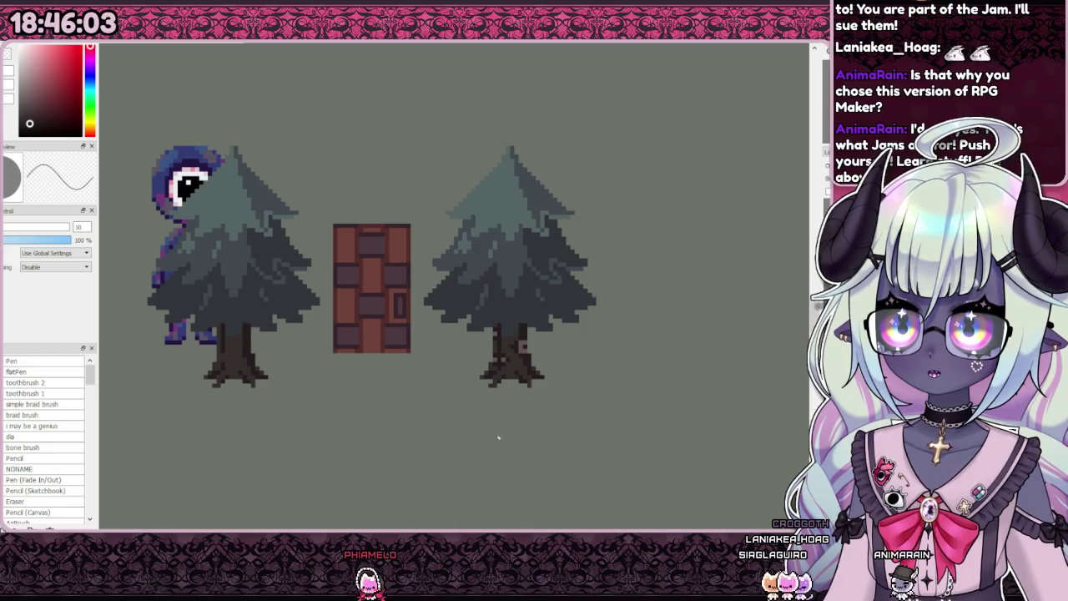
scroll(498, 437, down, 3)
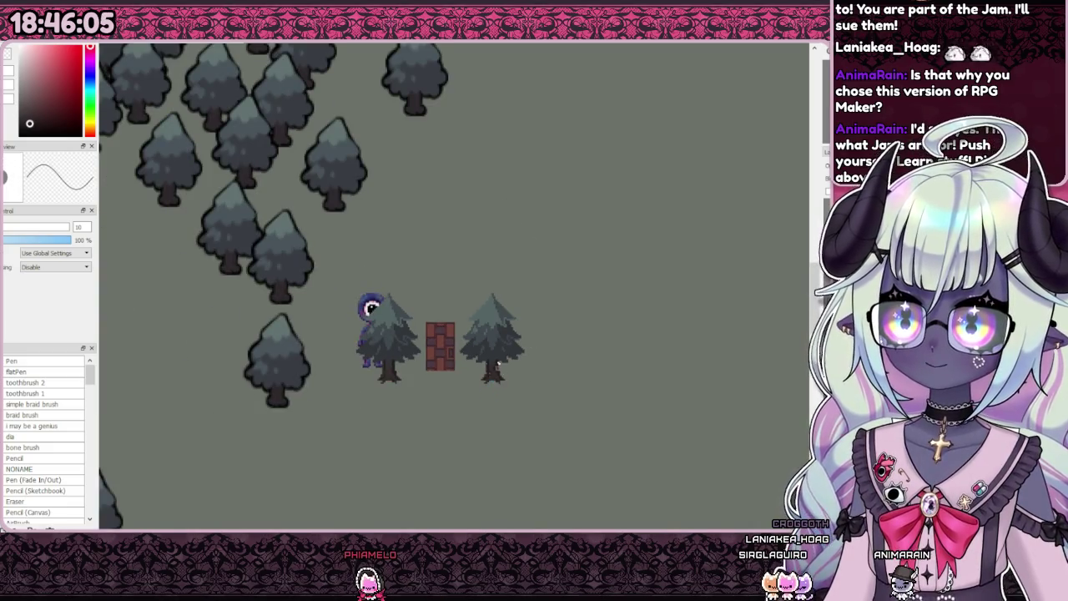
scroll(496, 366, down, 1)
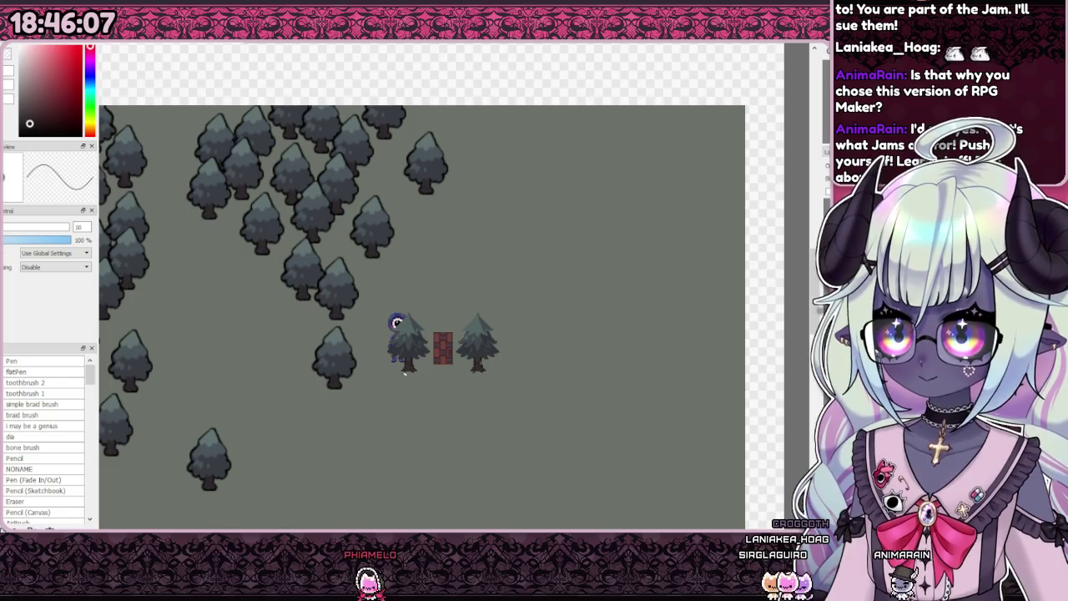
scroll(405, 374, up, 4)
scroll(405, 367, up, 3)
scroll(405, 351, up, 1)
scroll(415, 342, down, 3)
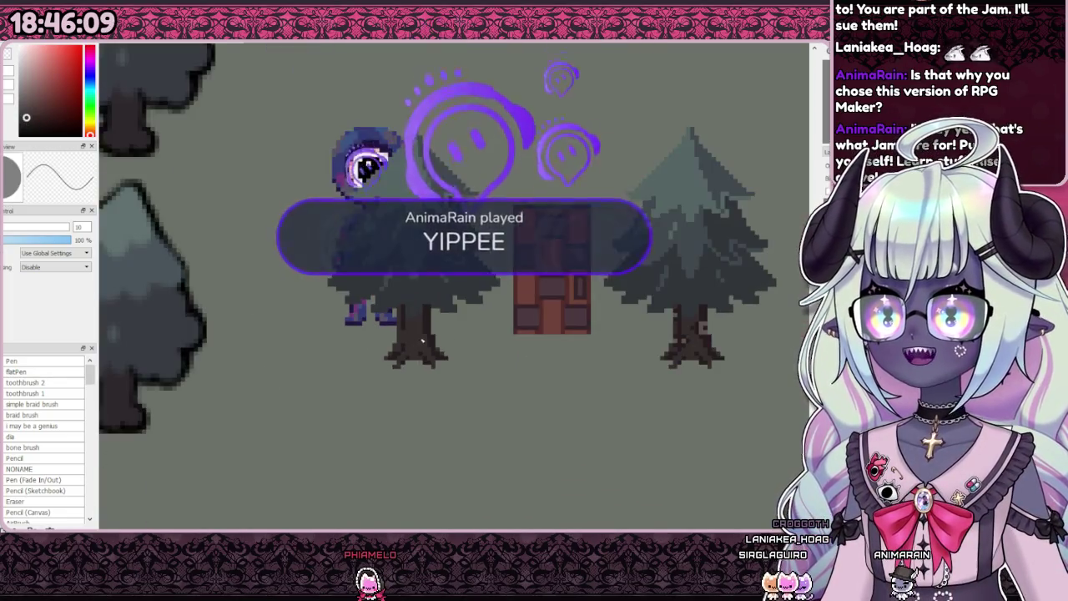
scroll(417, 342, down, 1)
scroll(417, 342, up, 3)
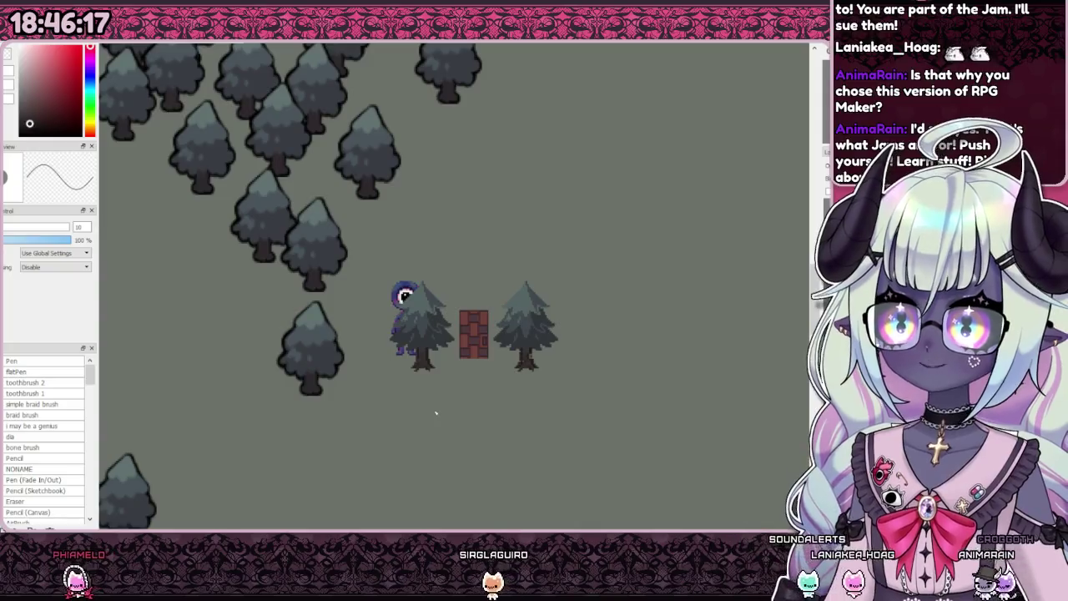
scroll(434, 391, up, 2)
scroll(433, 390, down, 2)
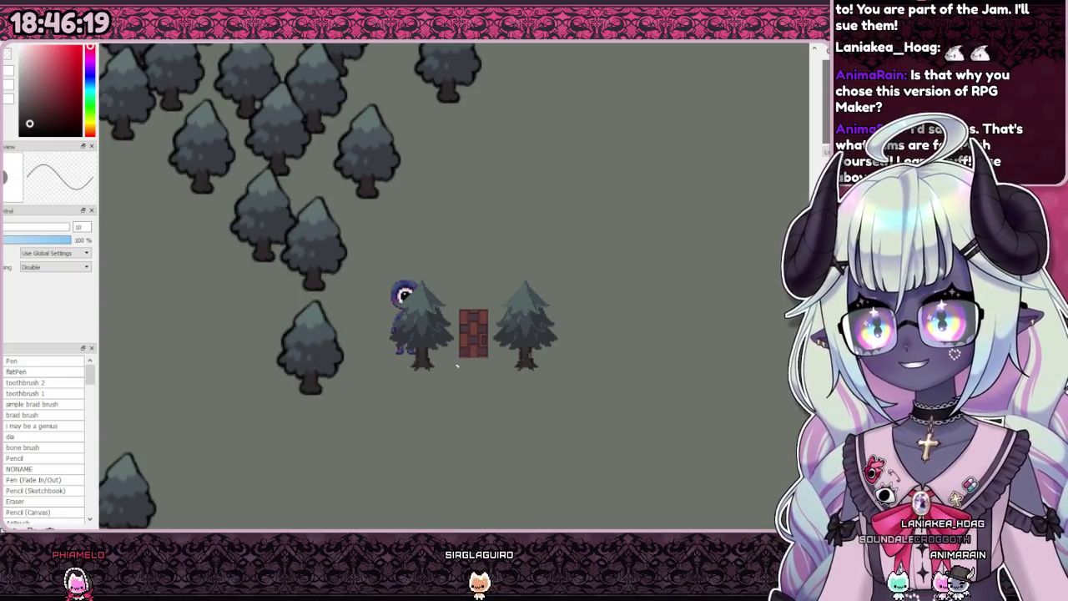
scroll(449, 365, up, 2)
scroll(449, 366, down, 3)
scroll(478, 361, up, 1)
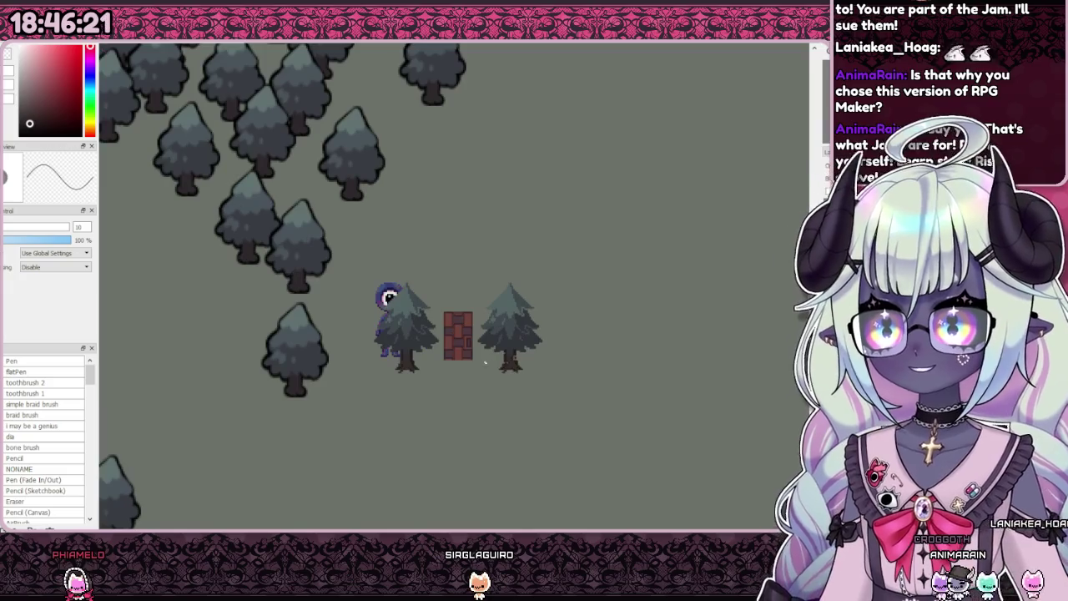
scroll(548, 365, down, 1)
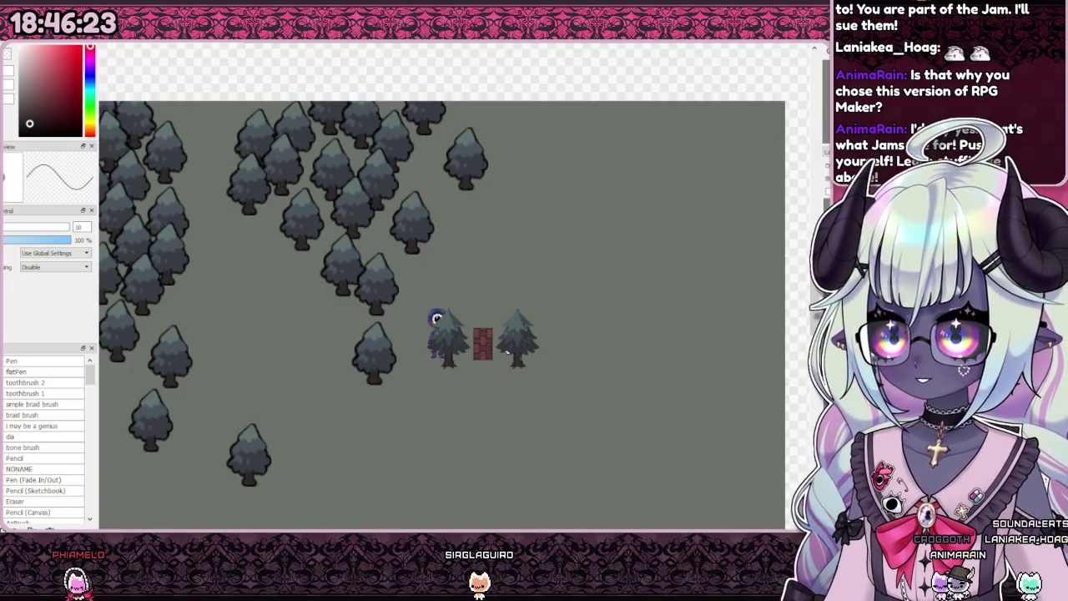
scroll(507, 352, up, 3)
scroll(532, 386, up, 2)
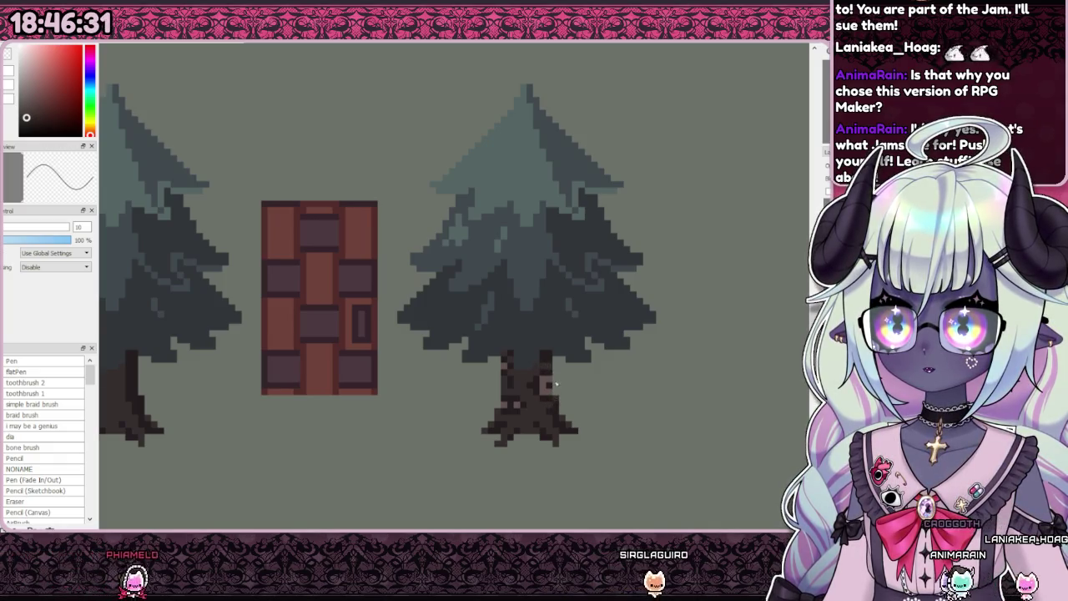
scroll(556, 354, down, 1)
scroll(534, 330, down, 1)
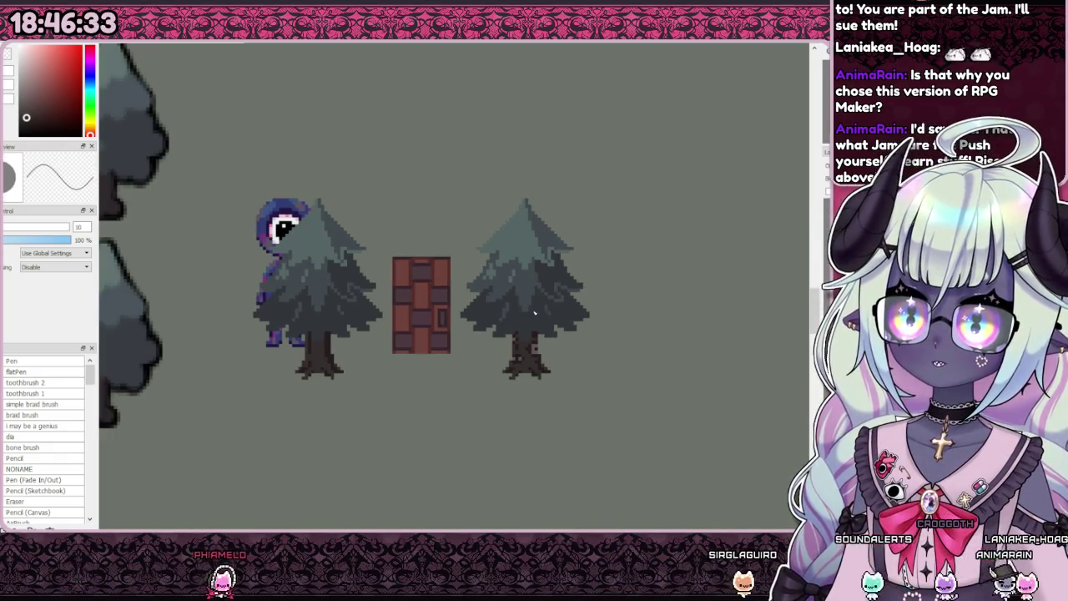
scroll(522, 318, down, 1)
scroll(522, 317, down, 1)
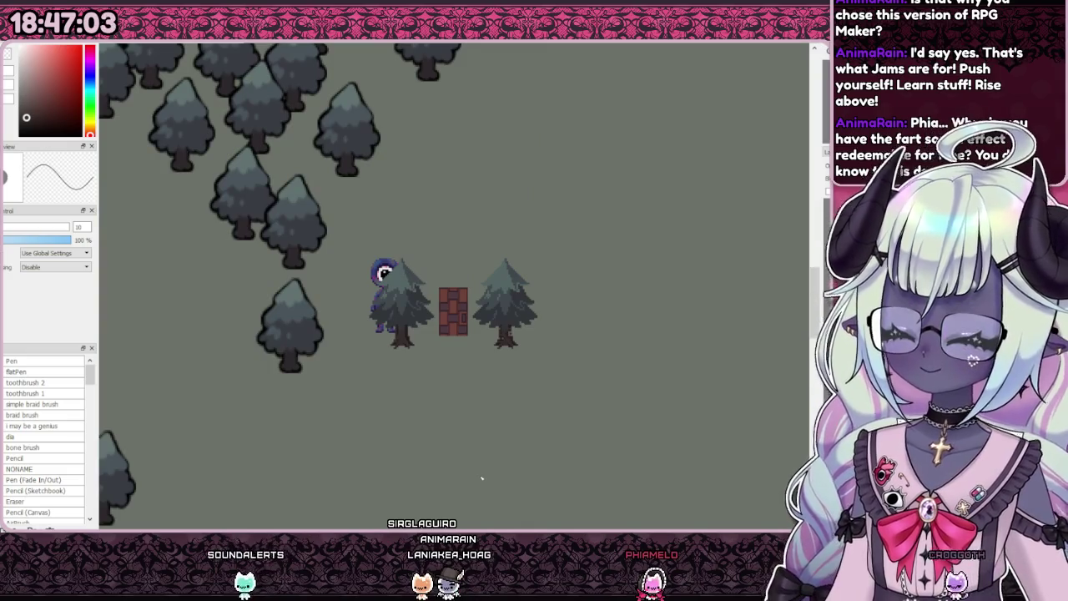
scroll(558, 285, down, 2)
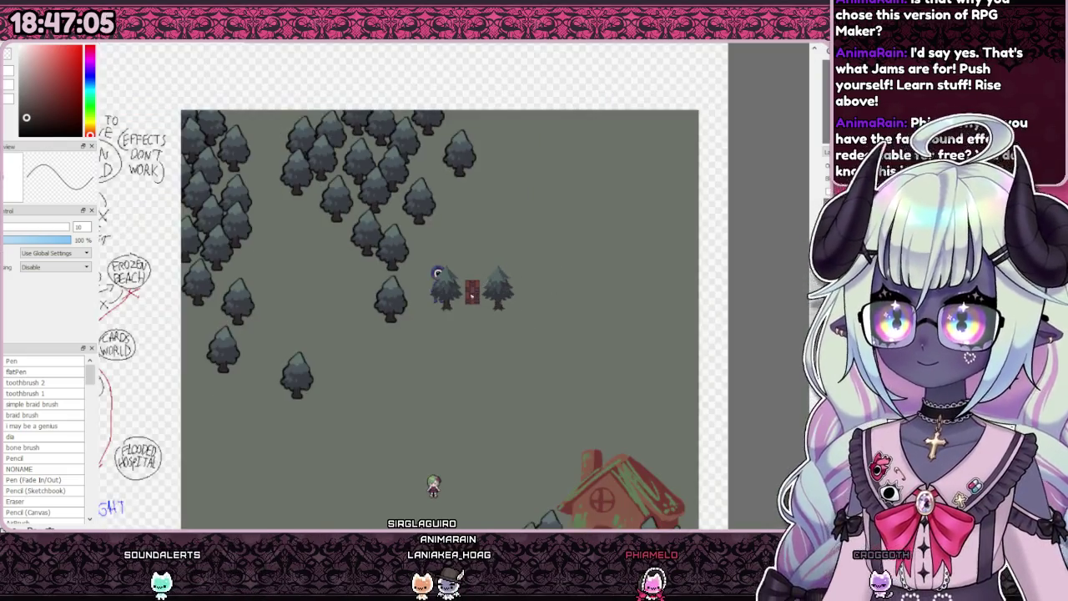
scroll(459, 300, up, 4)
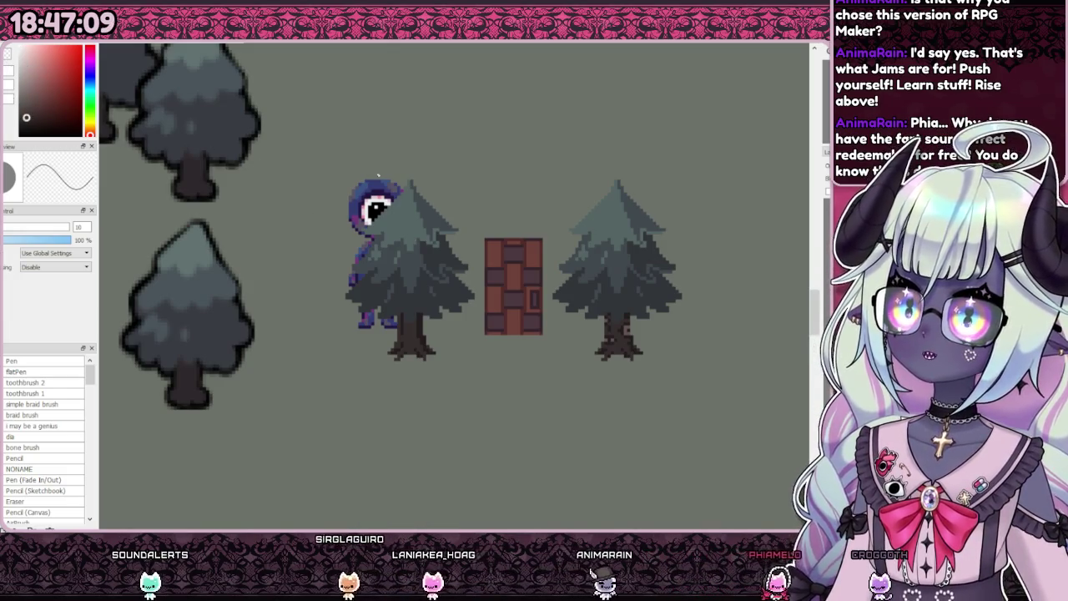
scroll(394, 318, up, 2)
scroll(389, 307, up, 2)
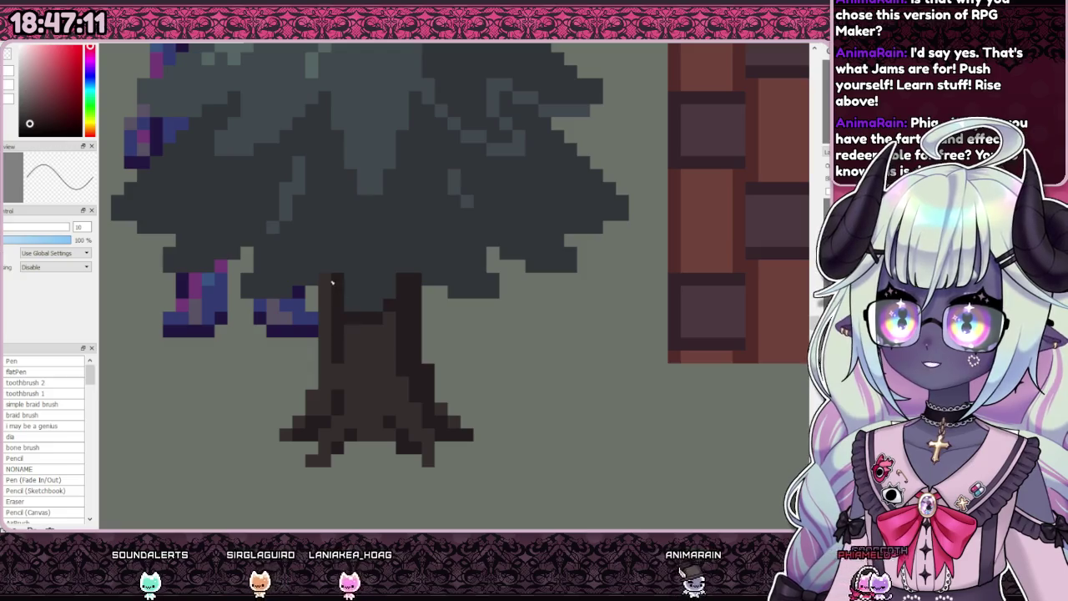
scroll(384, 313, down, 3)
scroll(420, 314, down, 1)
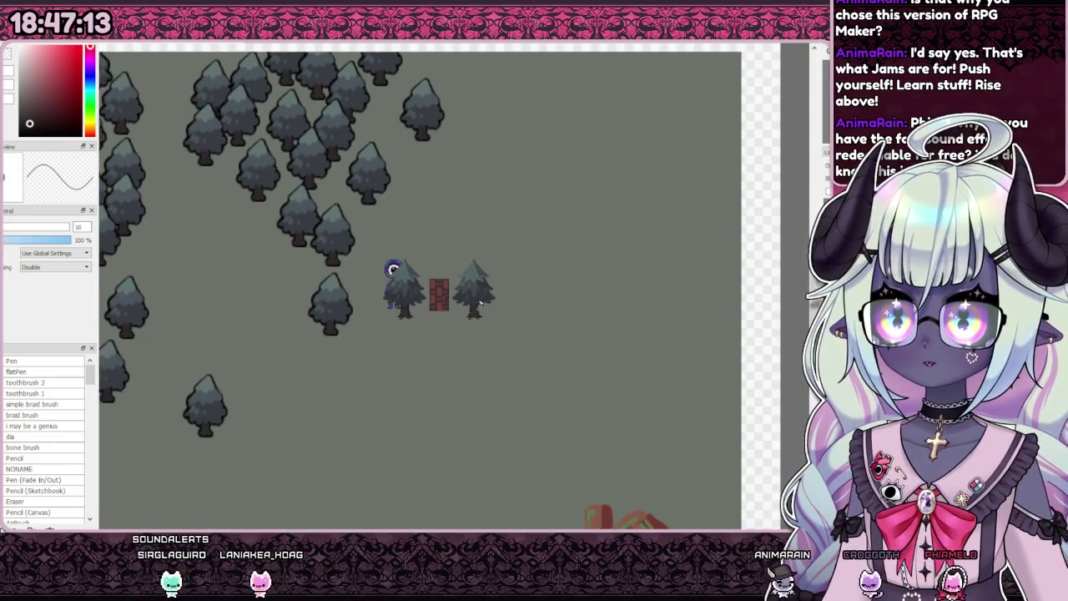
scroll(471, 307, up, 5)
scroll(440, 358, up, 1)
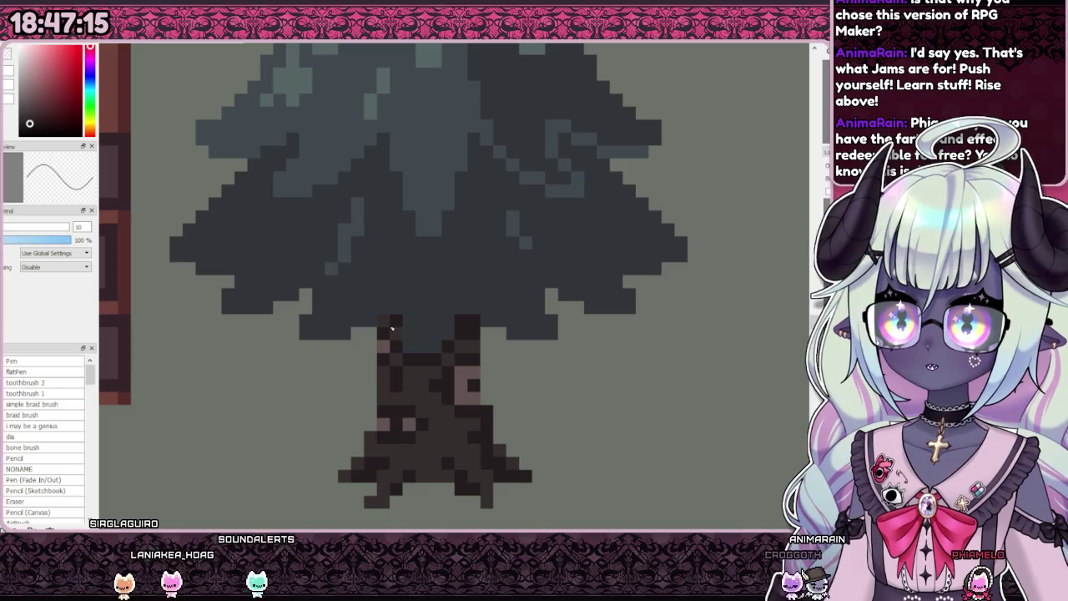
scroll(423, 319, down, 3)
scroll(415, 329, down, 1)
scroll(410, 337, down, 1)
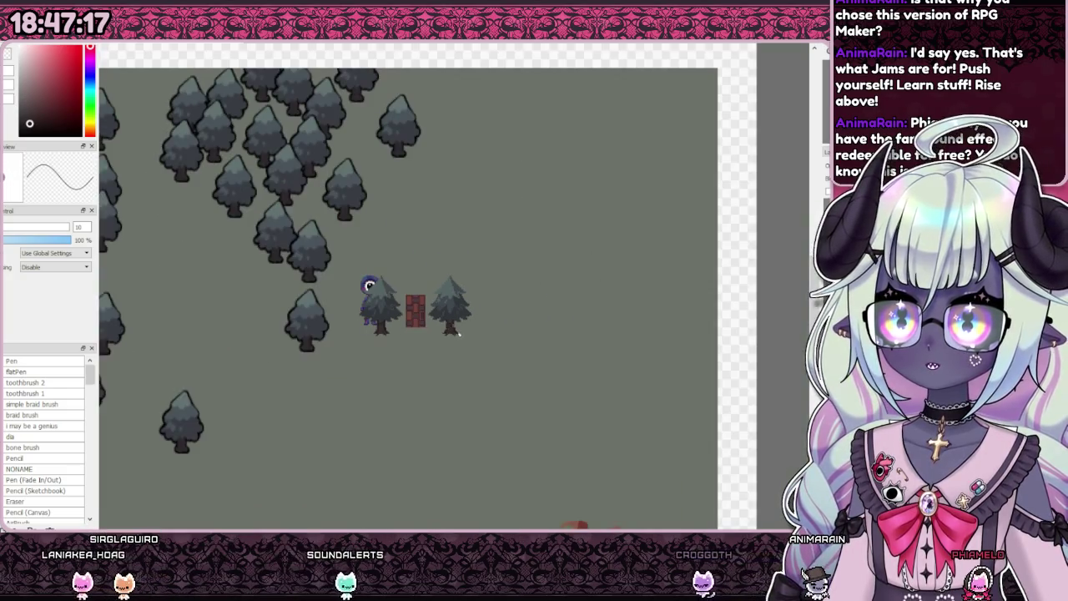
scroll(410, 338, down, 1)
scroll(405, 333, down, 1)
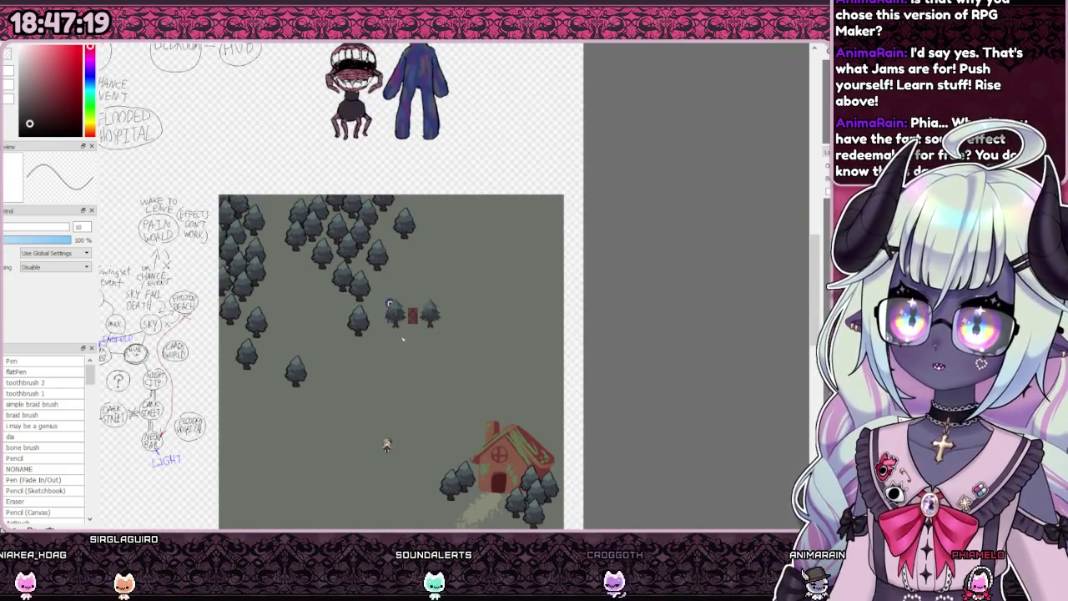
scroll(402, 333, up, 2)
scroll(399, 329, up, 2)
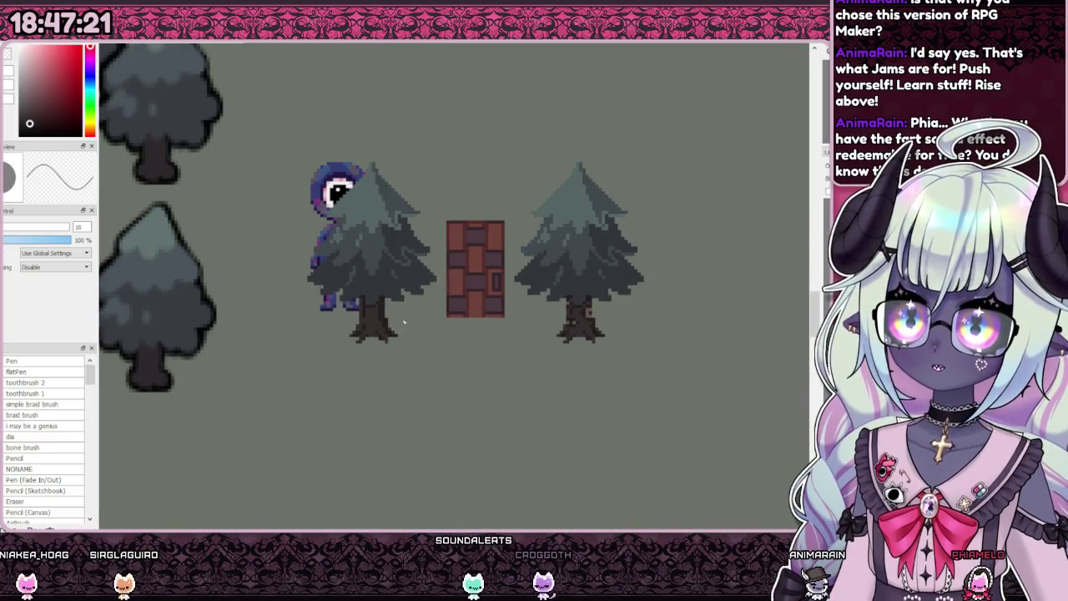
scroll(403, 321, down, 2)
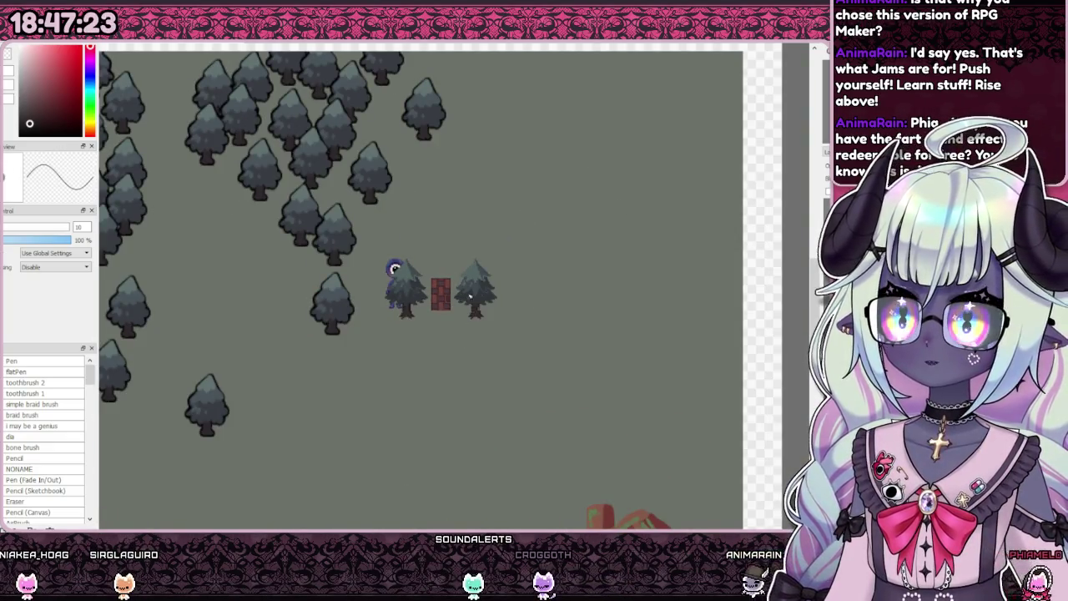
scroll(468, 296, up, 2)
scroll(460, 322, down, 2)
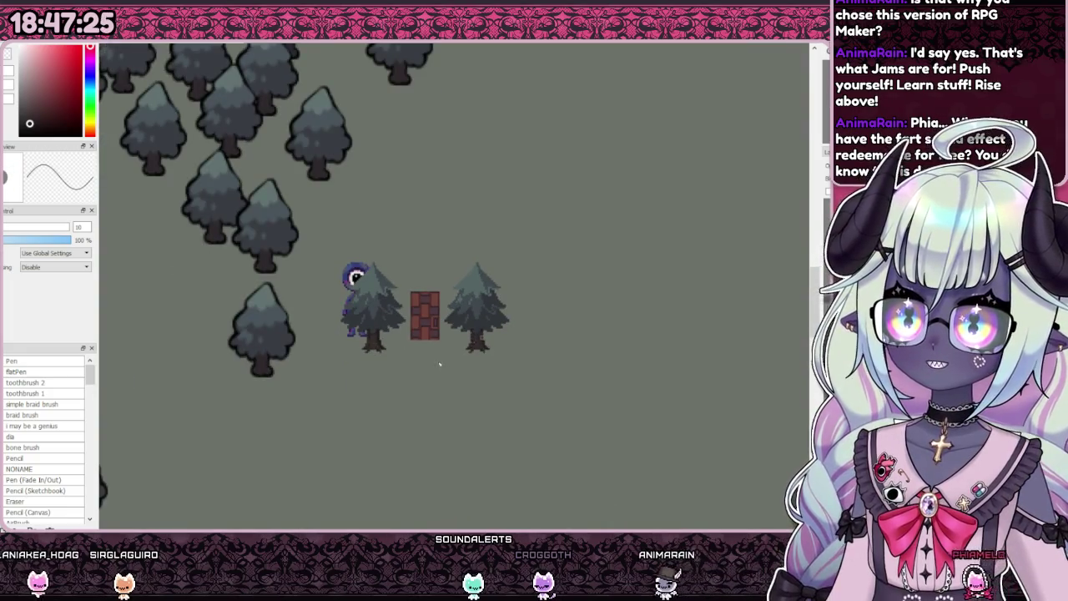
scroll(382, 341, up, 2)
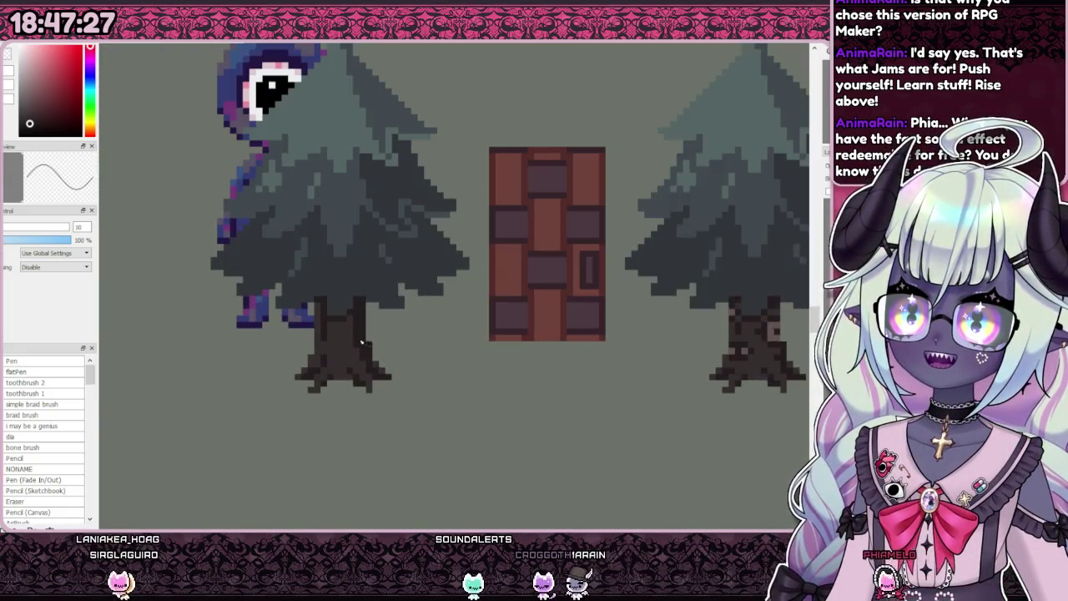
scroll(335, 319, down, 2)
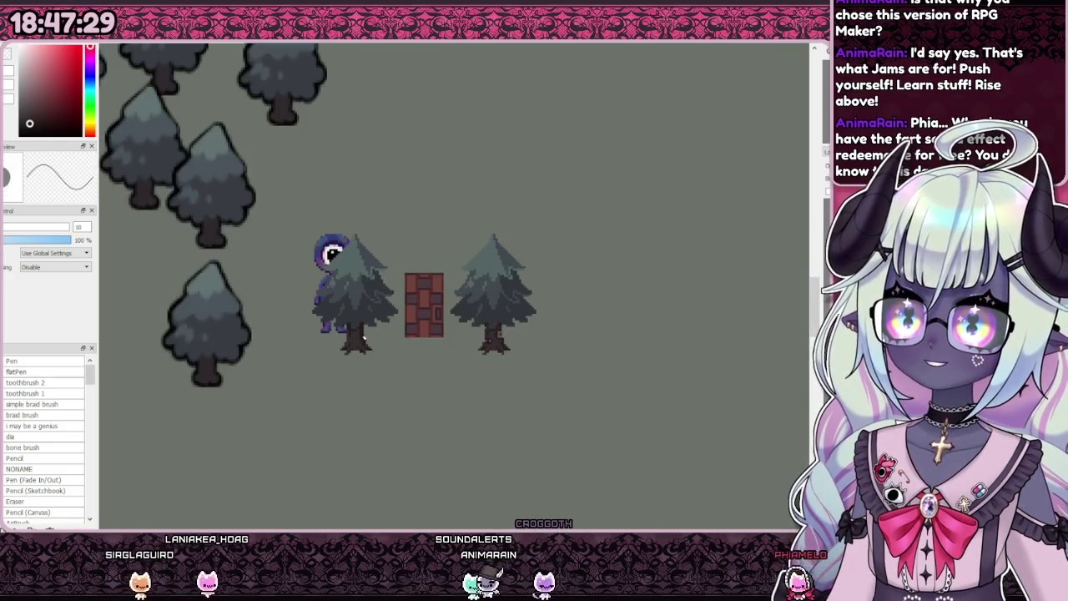
scroll(494, 327, up, 3)
scroll(490, 330, down, 2)
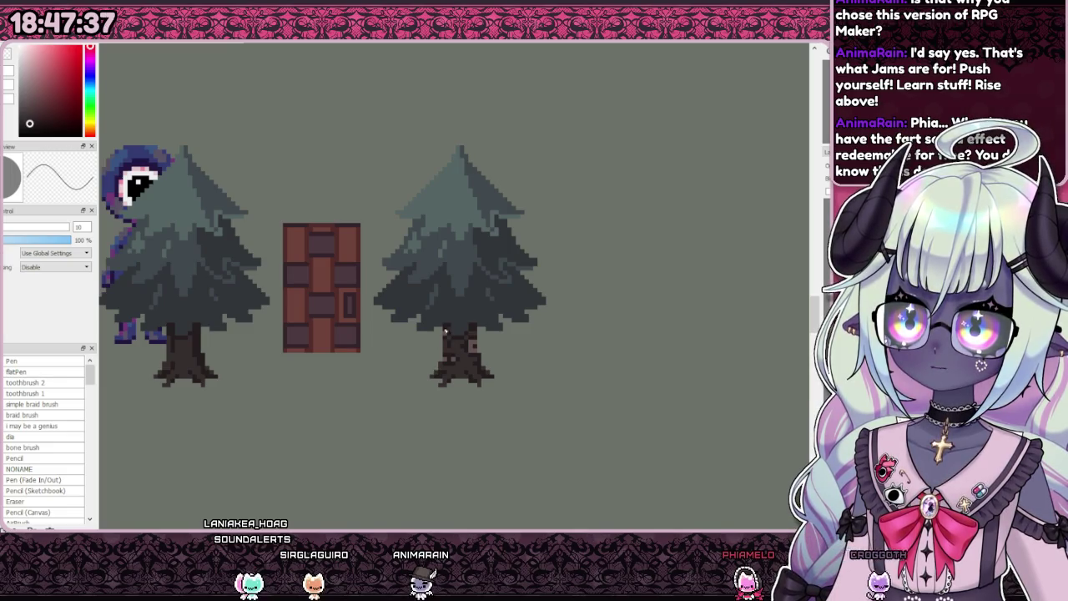
scroll(448, 341, up, 2)
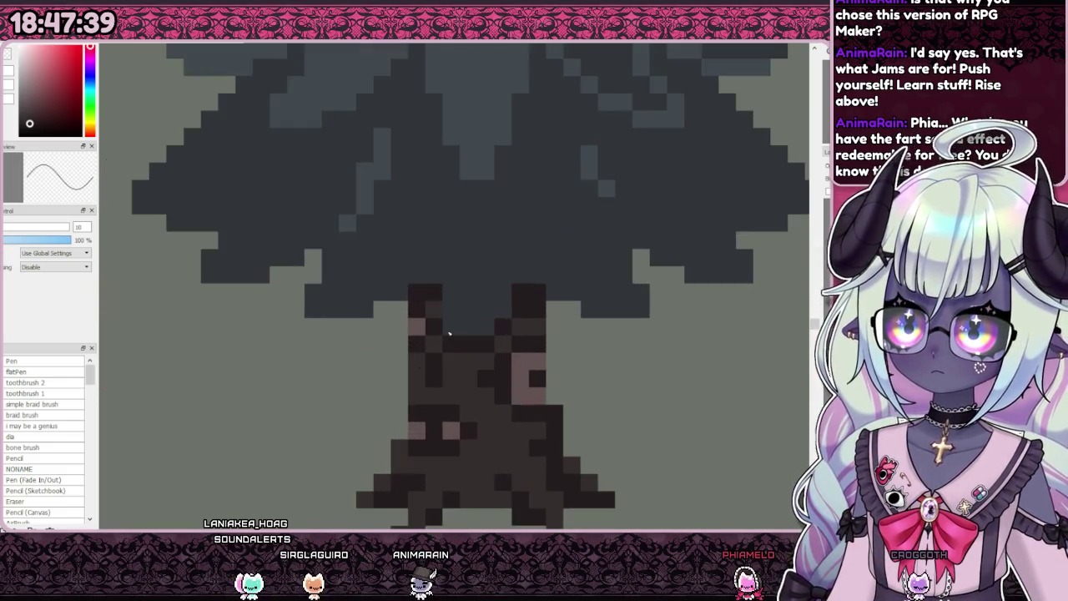
scroll(443, 315, down, 2)
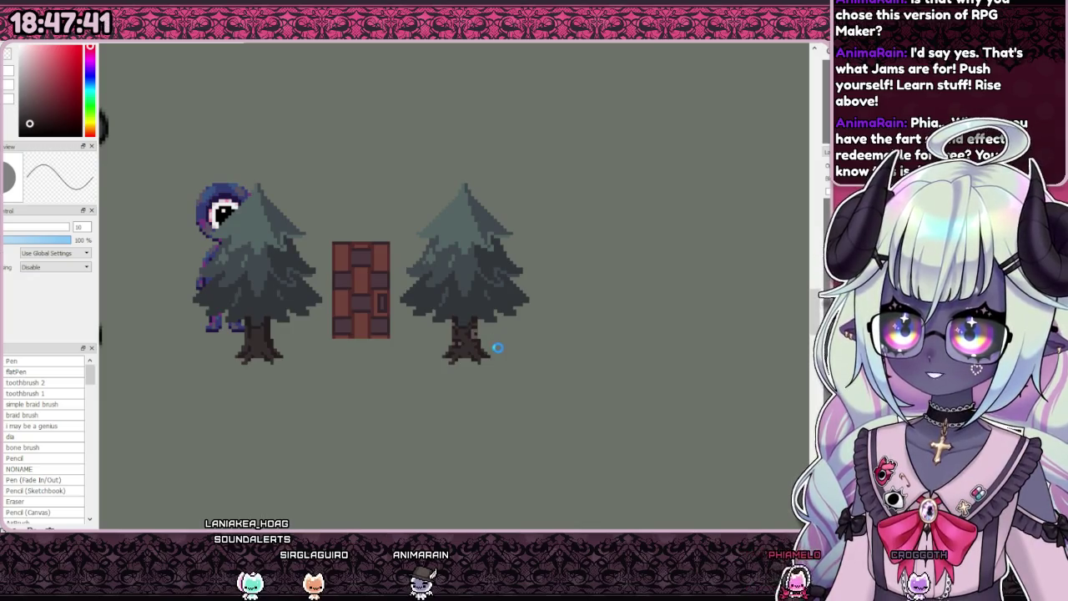
scroll(497, 348, down, 2)
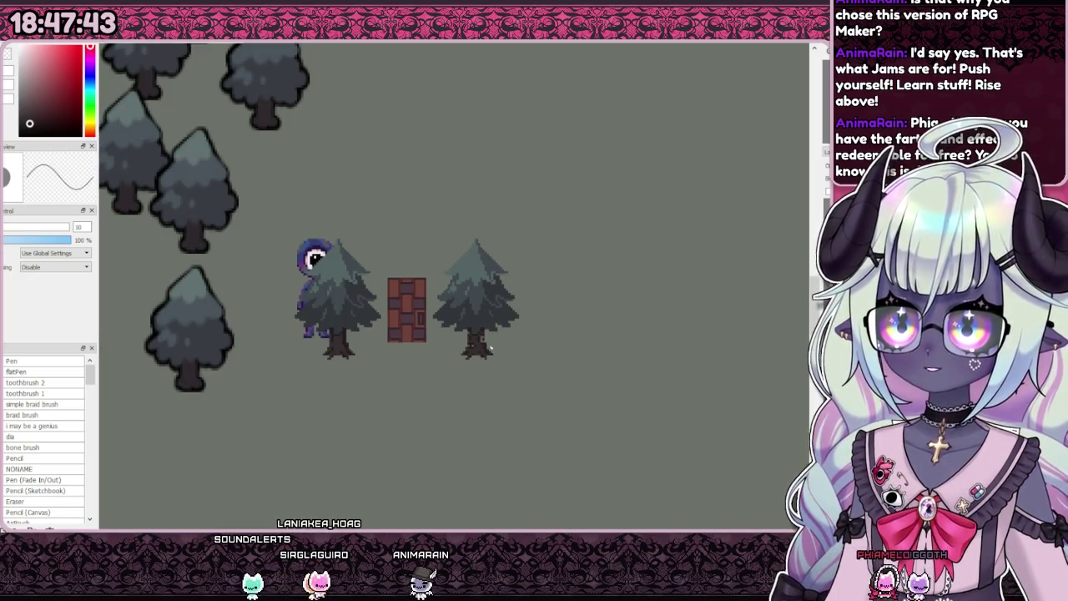
scroll(484, 345, up, 3)
scroll(480, 351, down, 2)
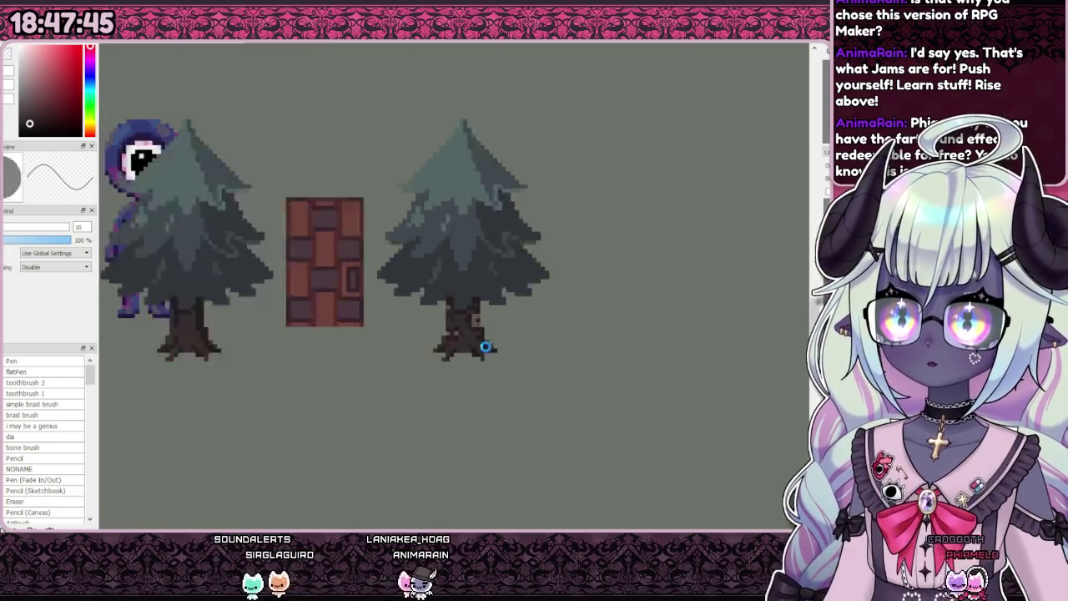
scroll(471, 361, down, 2)
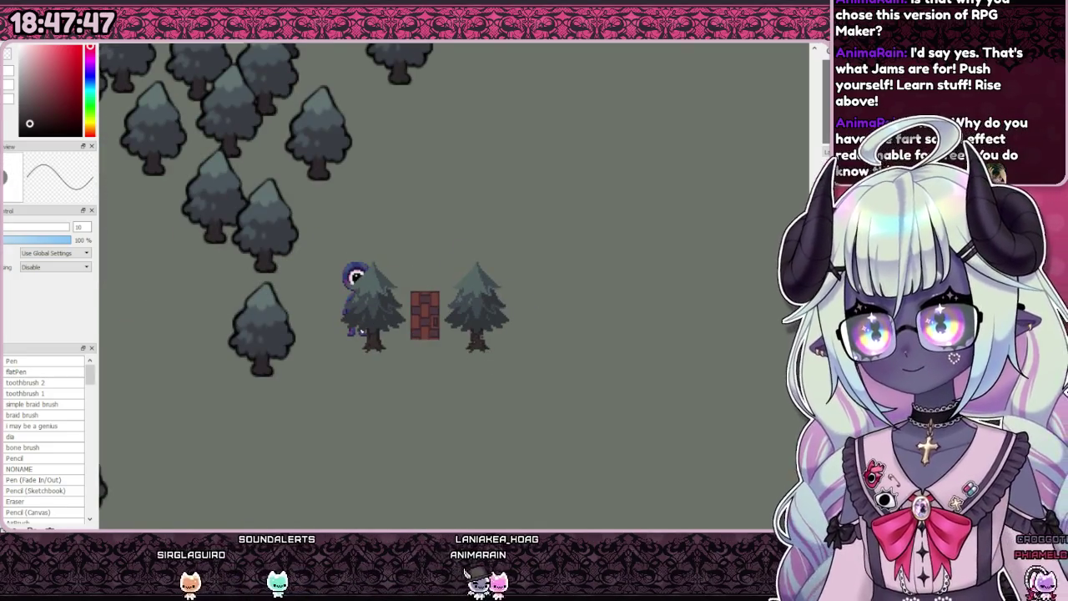
scroll(354, 340, up, 3)
scroll(374, 340, down, 1)
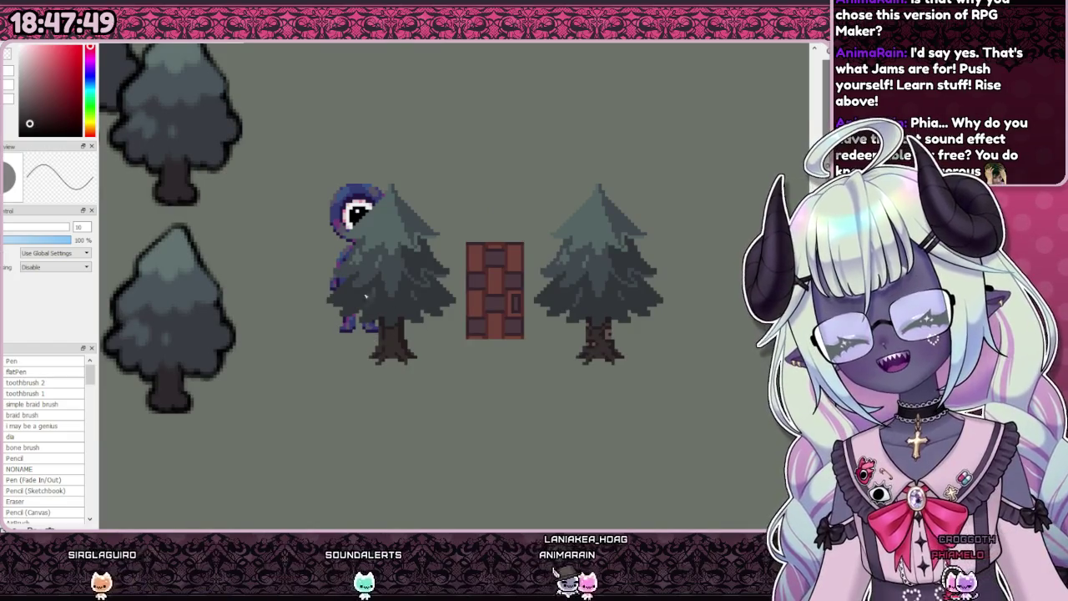
scroll(350, 309, down, 1)
scroll(342, 296, down, 1)
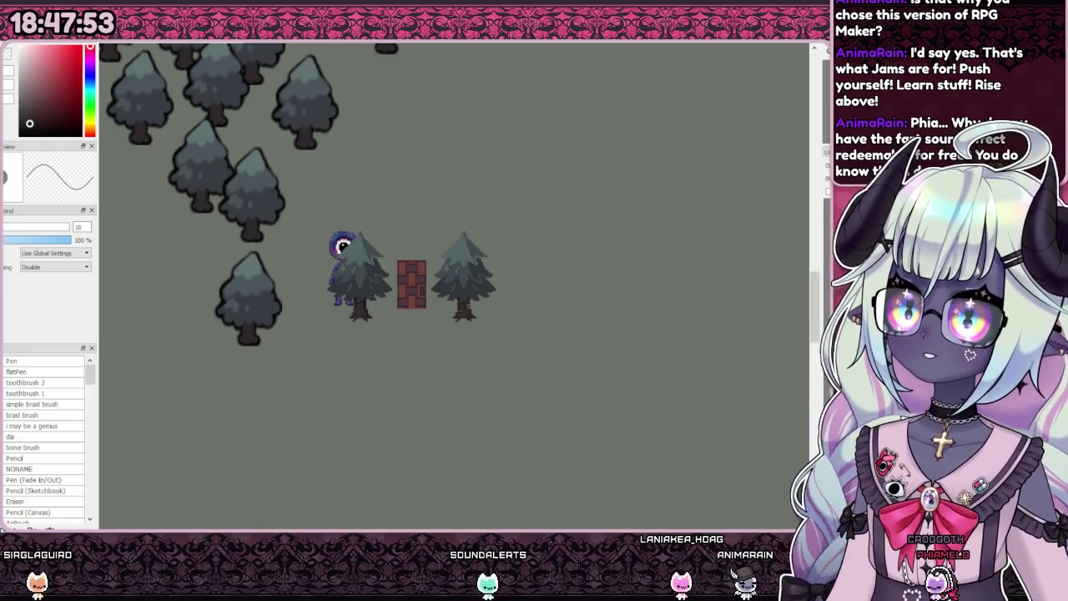
Step: Select the door-side pine and place the first copies below the brick door
drag(372, 353, 399, 361)
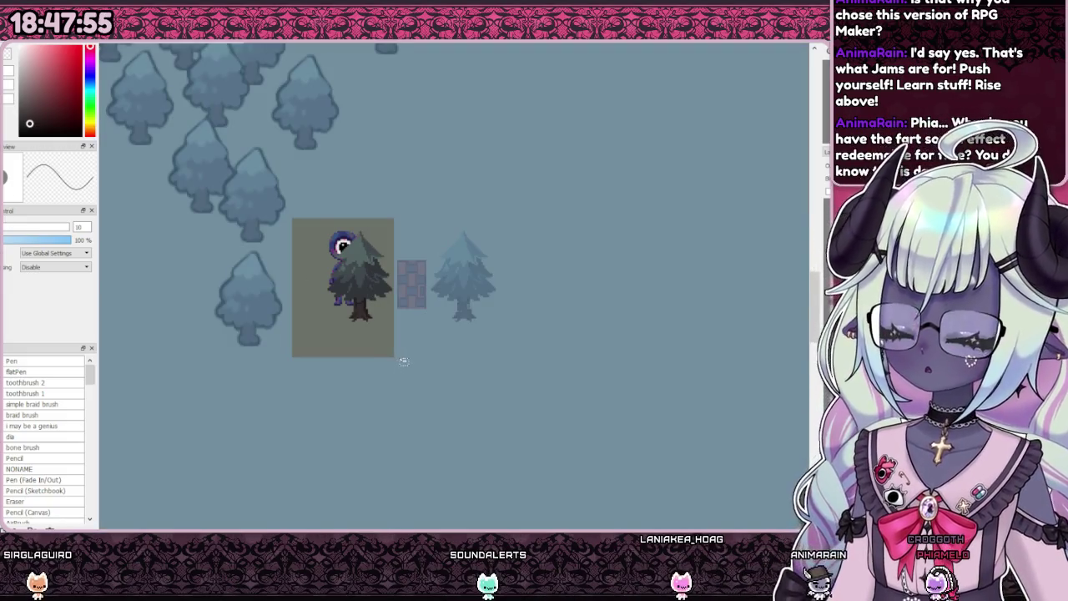
click(150, 175)
scroll(223, 178, down, 2)
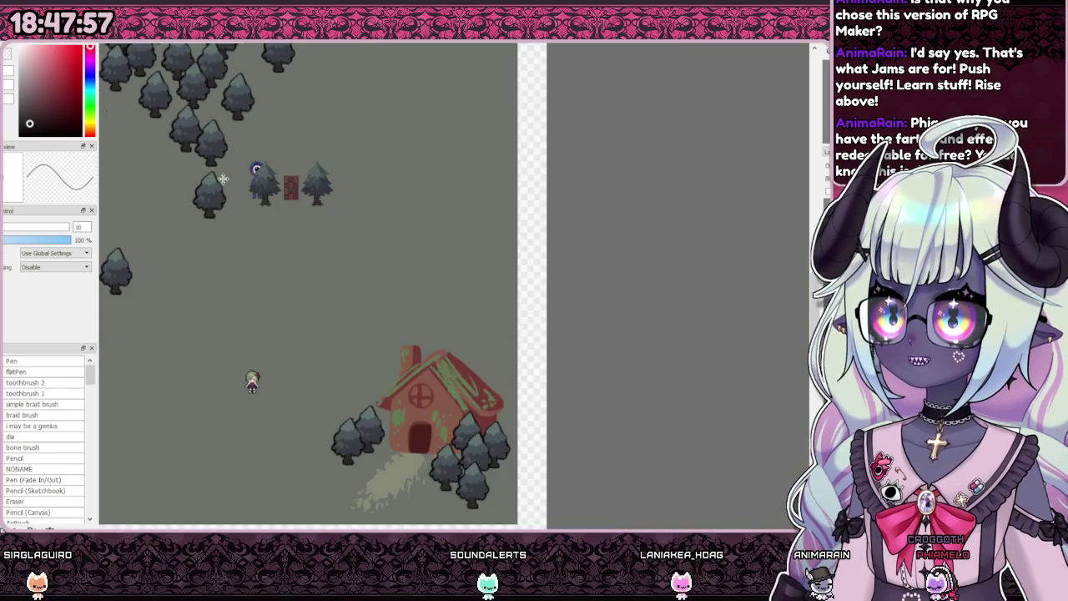
scroll(236, 234, up, 1)
scroll(242, 241, up, 2)
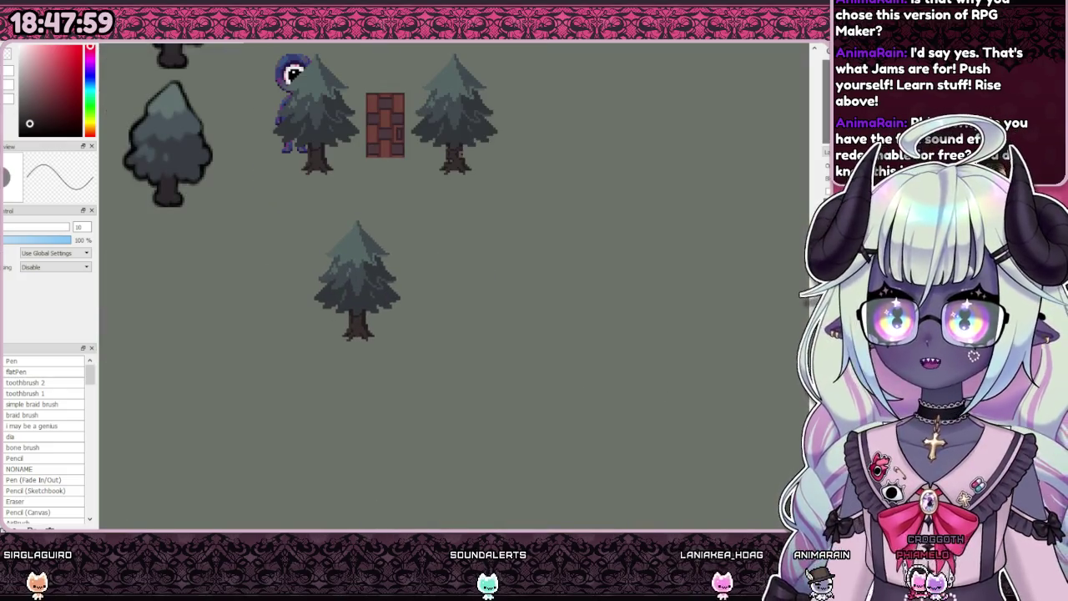
drag(514, 309, 490, 302)
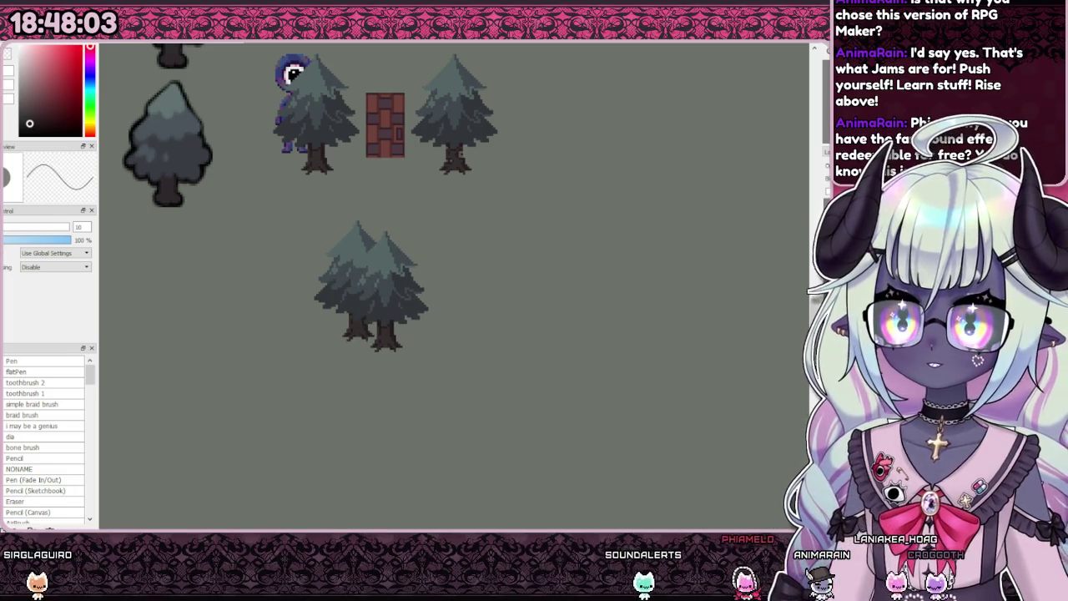
drag(598, 322, 510, 303)
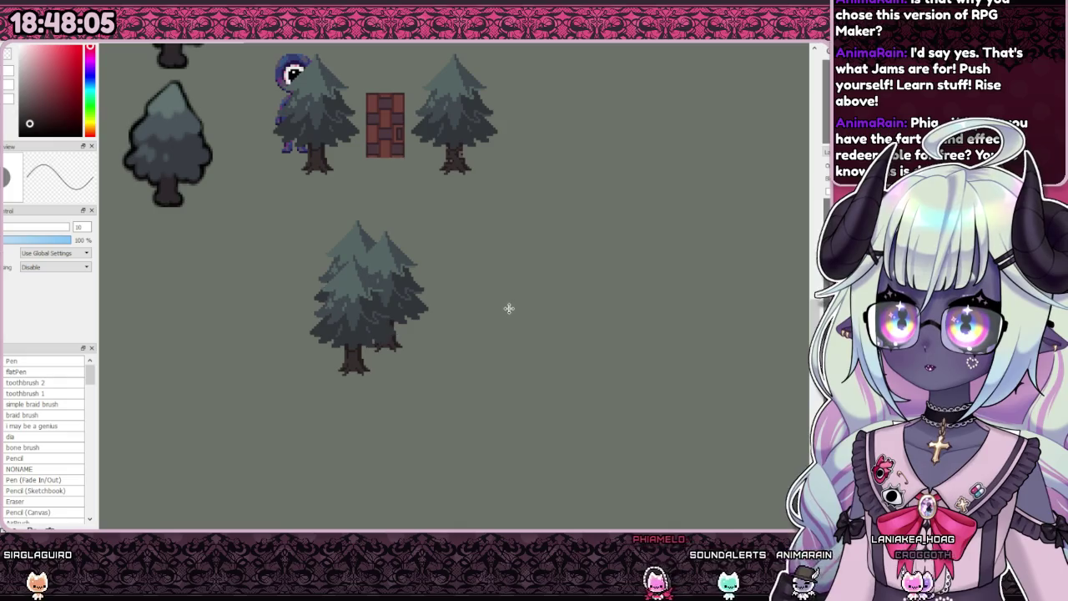
Step: Add more pine copies, nudging and lowering them into a cluster of about six
scroll(507, 309, down, 3)
scroll(467, 312, up, 2)
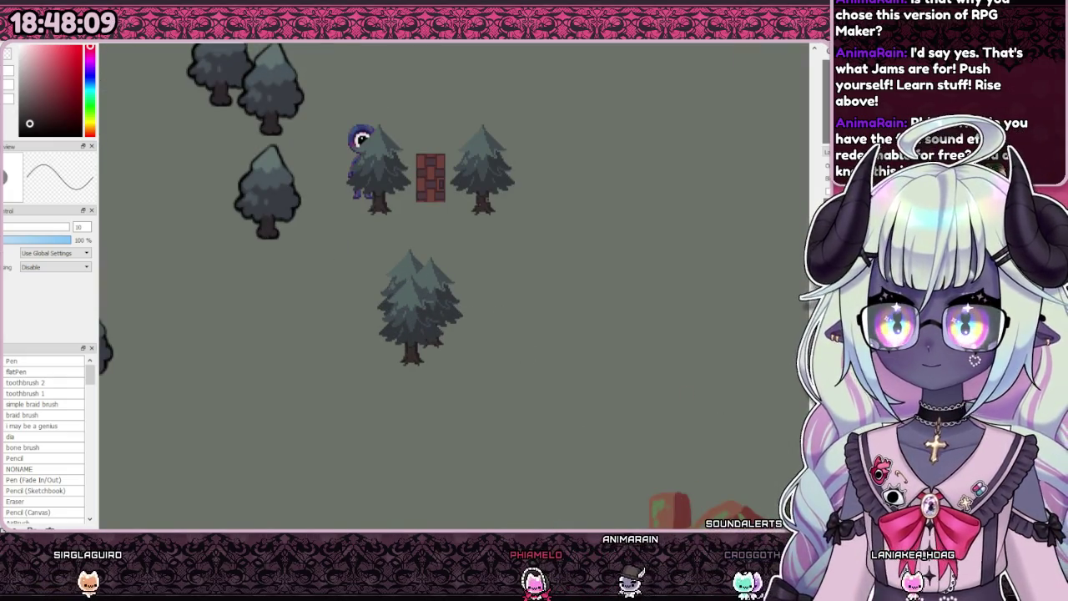
drag(524, 376, 576, 362)
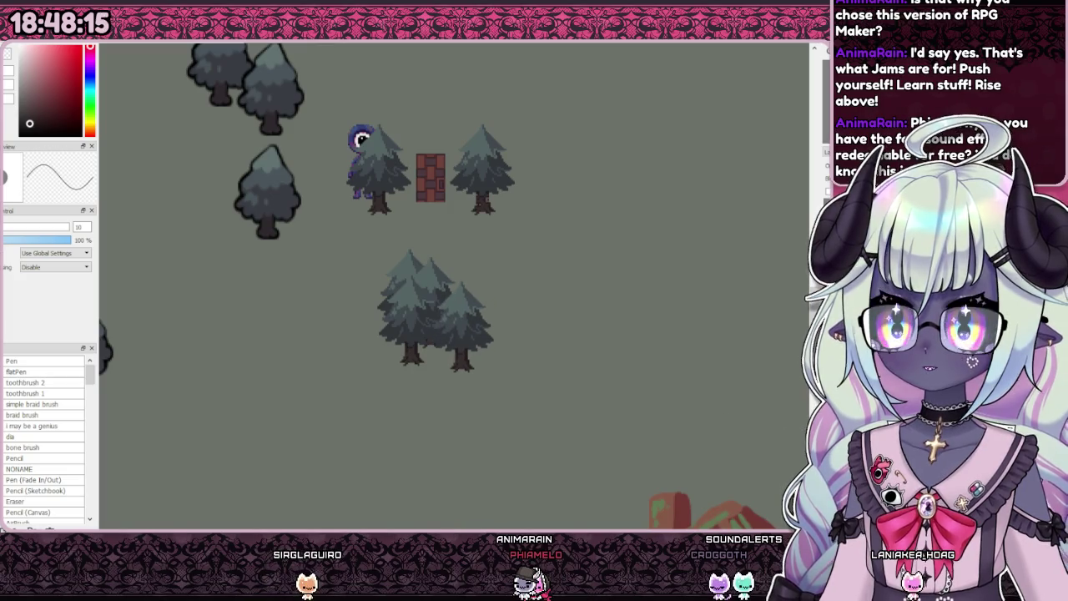
mouse_move(542, 317)
mouse_down()
mouse_move(506, 310)
mouse_move(518, 297)
mouse_up()
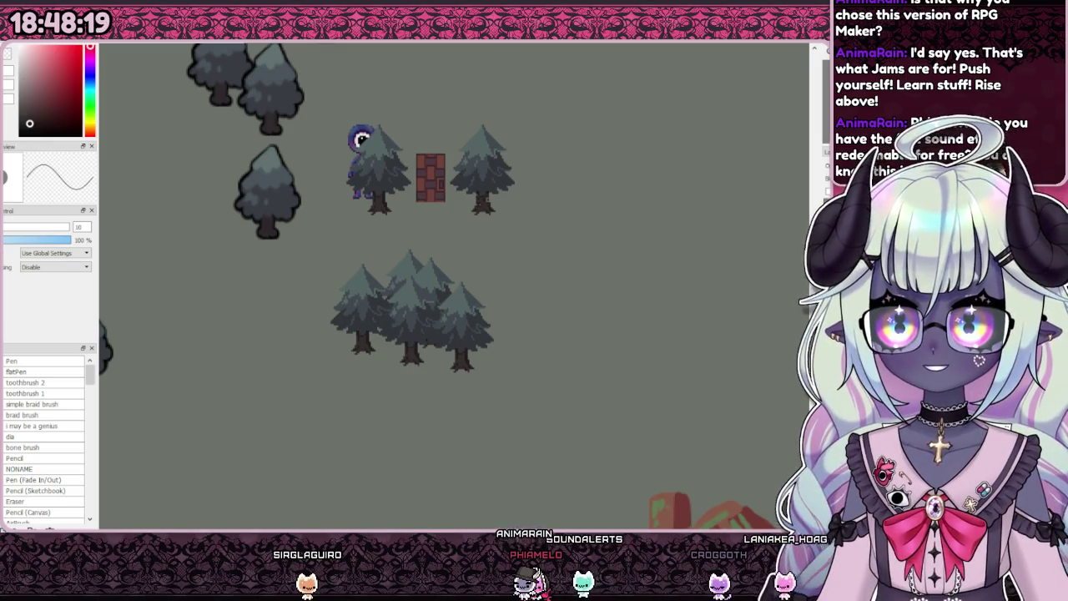
drag(448, 357, 452, 354)
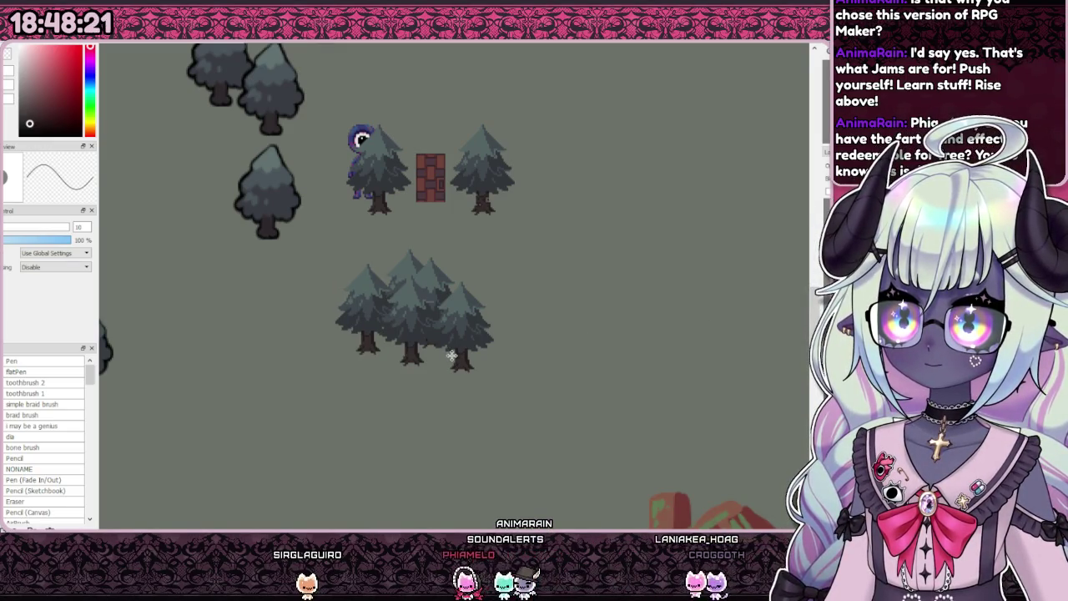
mouse_move(594, 251)
mouse_down()
mouse_move(588, 294)
mouse_move(599, 298)
mouse_up()
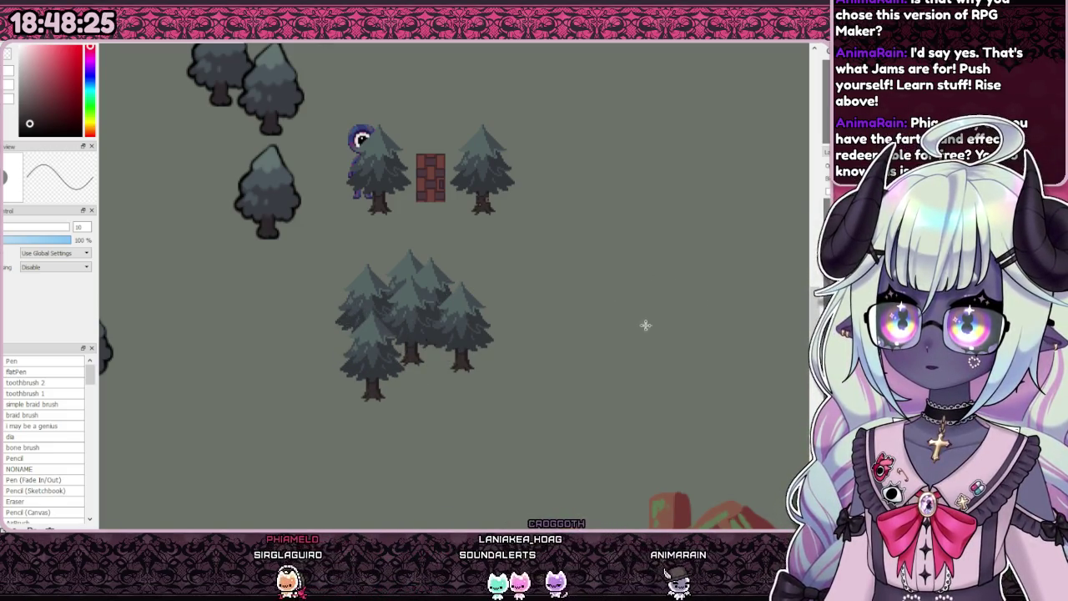
mouse_move(647, 326)
mouse_down()
mouse_move(687, 403)
mouse_move(715, 378)
mouse_move(722, 350)
mouse_up()
scroll(563, 350, down, 2)
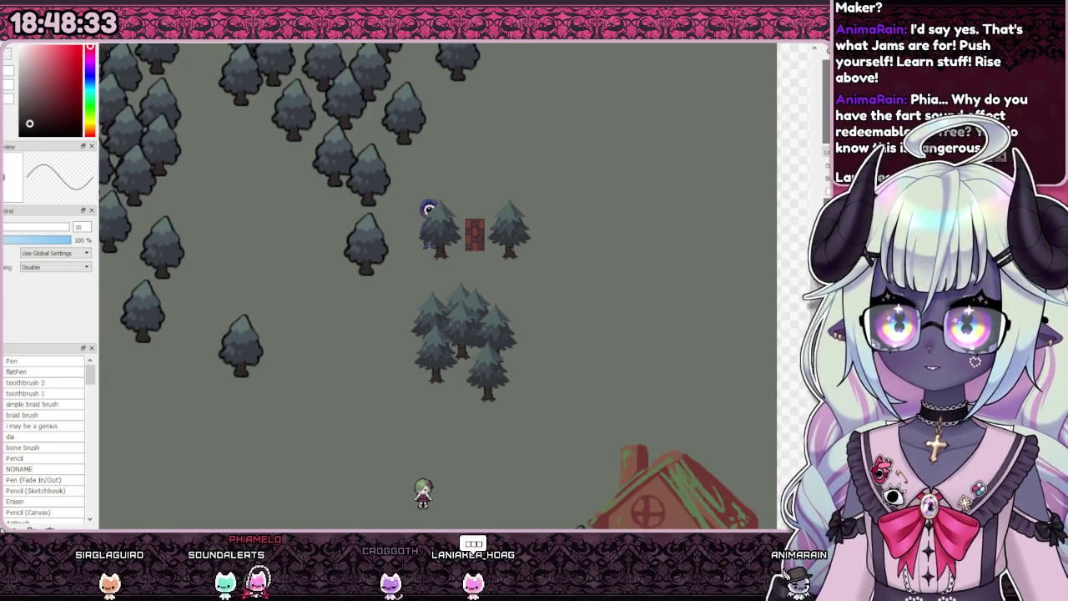
Step: Move the lower-left pine down-right, pull the lone pine in, and shift the left pine to the right edge
drag(606, 341, 651, 368)
mouse_move(535, 427)
mouse_down()
mouse_move(482, 341)
mouse_move(478, 355)
mouse_move(486, 339)
mouse_up()
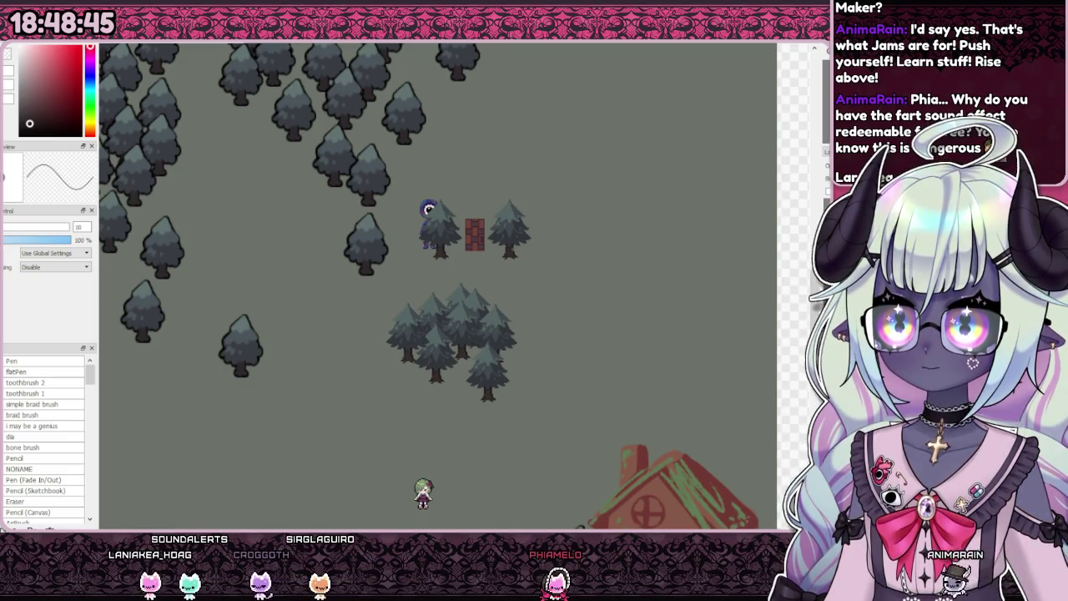
mouse_move(486, 347)
mouse_down()
mouse_move(610, 375)
mouse_move(598, 366)
mouse_up()
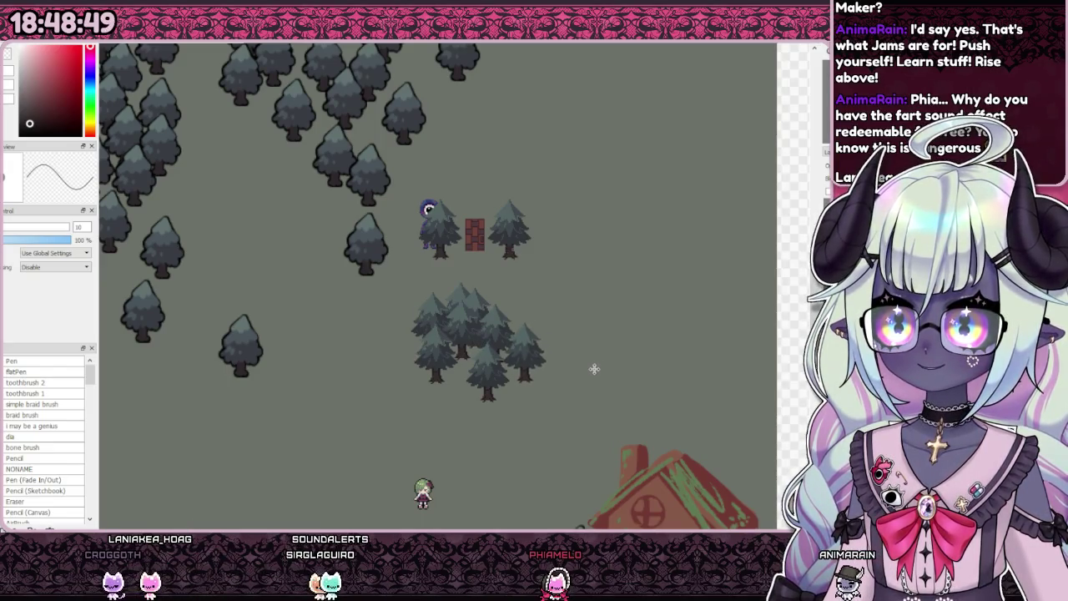
scroll(442, 341, down, 2)
scroll(442, 341, up, 2)
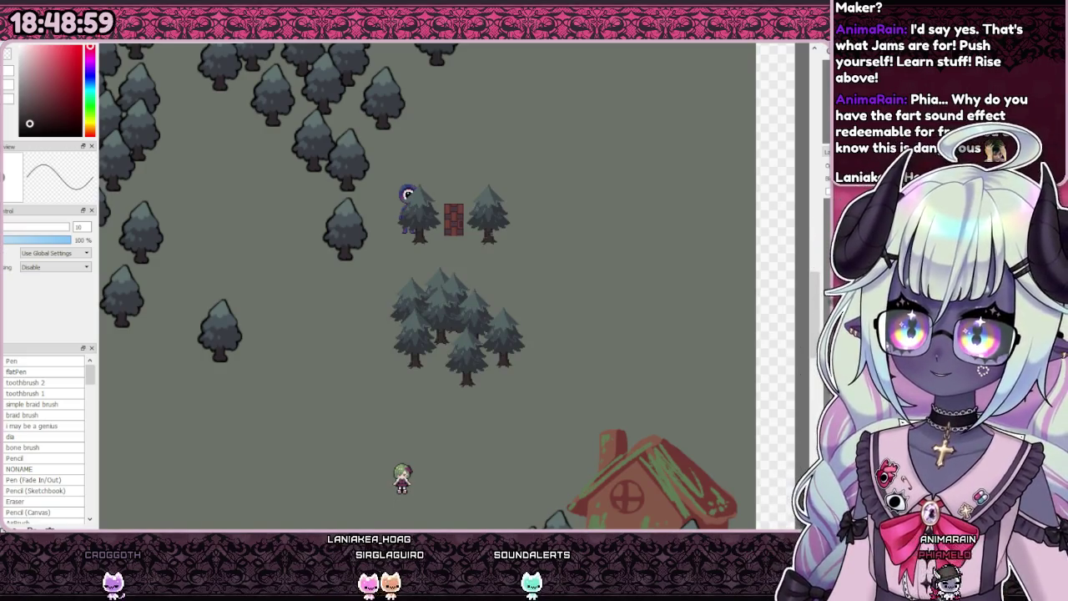
scroll(485, 329, down, 5)
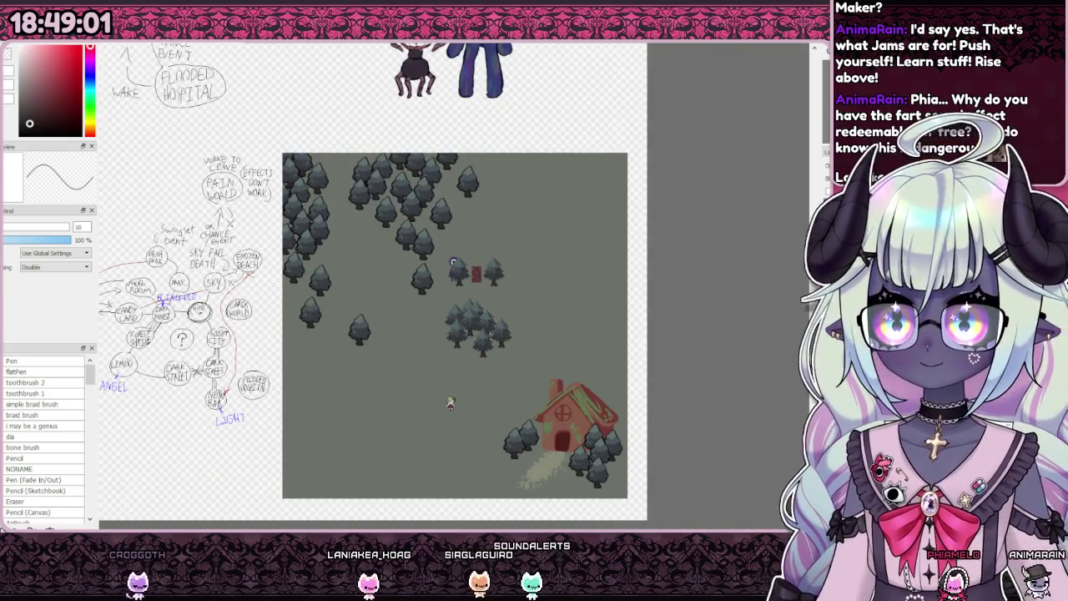
Step: Drag the pine group up and left into the forest above the character, left of the creature
scroll(491, 337, up, 5)
mouse_move(491, 338)
mouse_down()
mouse_move(350, 253)
mouse_move(445, 453)
mouse_move(445, 477)
mouse_move(456, 417)
mouse_move(444, 237)
mouse_move(438, 457)
mouse_move(518, 368)
mouse_move(471, 408)
mouse_move(465, 424)
mouse_move(475, 434)
mouse_move(460, 453)
mouse_move(441, 448)
mouse_move(442, 417)
mouse_up()
scroll(448, 437, down, 2)
scroll(468, 452, up, 4)
scroll(518, 438, down, 2)
mouse_move(518, 438)
mouse_down()
mouse_move(617, 463)
mouse_move(559, 459)
mouse_move(375, 275)
mouse_move(480, 213)
mouse_move(466, 230)
mouse_move(397, 256)
mouse_up()
scroll(467, 230, down, 2)
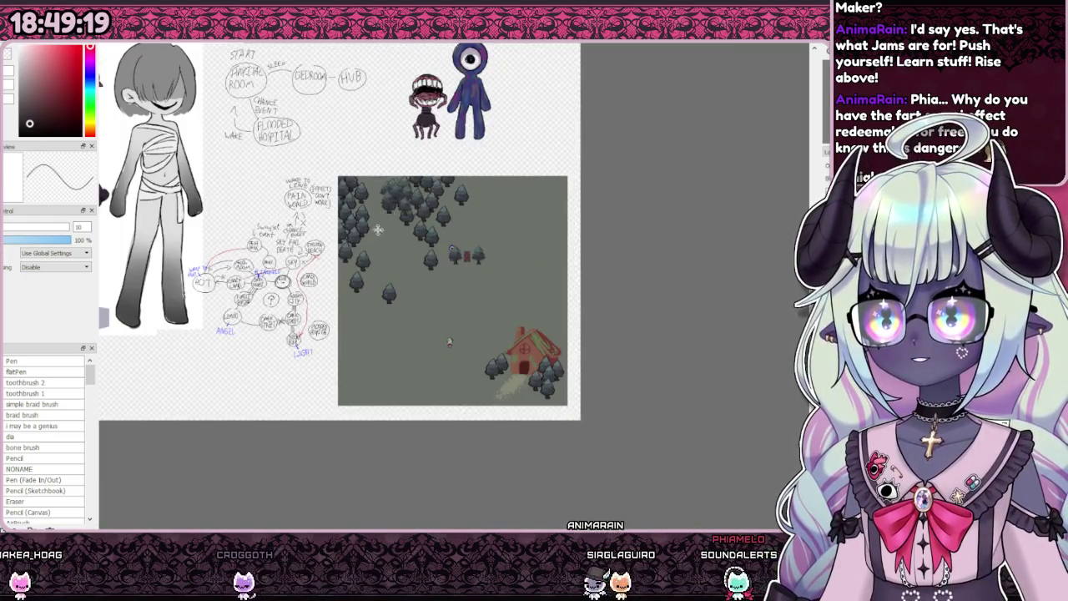
scroll(398, 256, up, 2)
scroll(397, 256, down, 1)
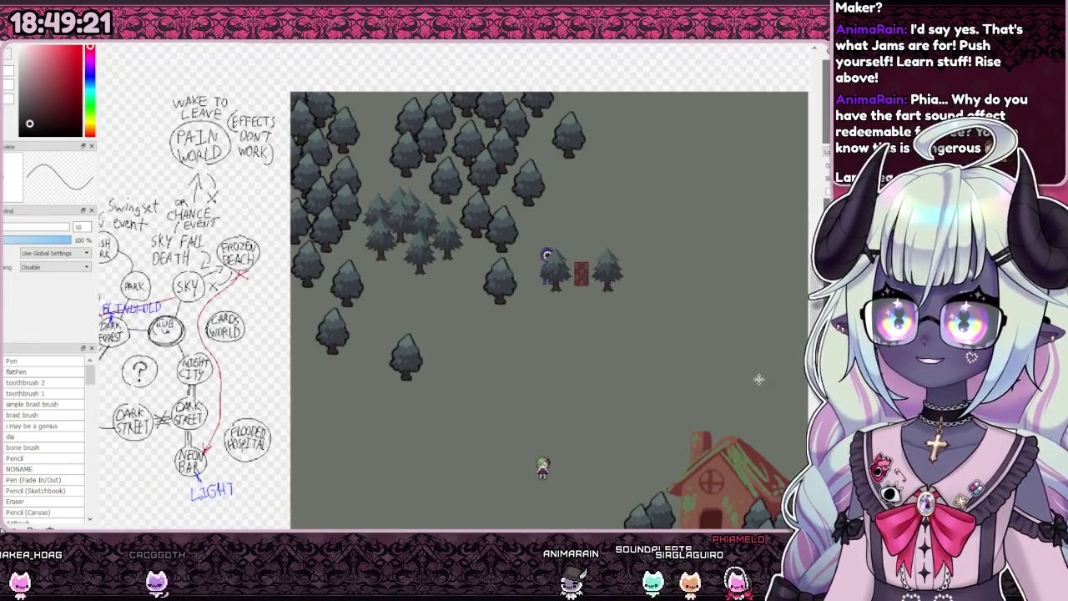
Step: Move the pine group beside the door cluster and zoom out to review it
mouse_move(397, 256)
mouse_down()
mouse_move(729, 314)
mouse_move(673, 372)
mouse_move(616, 328)
mouse_up()
scroll(616, 328, up, 1)
scroll(616, 328, down, 1)
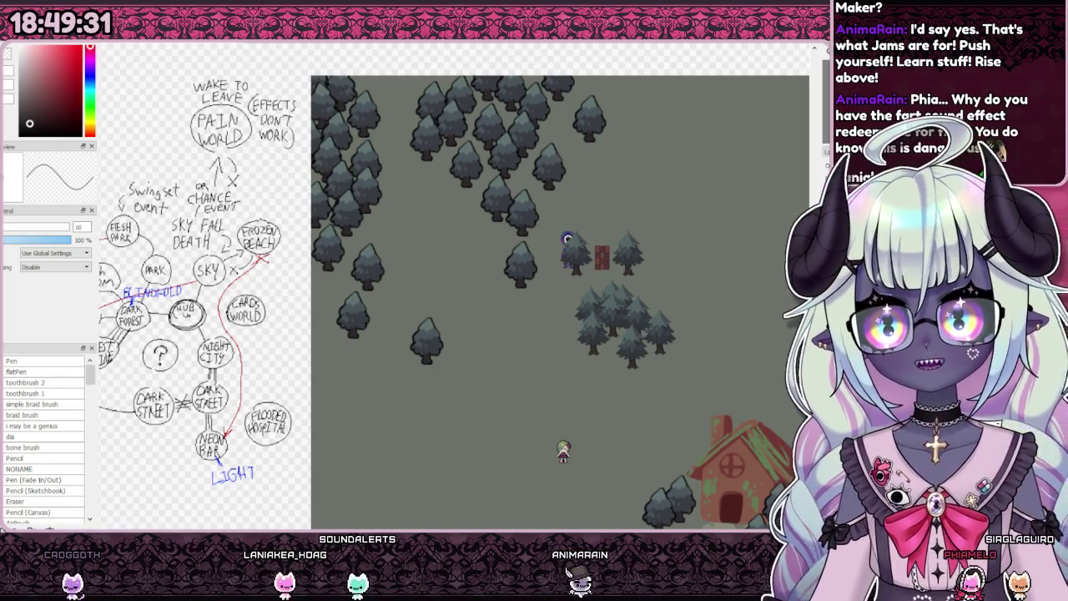
scroll(714, 336, down, 2)
scroll(714, 335, up, 2)
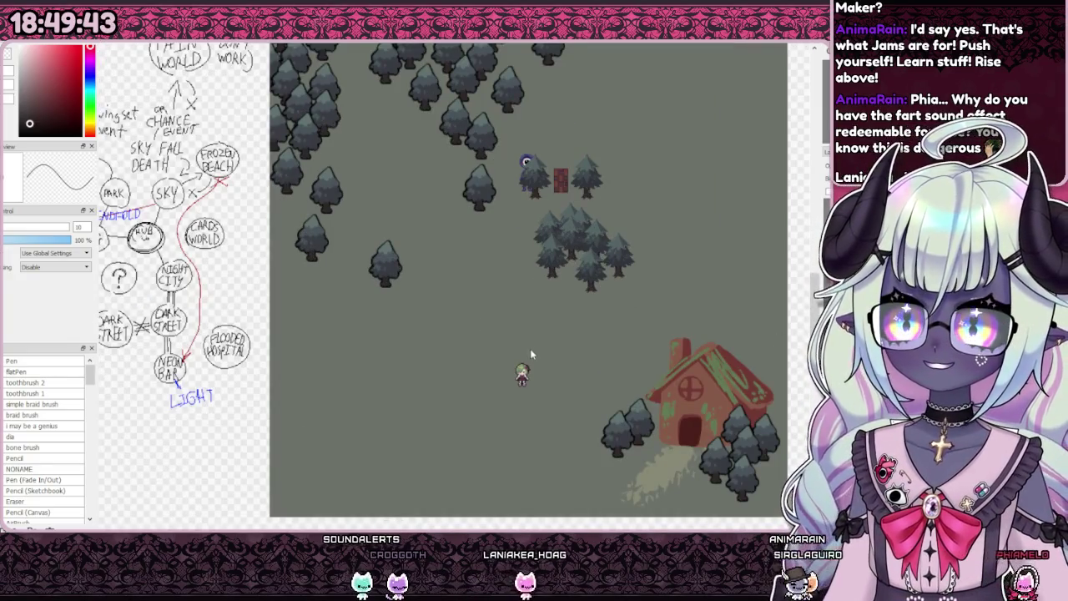
scroll(528, 348, down, 2)
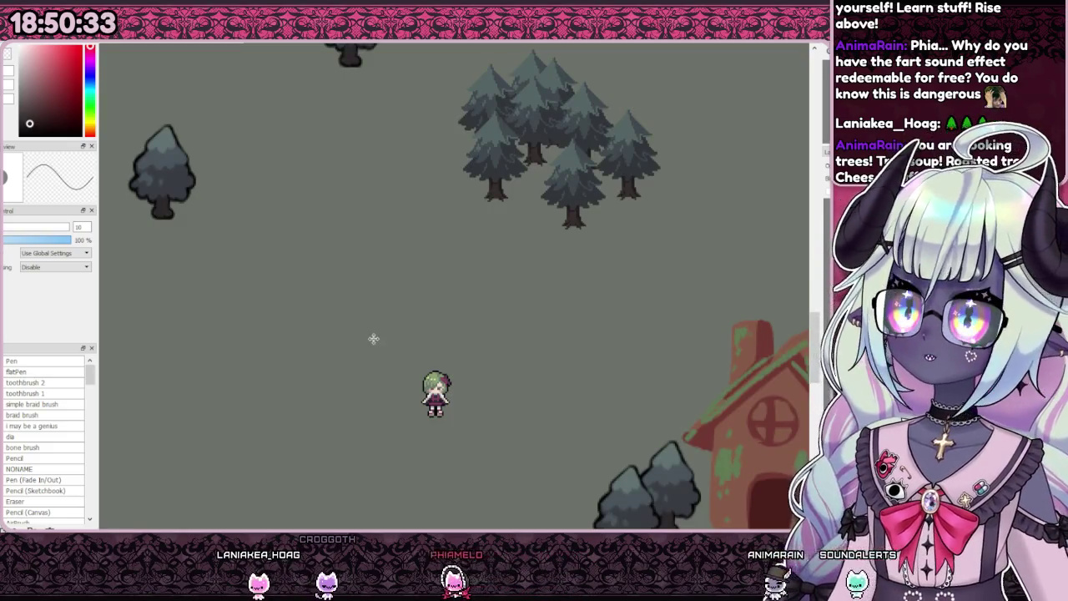
Step: Bring up the pink candy map with its brown house, lollipops, cookie path and gumdrops
scroll(374, 338, down, 2)
scroll(384, 347, down, 1)
scroll(501, 349, up, 1)
scroll(524, 339, down, 1)
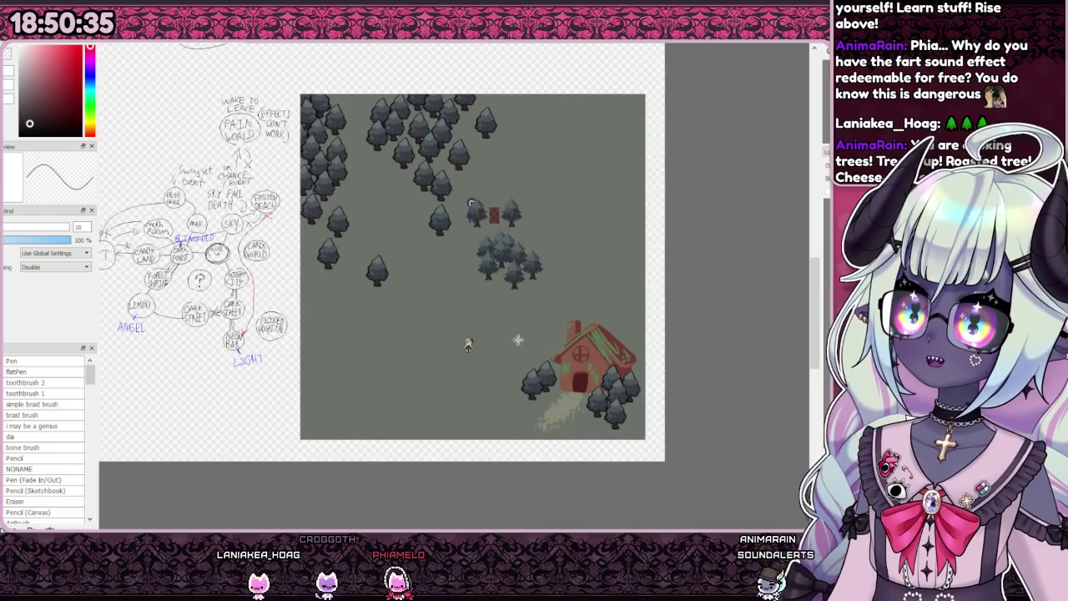
scroll(494, 332, up, 1)
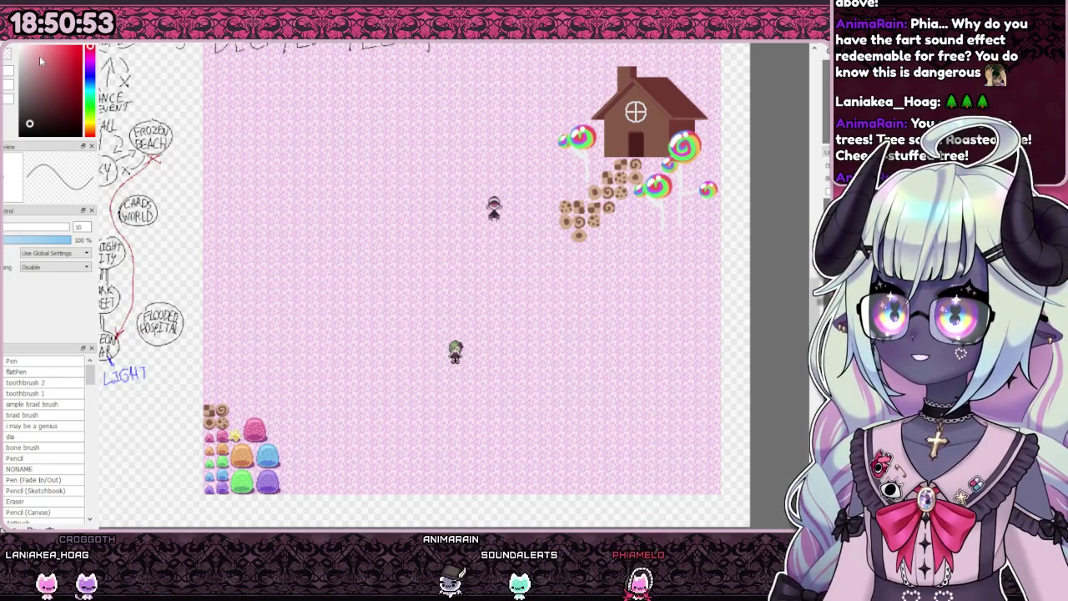
Step: Try teal-blue, periwinkle, pink, lavender and green ground textures, ending on rose-pink
key(ctrl+z)
click(388, 234)
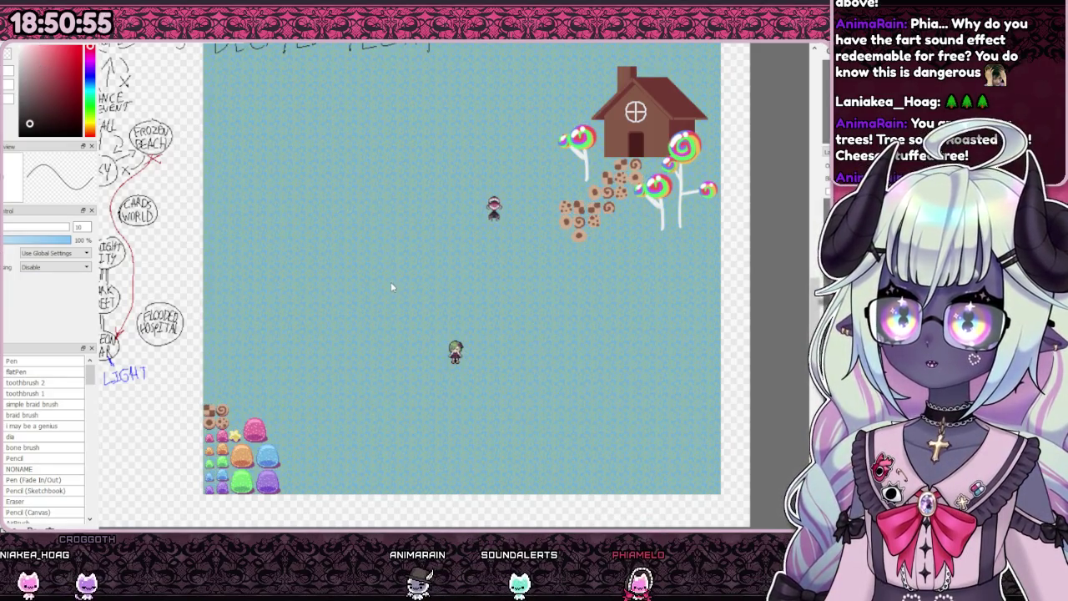
click(388, 221)
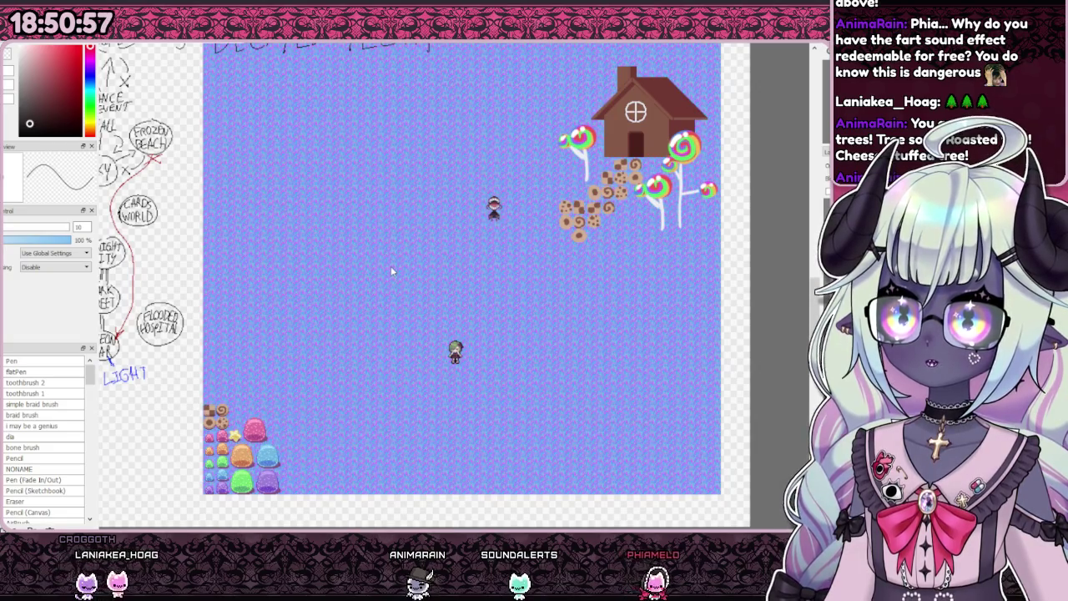
click(391, 266)
click(385, 267)
click(384, 242)
click(384, 221)
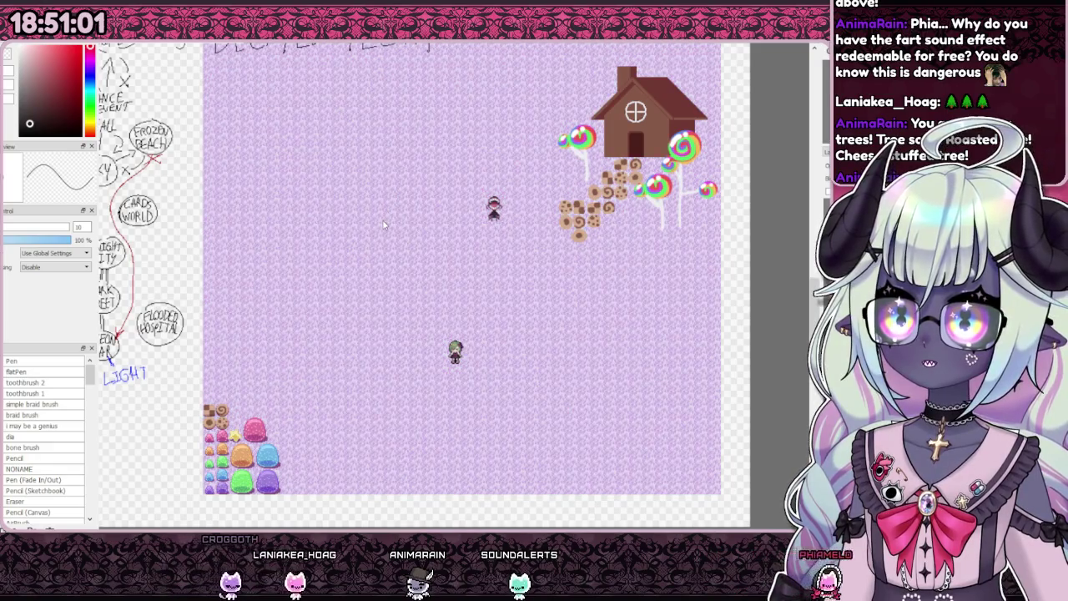
click(383, 220)
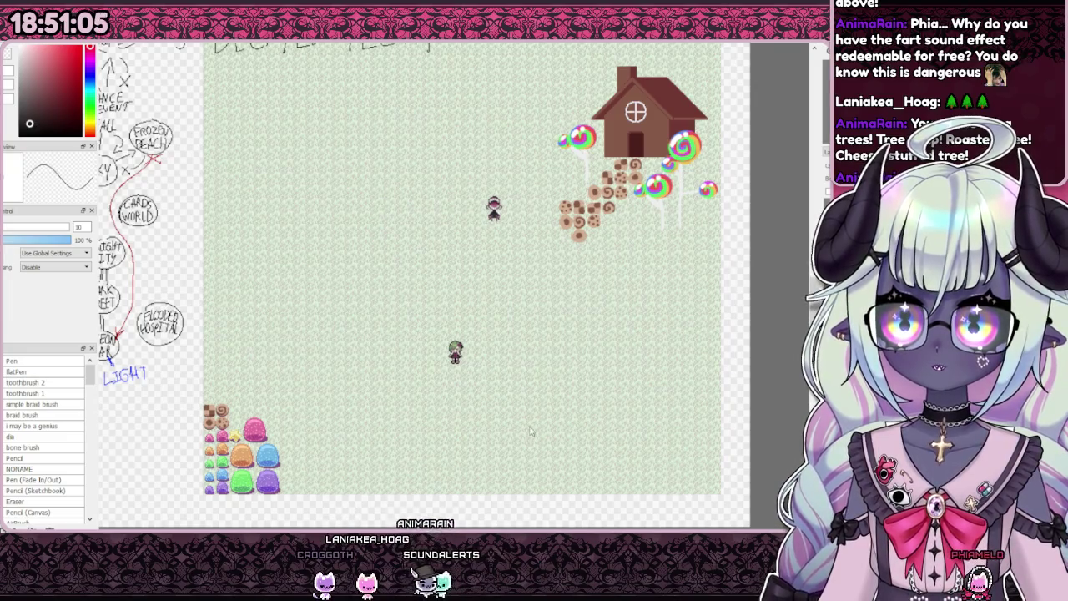
scroll(534, 433, up, 3)
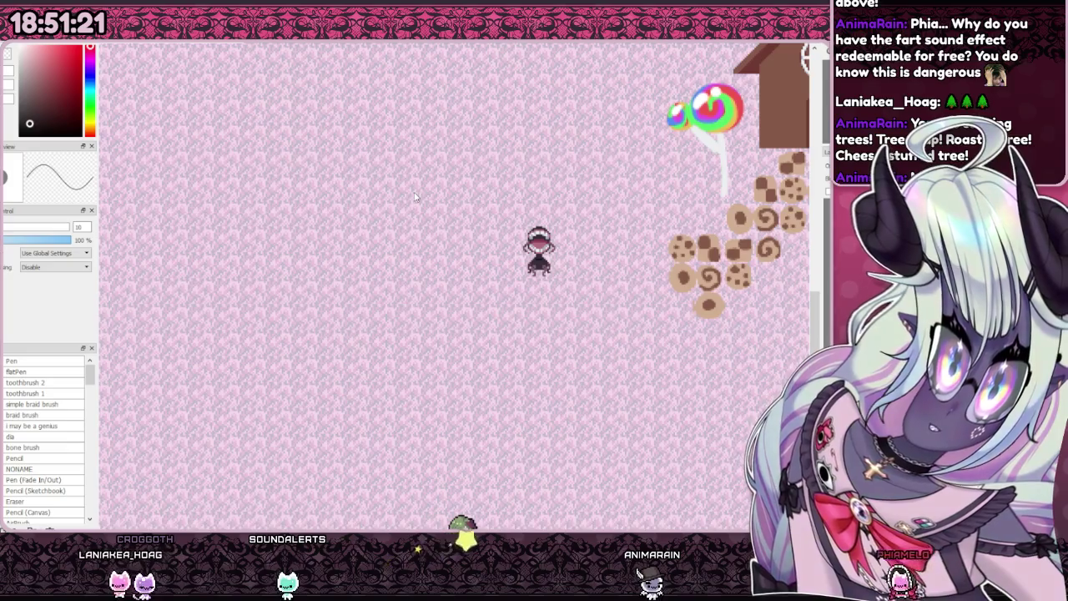
scroll(465, 238, down, 5)
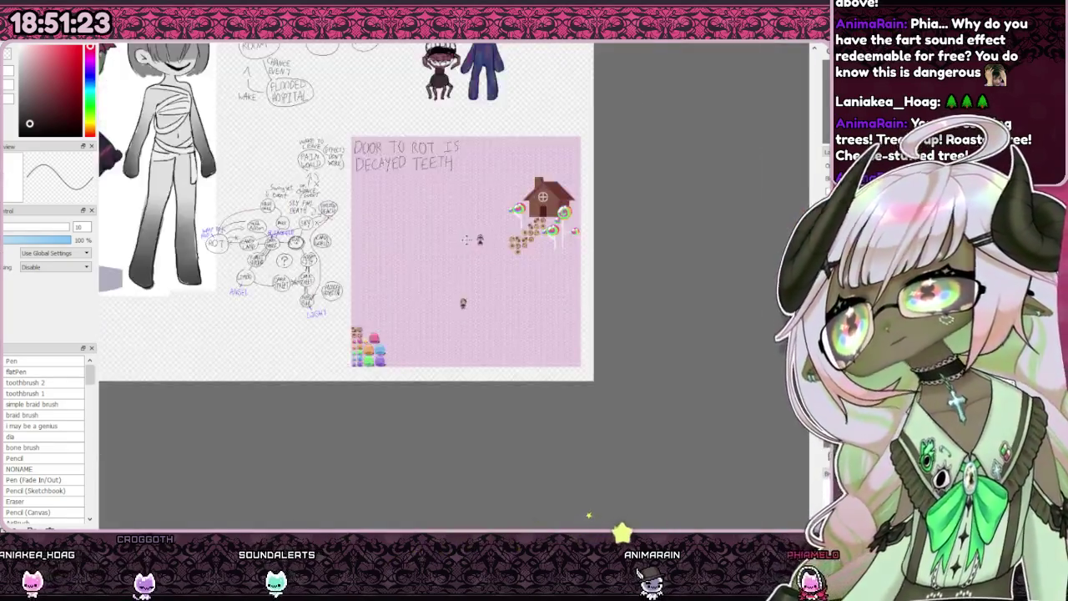
Step: Zoom out over the forest map's pines, creature and red house on dark mossy grass
scroll(464, 239, up, 2)
scroll(464, 238, up, 1)
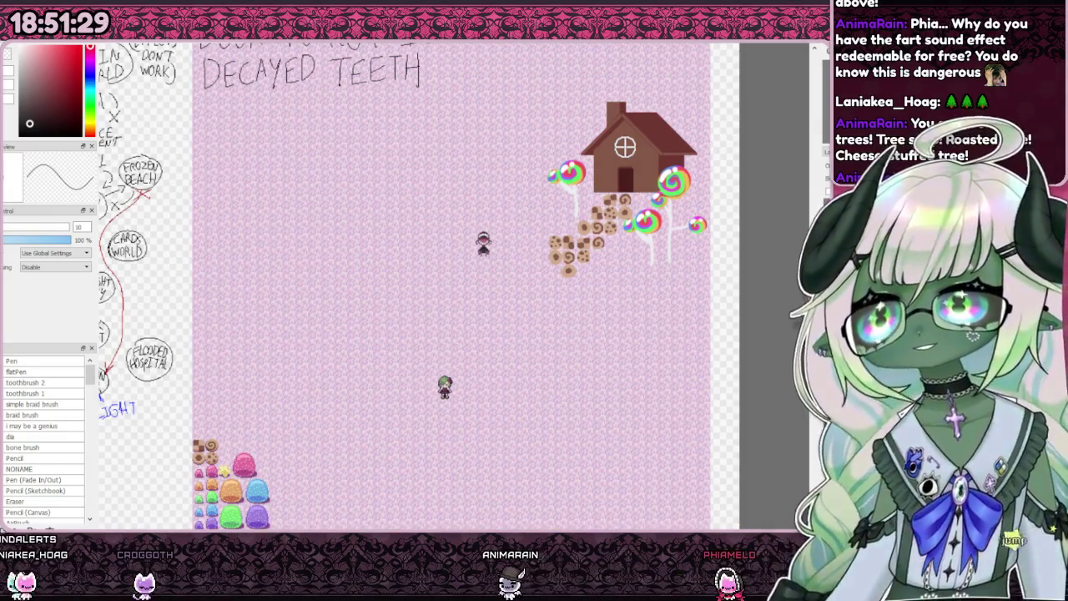
scroll(550, 257, up, 2)
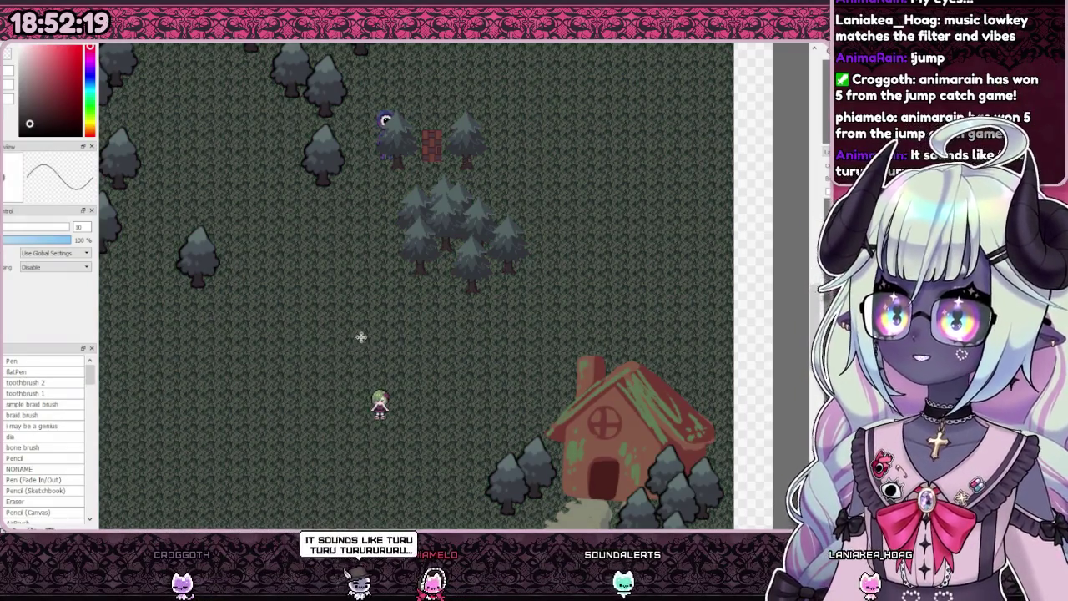
scroll(384, 323, up, 3)
scroll(457, 268, down, 3)
scroll(412, 260, down, 1)
scroll(571, 307, up, 2)
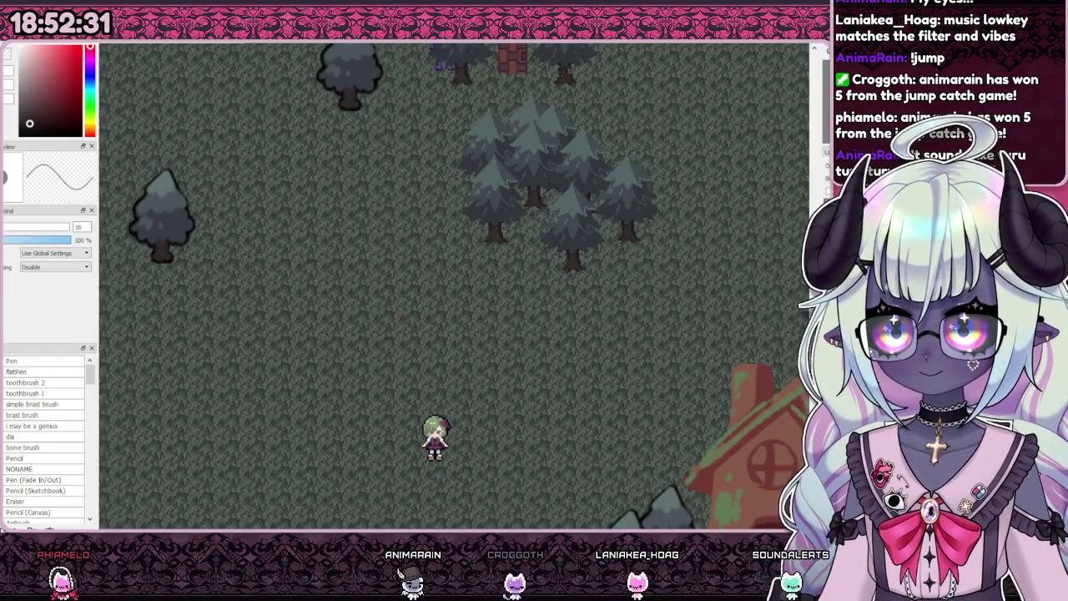
scroll(576, 231, down, 3)
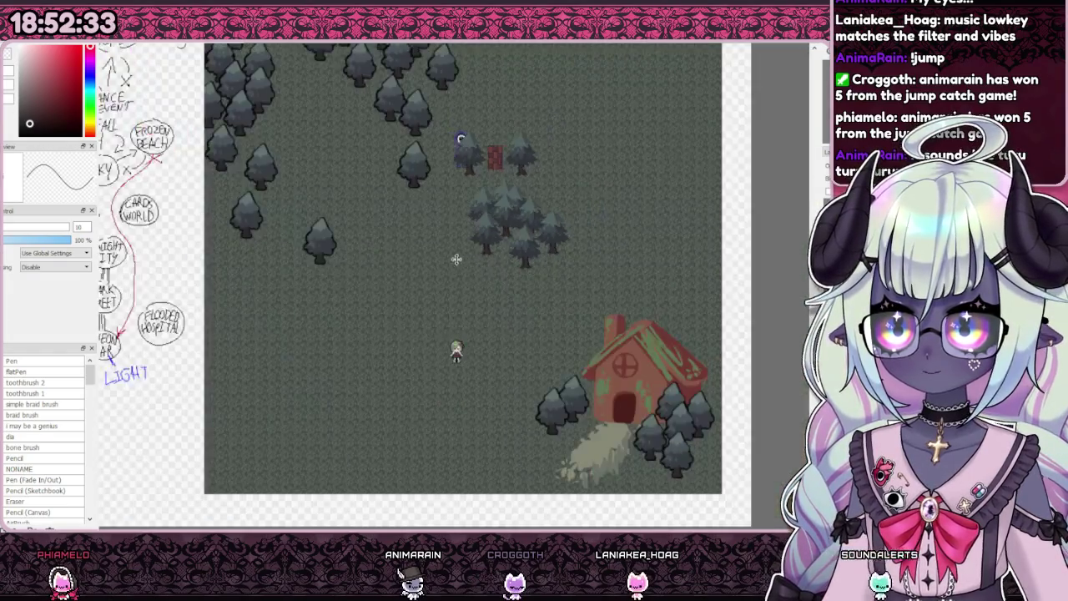
scroll(459, 262, up, 3)
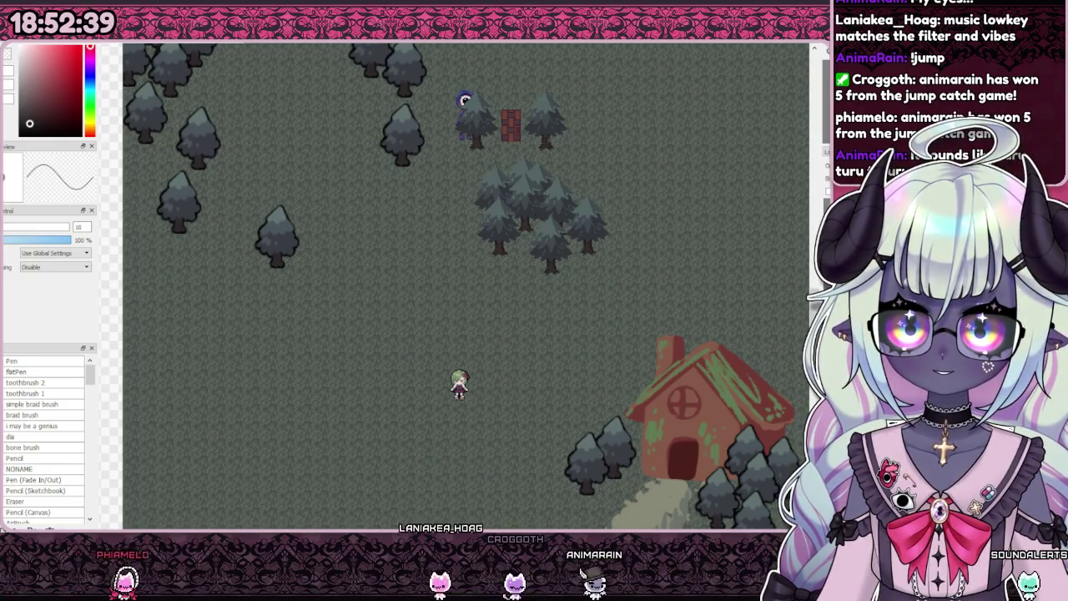
scroll(506, 322, up, 2)
scroll(504, 317, down, 1)
scroll(503, 316, down, 2)
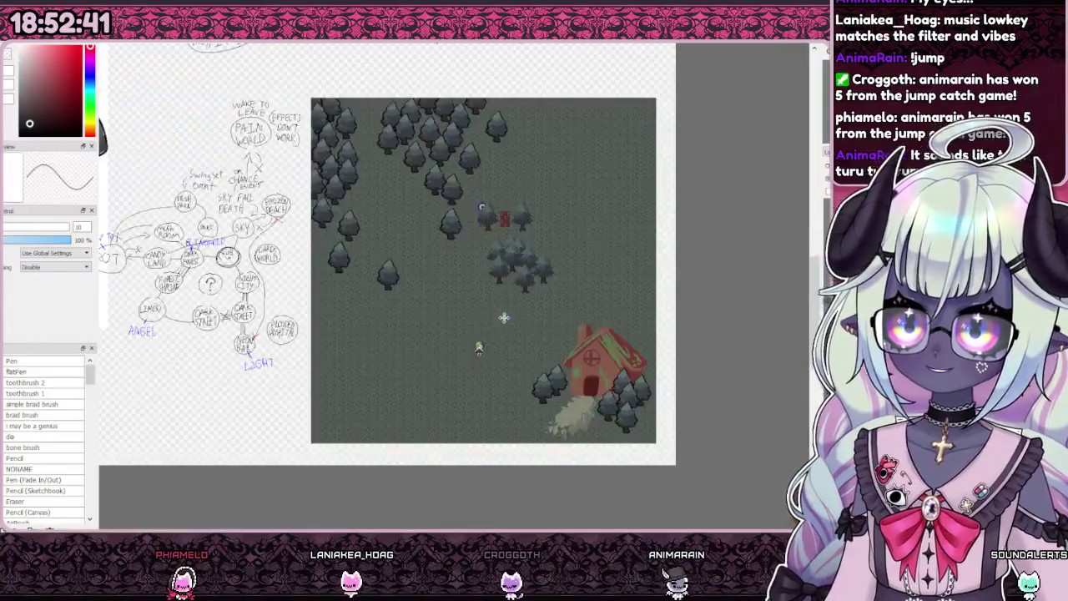
scroll(467, 267, up, 1)
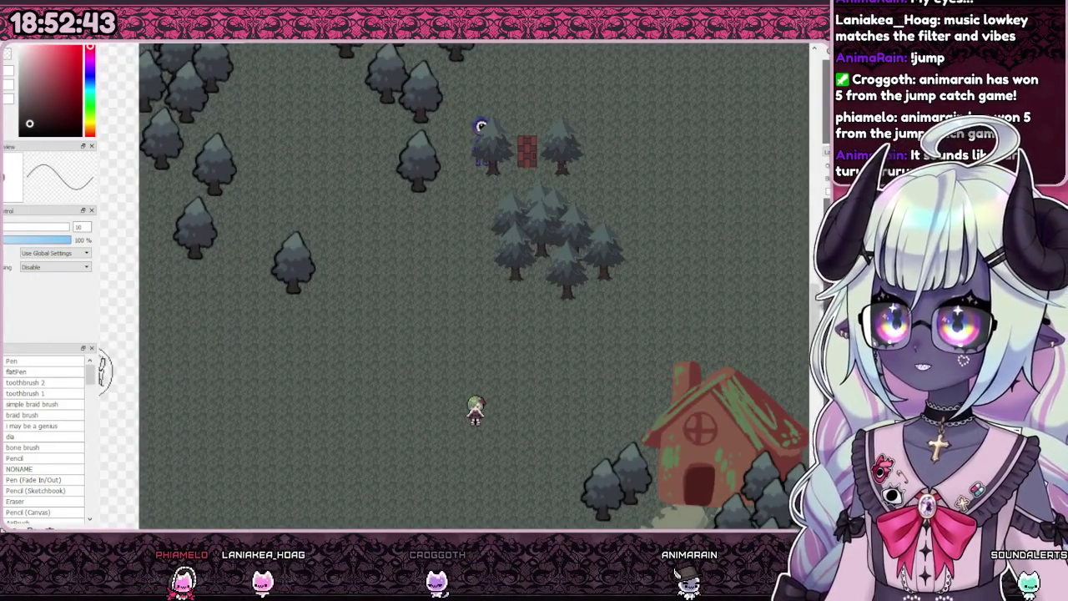
scroll(408, 220, up, 1)
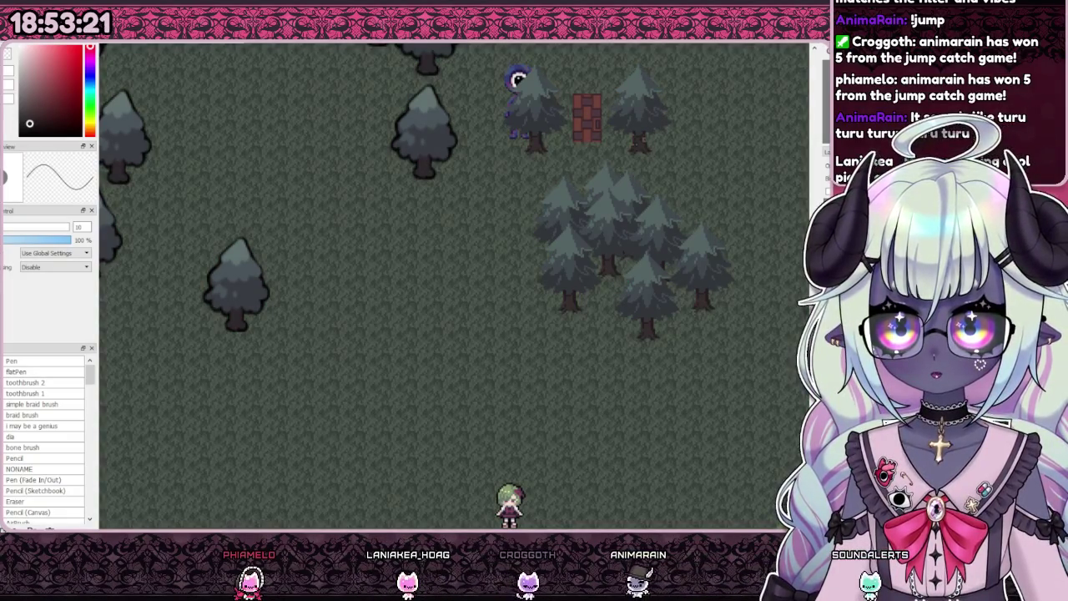
Step: Zoom in and out over the candy map to inspect its pale pink patterned ground
scroll(583, 254, down, 2)
scroll(582, 254, down, 2)
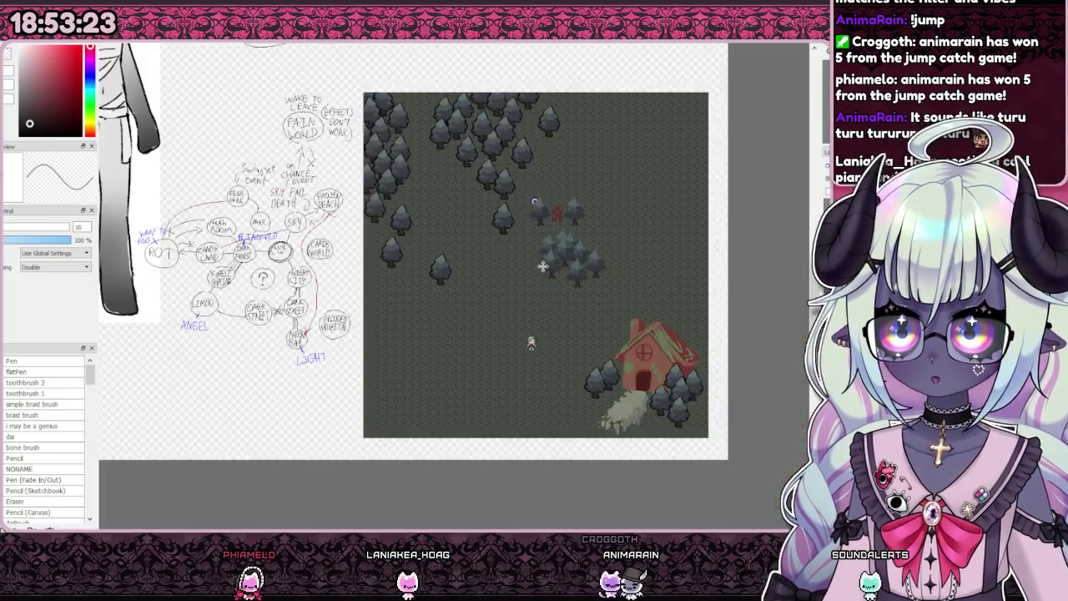
scroll(582, 255, up, 4)
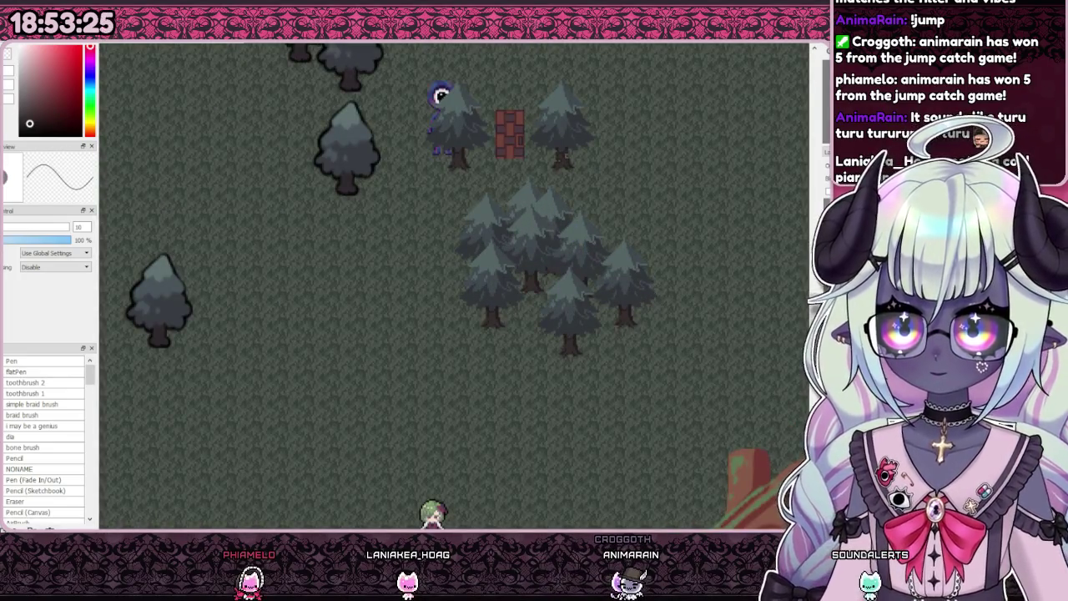
scroll(526, 282, down, 1)
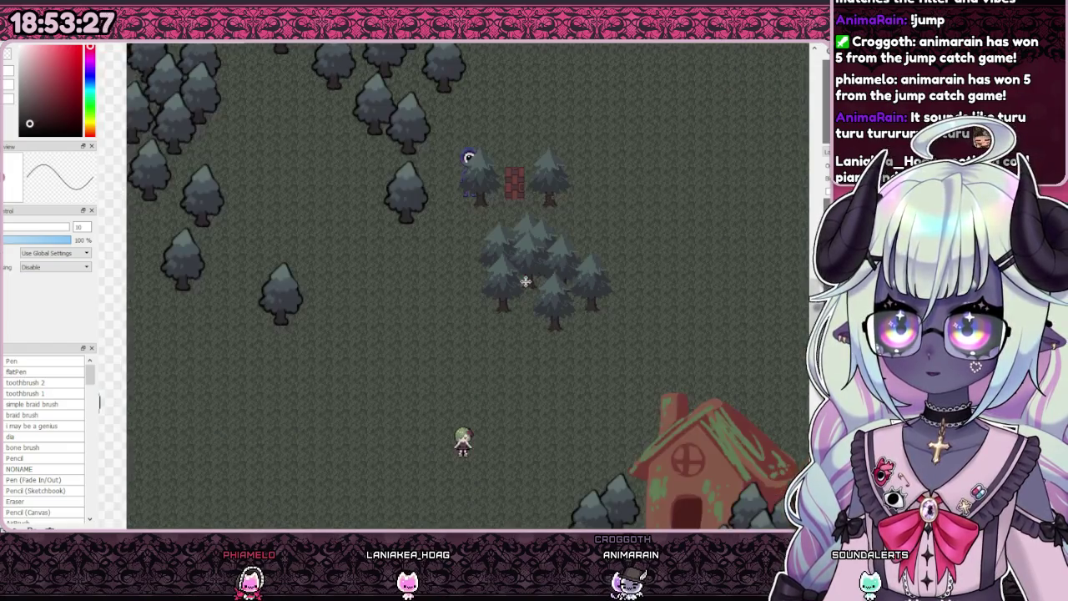
scroll(525, 244, down, 2)
scroll(507, 247, up, 3)
scroll(501, 247, down, 2)
scroll(516, 371, up, 2)
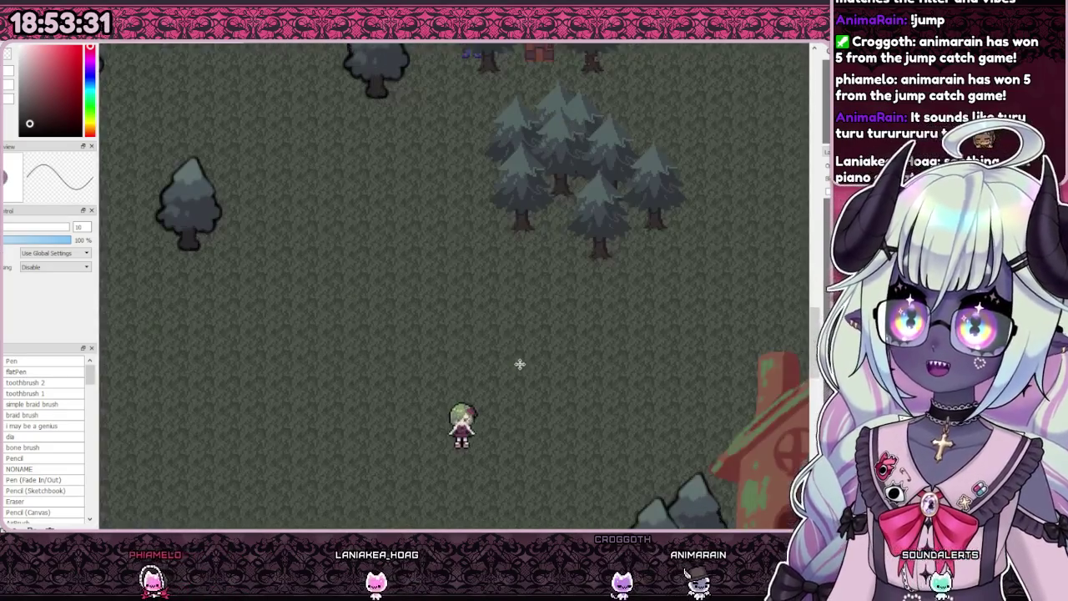
scroll(519, 364, up, 1)
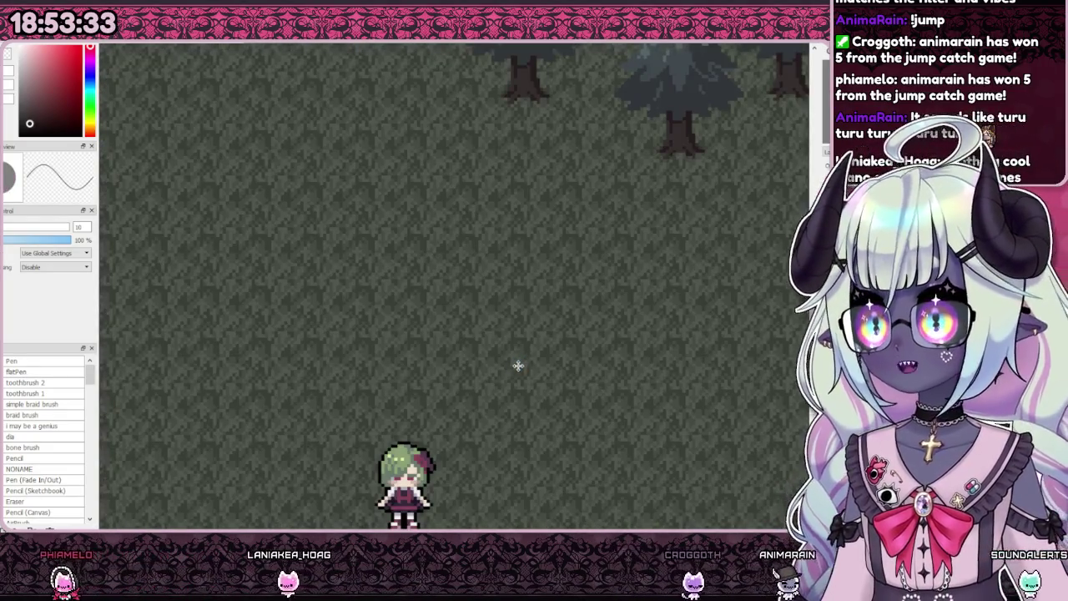
scroll(518, 364, down, 3)
scroll(518, 364, down, 2)
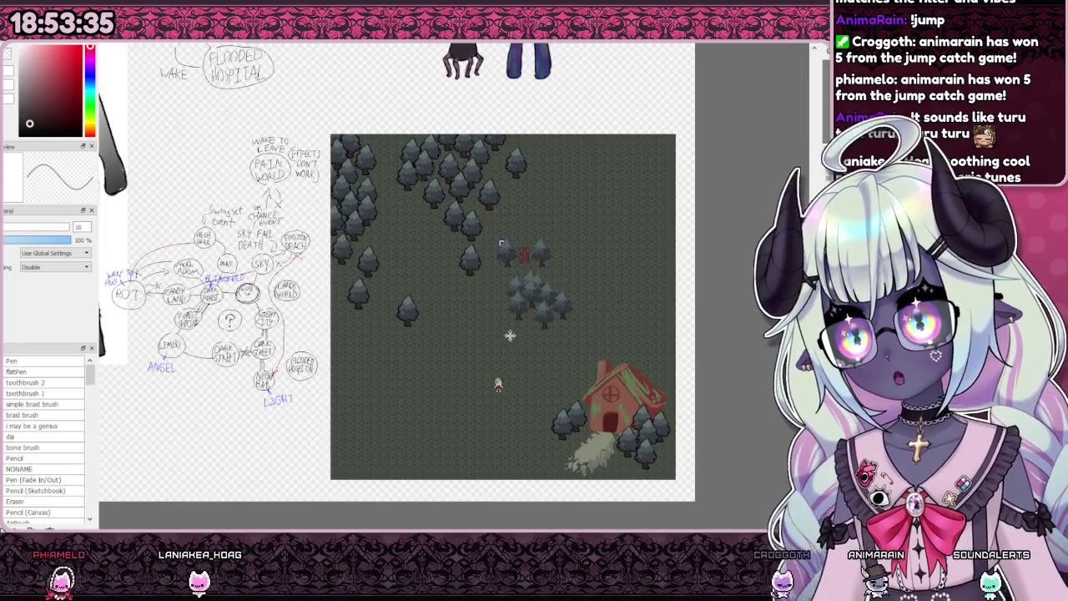
scroll(512, 334, up, 2)
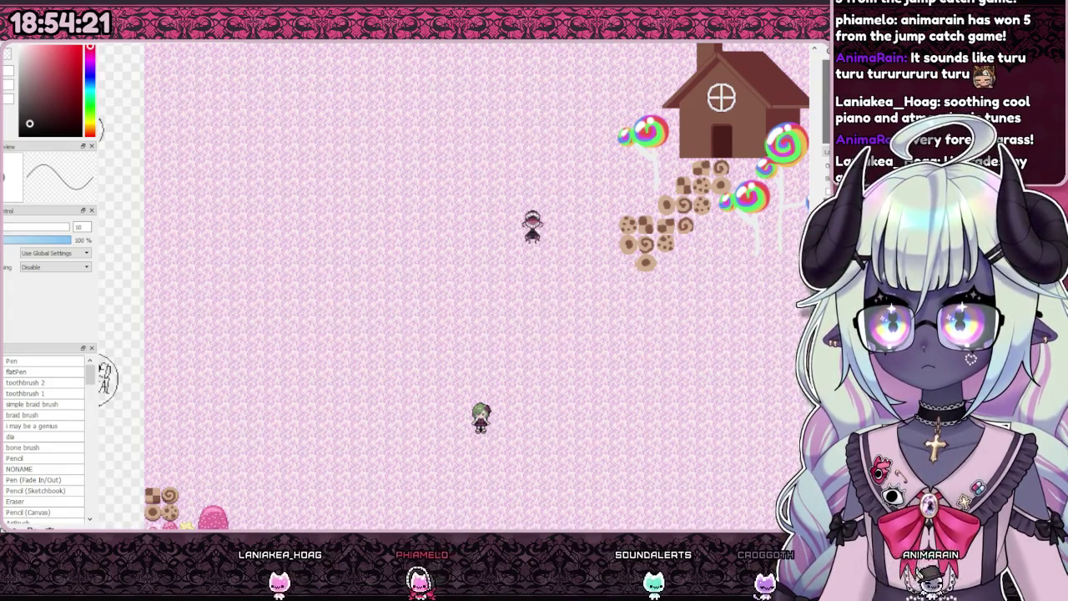
Step: Zoom around to inspect the map until the playtest shows the lantern-lit forest path
scroll(623, 310, up, 3)
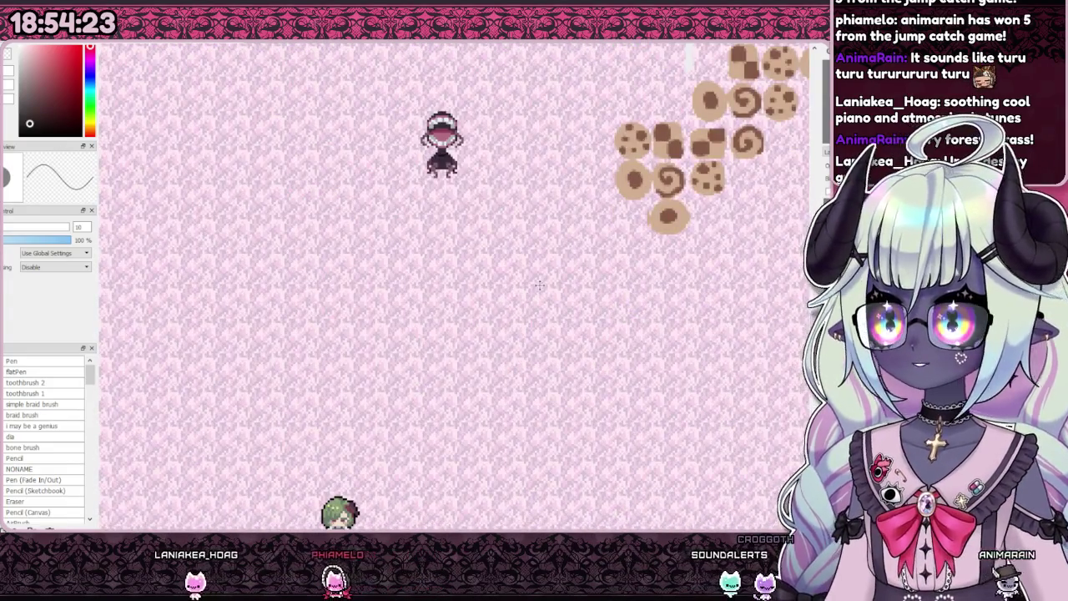
scroll(641, 335, down, 1)
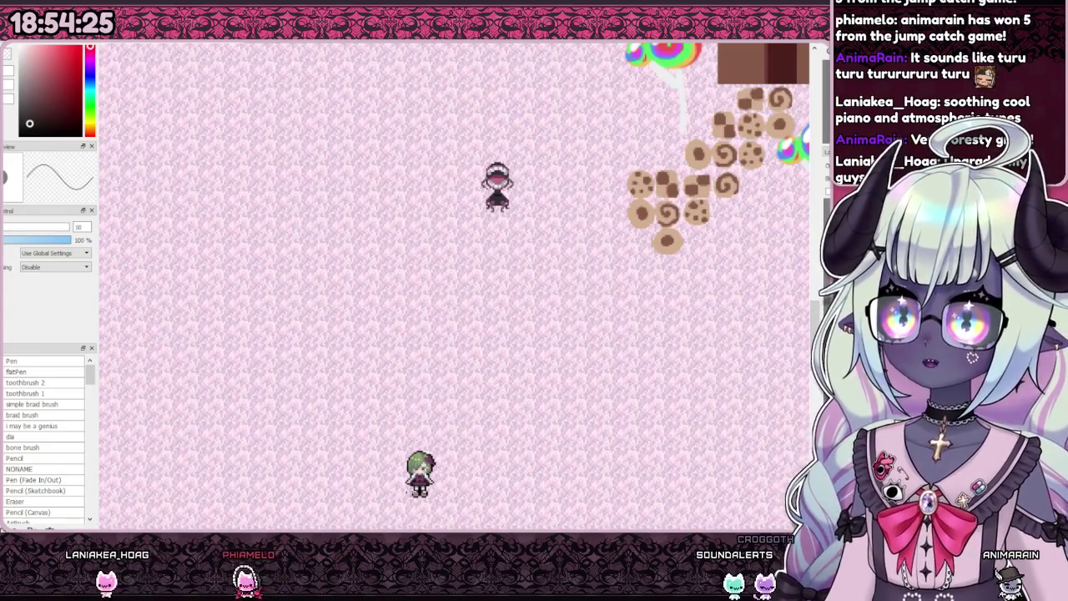
scroll(427, 467, up, 1)
scroll(427, 456, down, 1)
scroll(428, 456, up, 1)
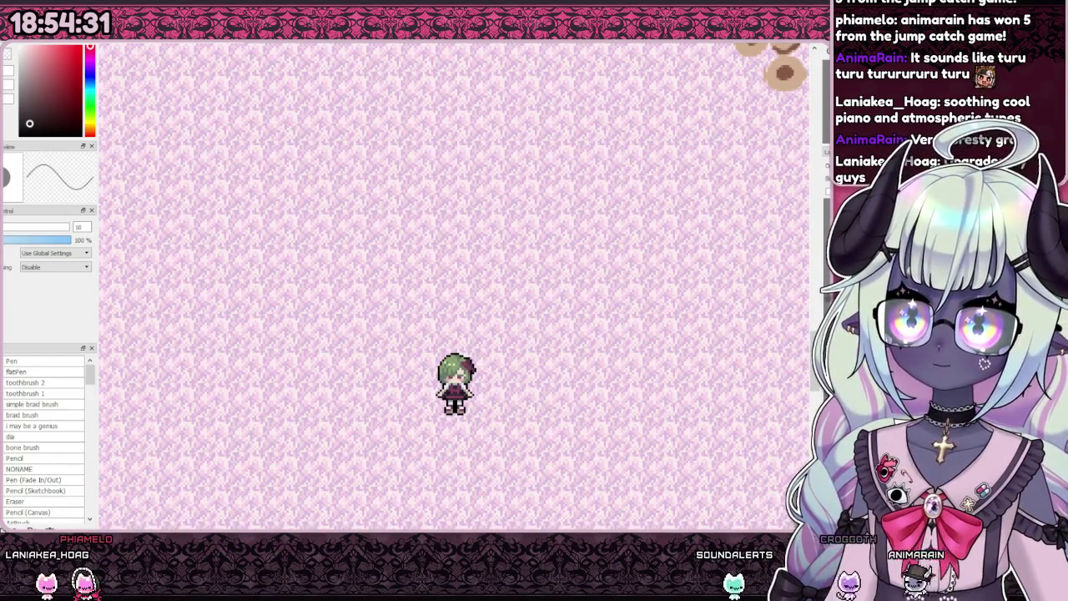
scroll(584, 334, down, 3)
scroll(451, 367, up, 1)
scroll(437, 392, down, 1)
scroll(622, 286, down, 1)
scroll(592, 255, up, 1)
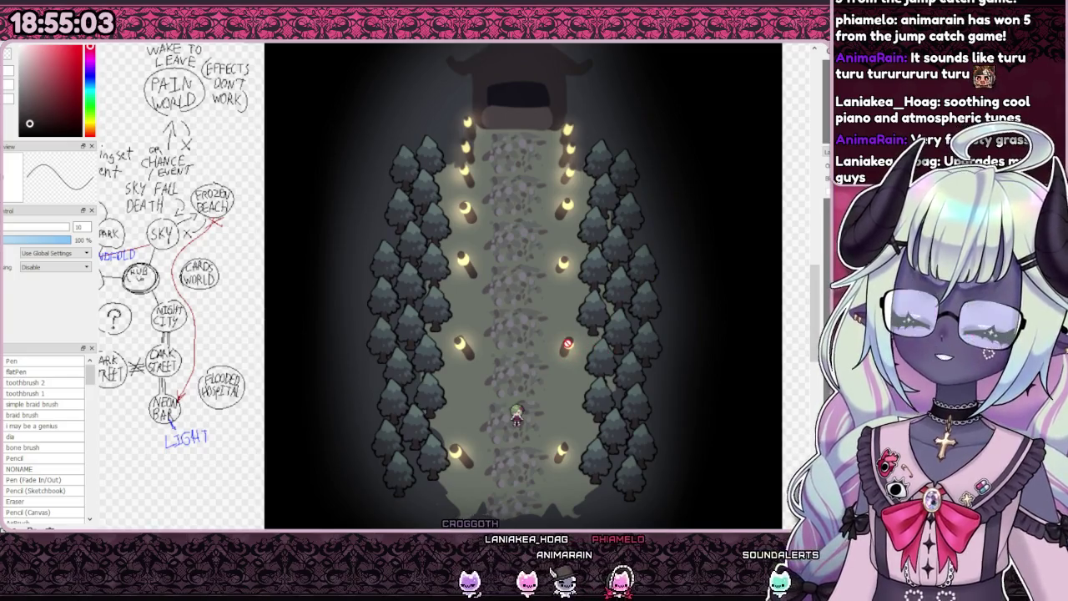
Step: Walk the character down off the lantern path into the dark forest clearing by the red house
key(Down)
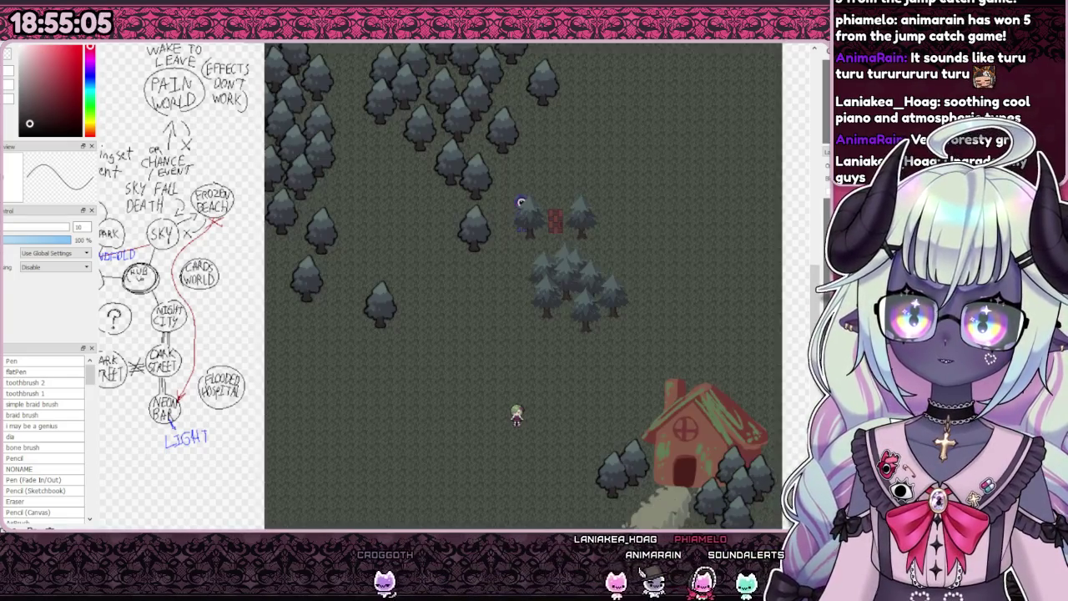
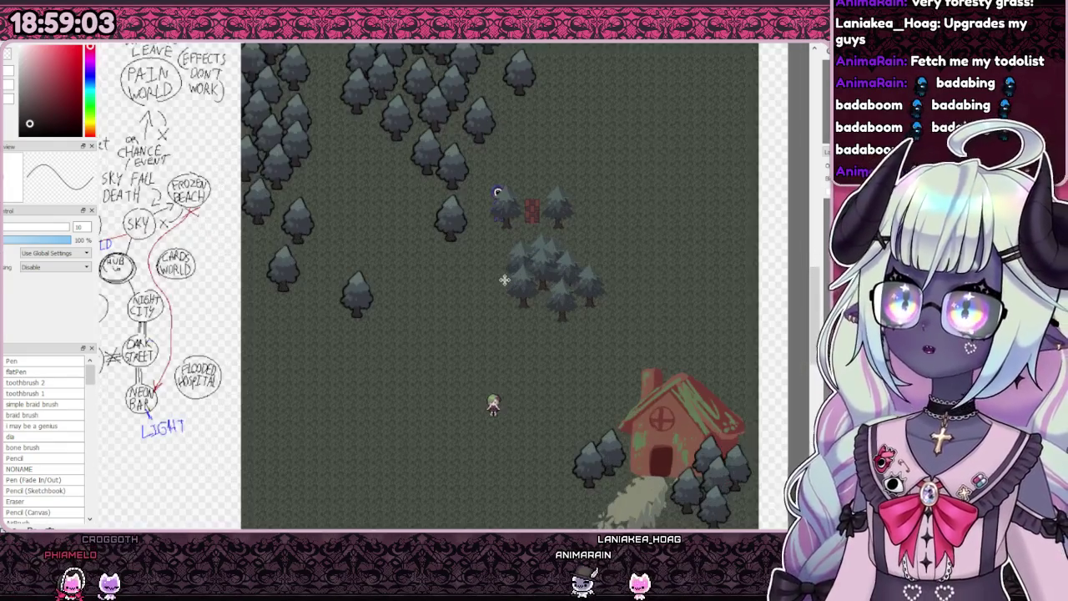
Step: Drag the upper red house down and right, nudging it to sit over the lower house
scroll(514, 280, down, 3)
scroll(513, 280, up, 3)
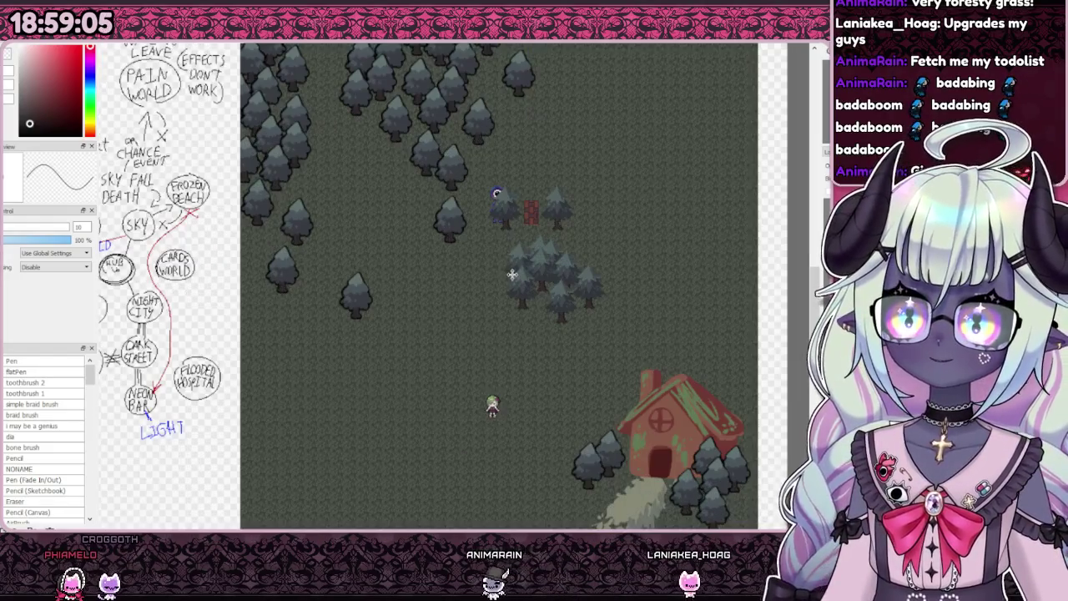
scroll(567, 287, down, 2)
scroll(567, 287, up, 2)
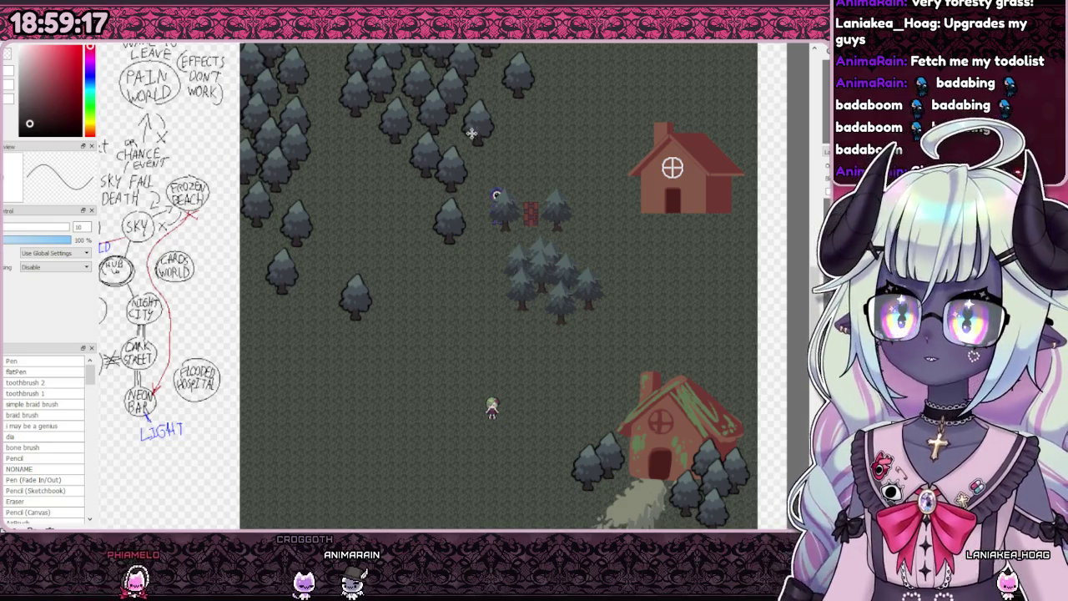
drag(472, 134, 529, 342)
scroll(529, 373, down, 2)
scroll(656, 438, up, 3)
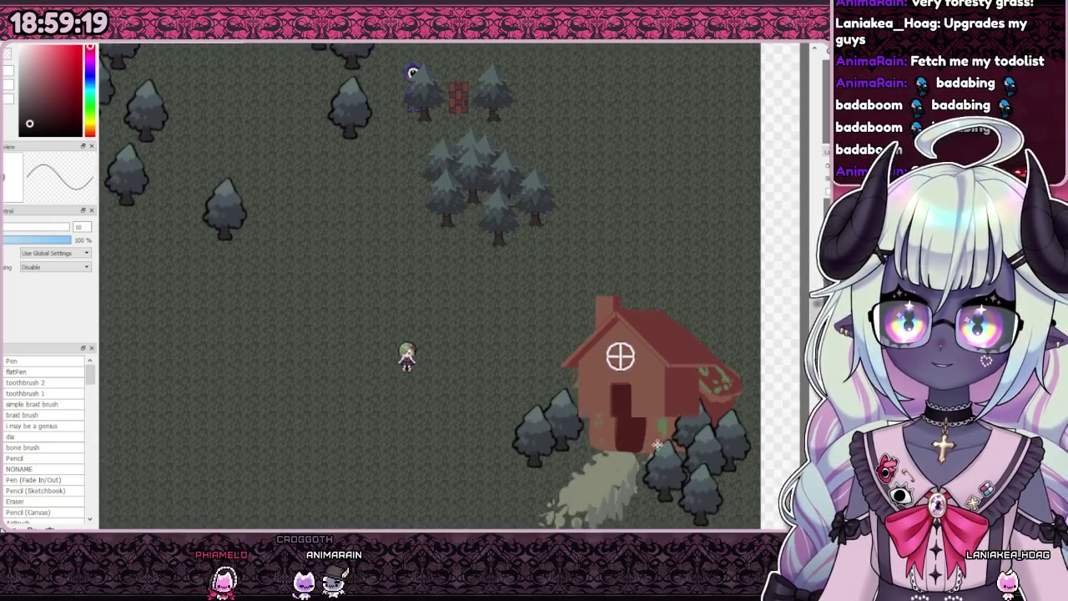
drag(656, 438, 667, 488)
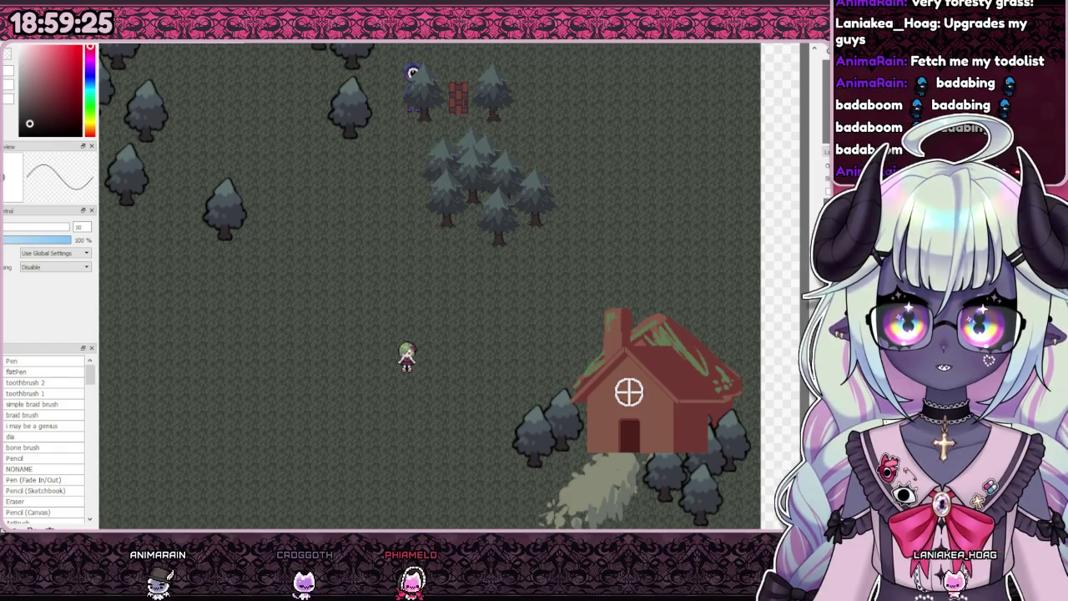
Step: Pan and zoom around the forest map to check the house's new position
mouse_move(727, 368)
mouse_down()
mouse_move(673, 364)
mouse_move(673, 377)
mouse_up()
scroll(600, 341, down, 4)
scroll(592, 340, up, 2)
scroll(593, 340, up, 2)
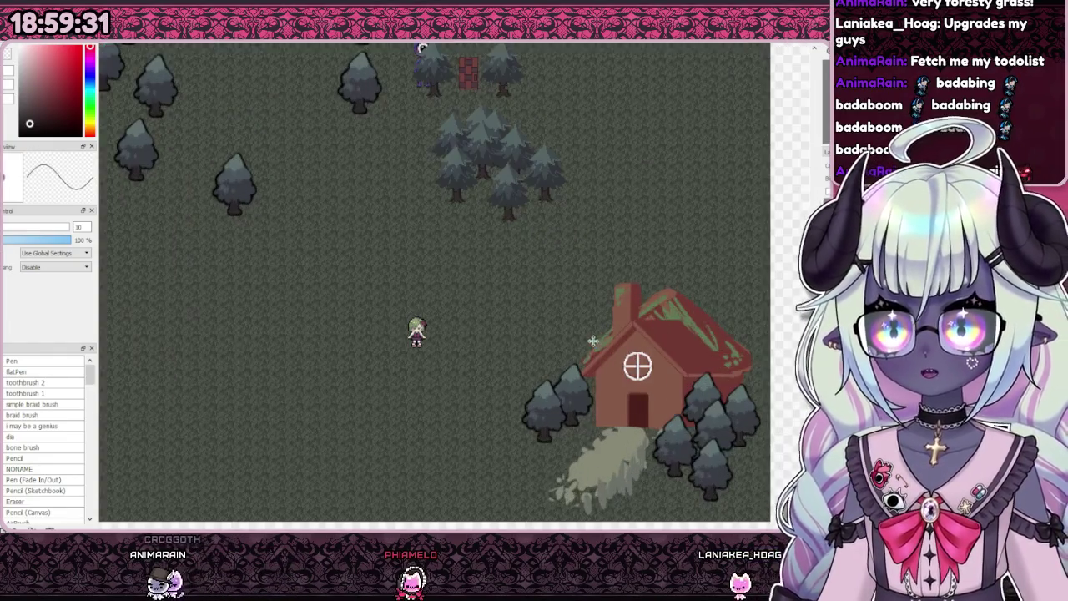
scroll(584, 334, down, 2)
scroll(584, 313, up, 1)
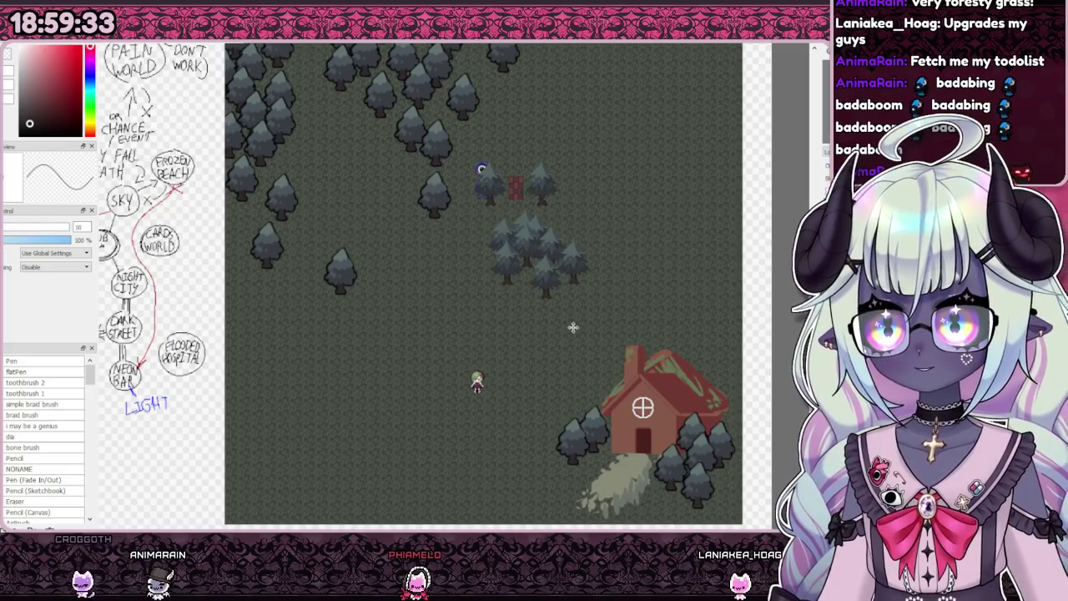
scroll(572, 322, down, 1)
scroll(567, 313, up, 1)
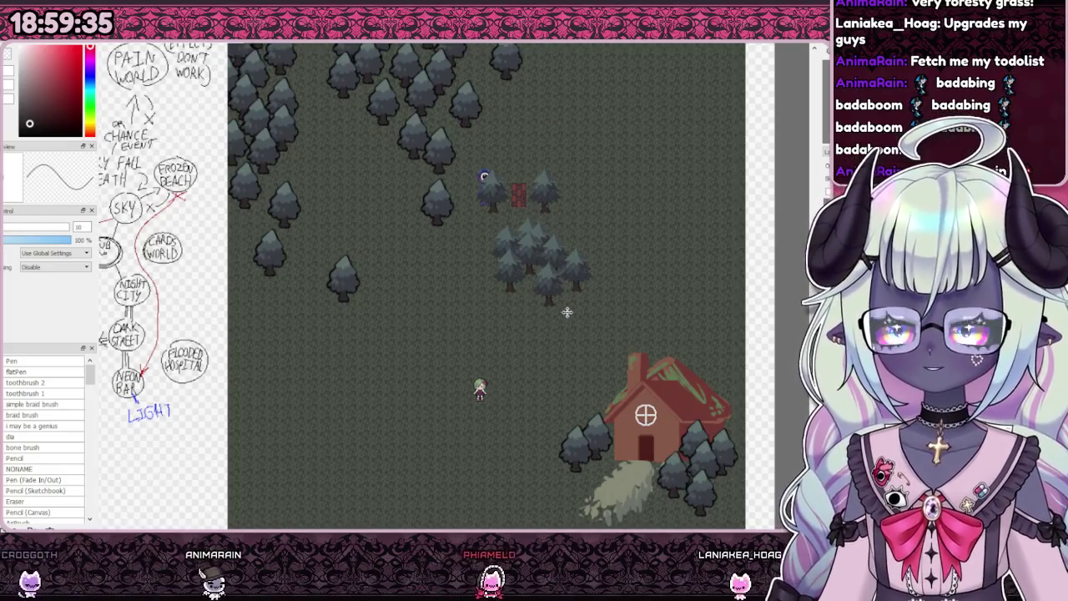
scroll(624, 386, up, 1)
scroll(585, 385, up, 2)
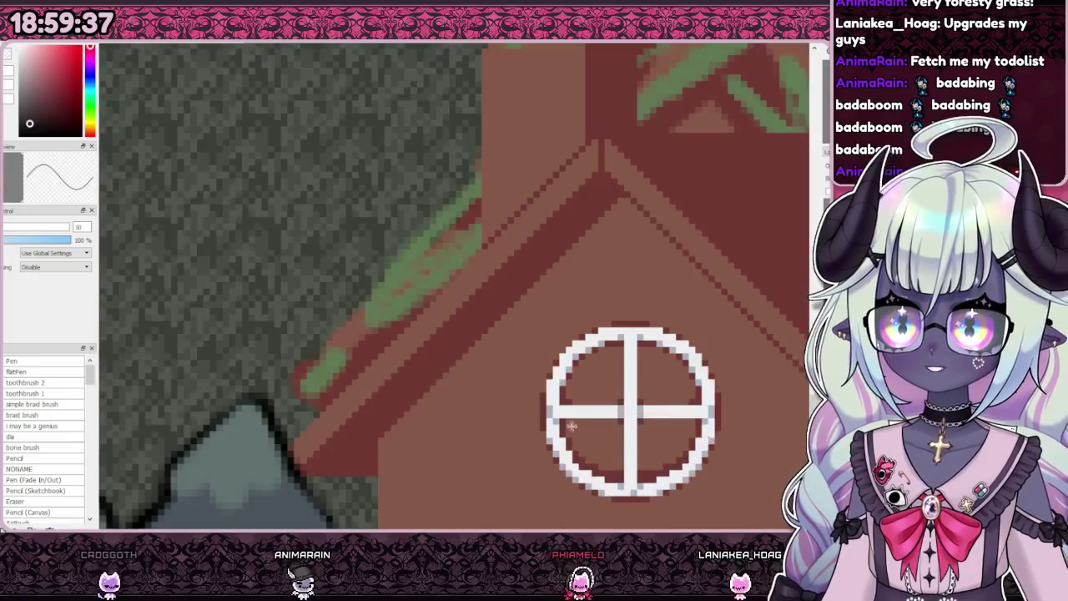
scroll(584, 384, down, 3)
scroll(579, 382, down, 2)
scroll(555, 381, up, 2)
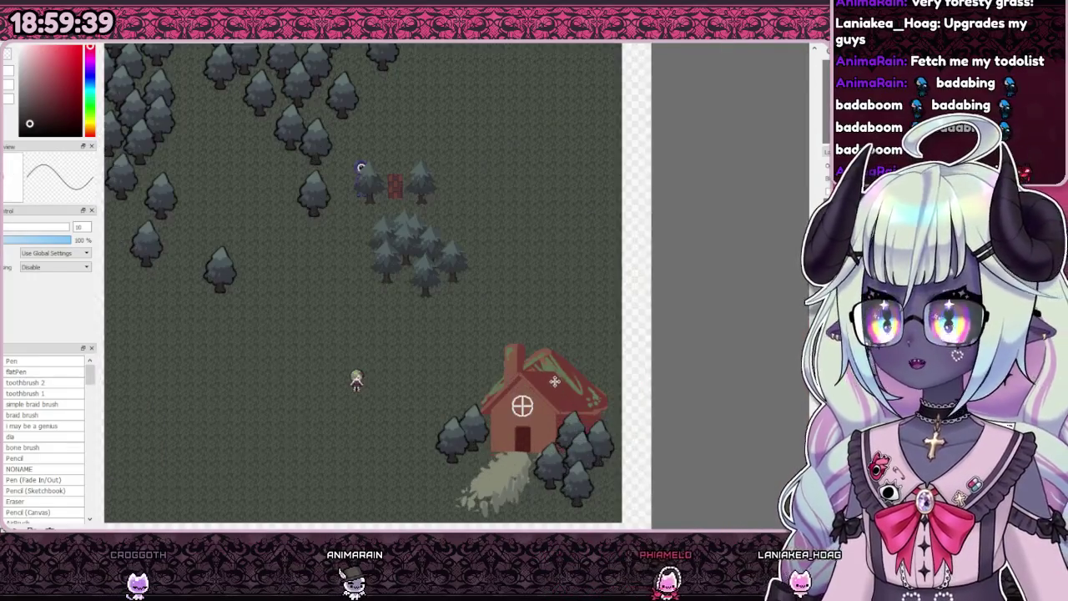
scroll(554, 382, down, 1)
scroll(551, 386, down, 1)
scroll(538, 394, up, 2)
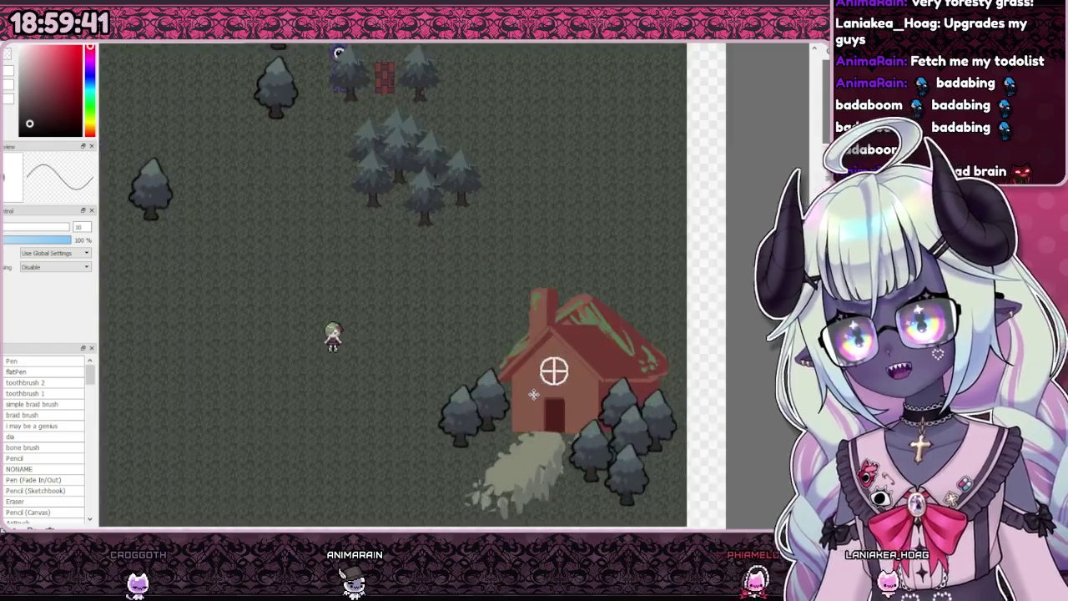
scroll(501, 384, down, 2)
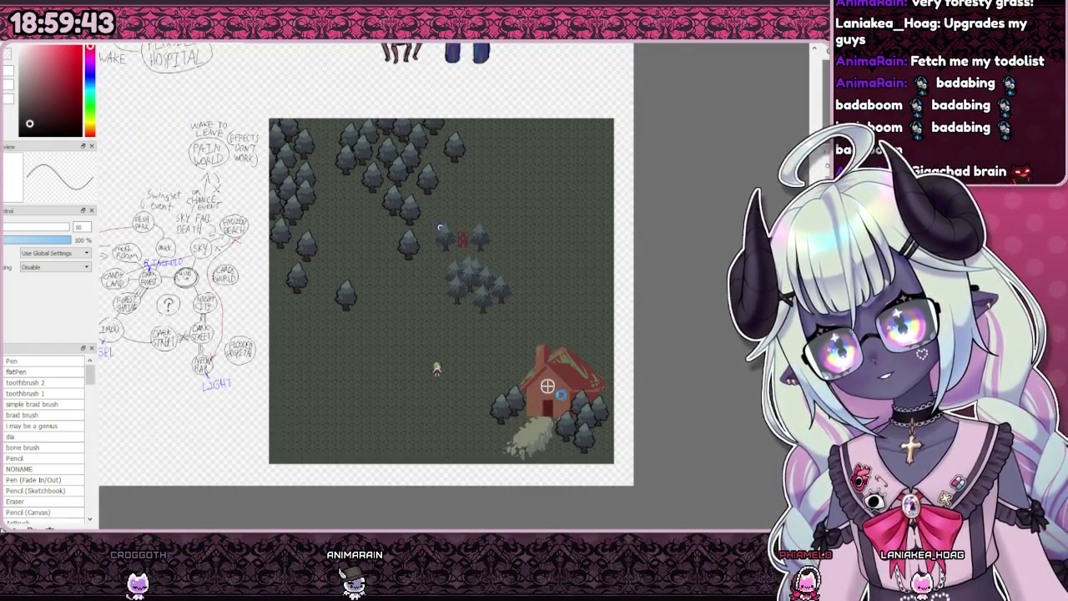
scroll(485, 342, down, 1)
scroll(485, 343, up, 1)
scroll(544, 403, down, 1)
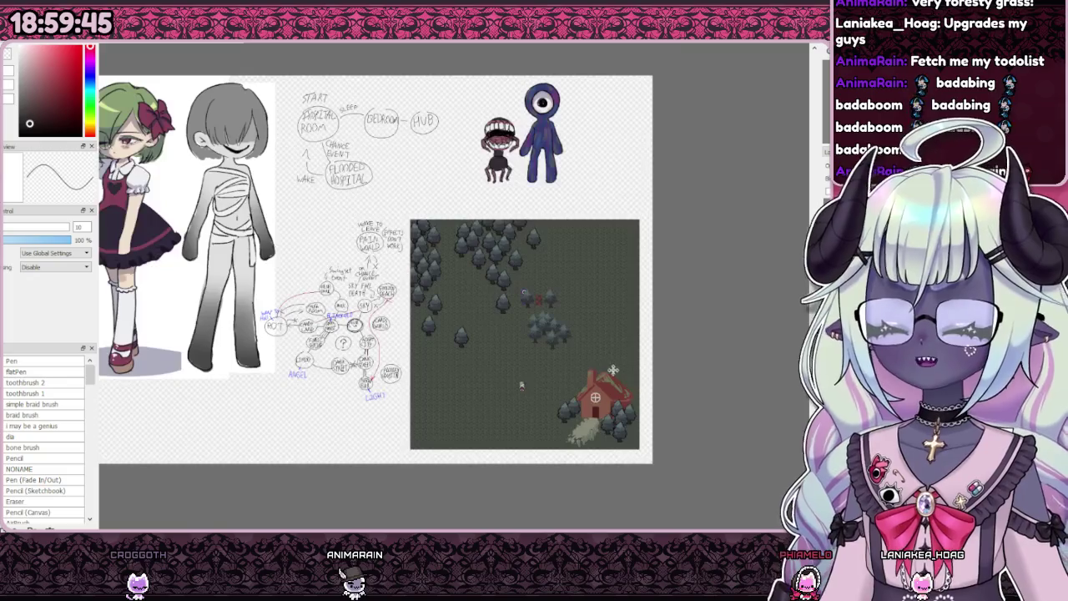
scroll(544, 347, up, 2)
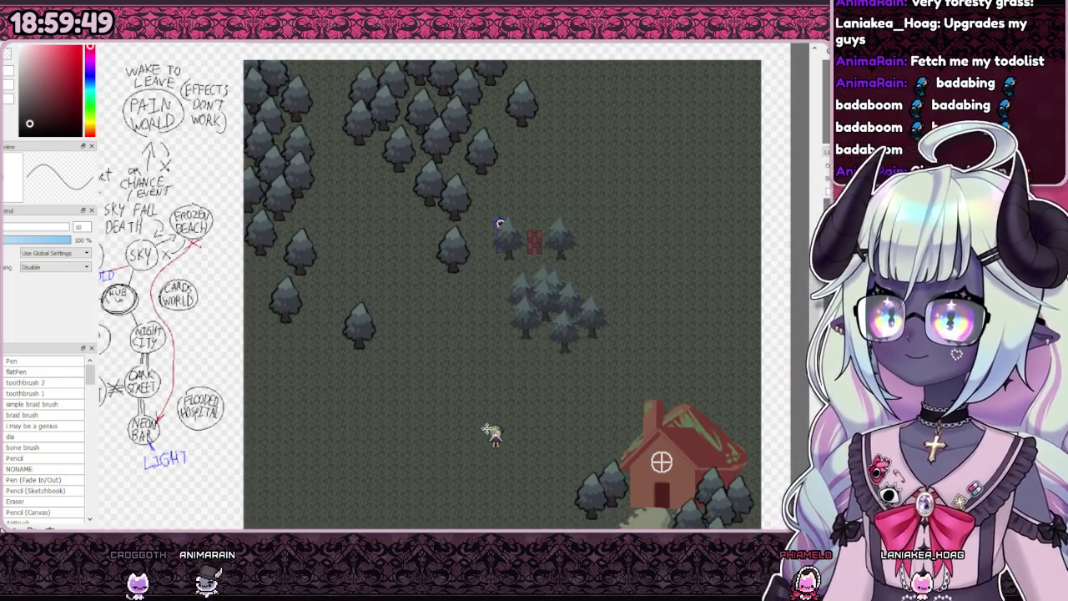
scroll(487, 429, down, 1)
scroll(487, 429, down, 1)
scroll(487, 429, down, 1)
scroll(261, 364, up, 4)
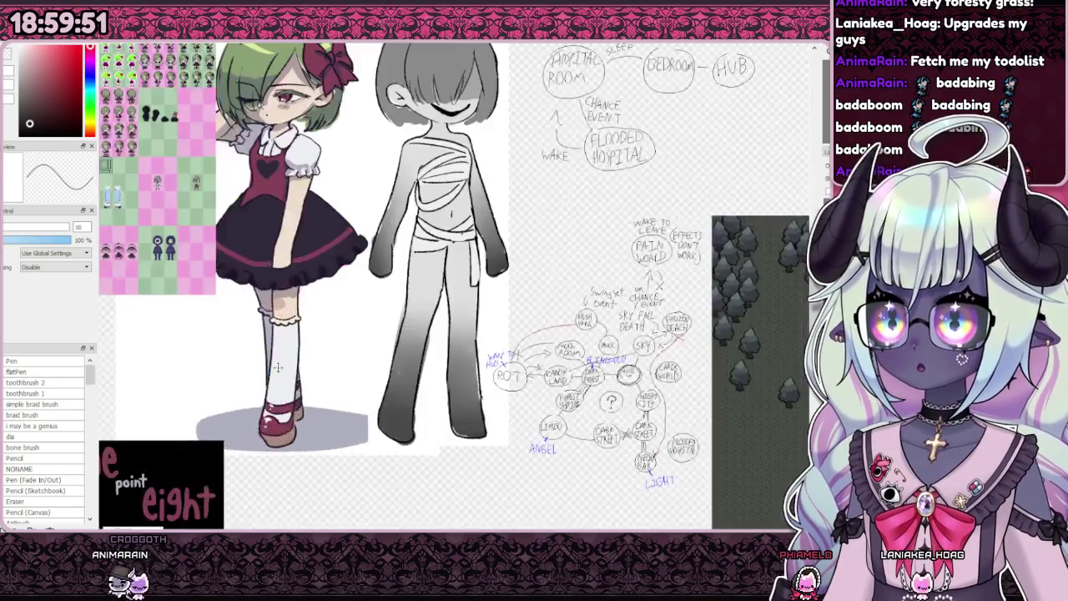
scroll(262, 364, down, 1)
scroll(250, 284, up, 1)
scroll(247, 267, up, 1)
scroll(245, 261, up, 1)
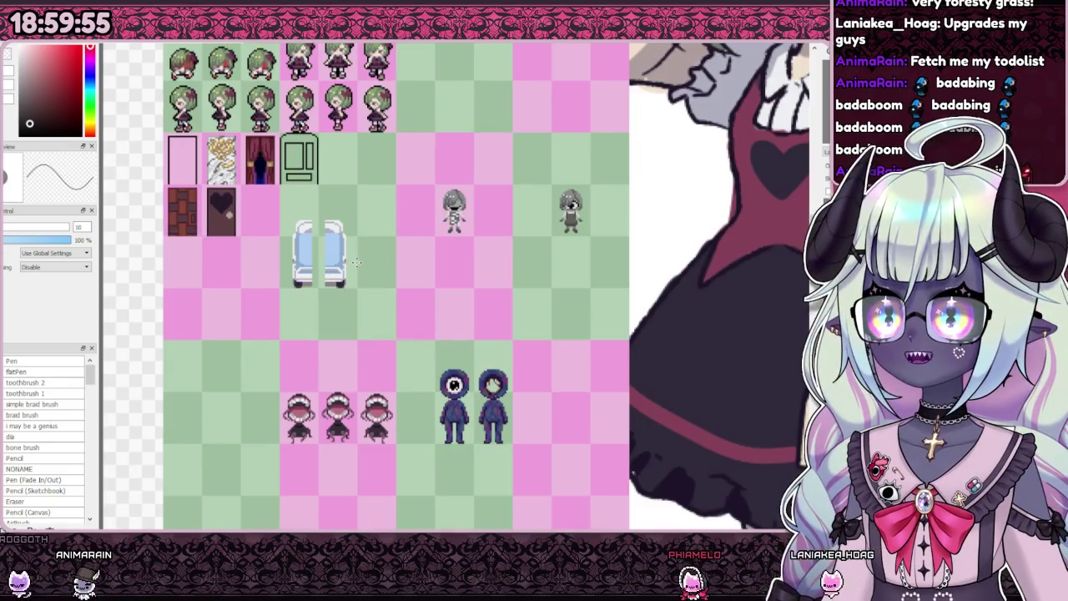
scroll(427, 412, down, 1)
scroll(426, 213, up, 1)
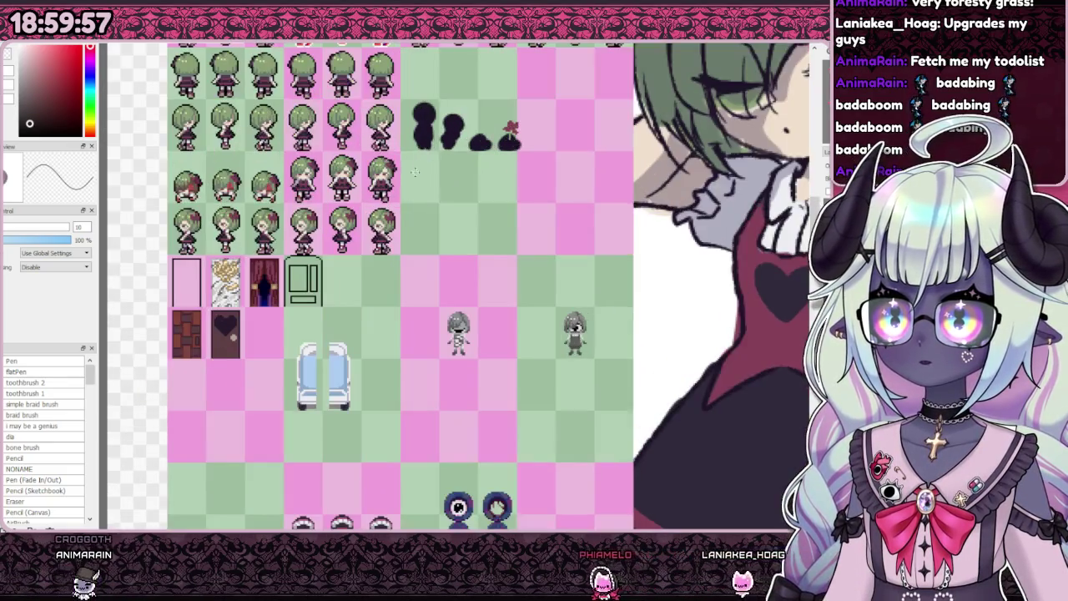
scroll(240, 324, down, 1)
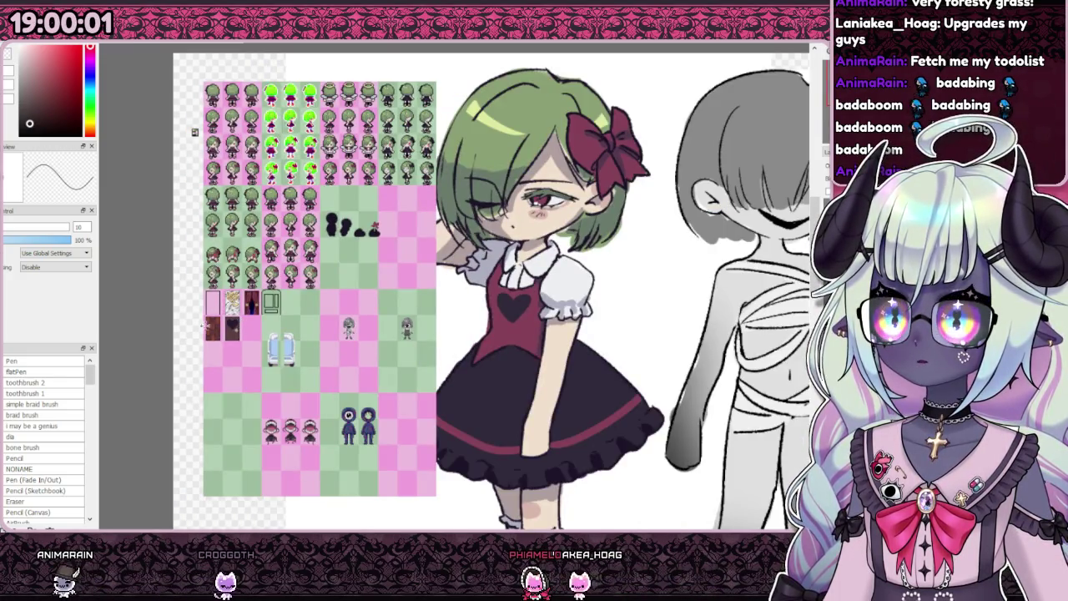
scroll(285, 316, up, 3)
scroll(265, 221, down, 5)
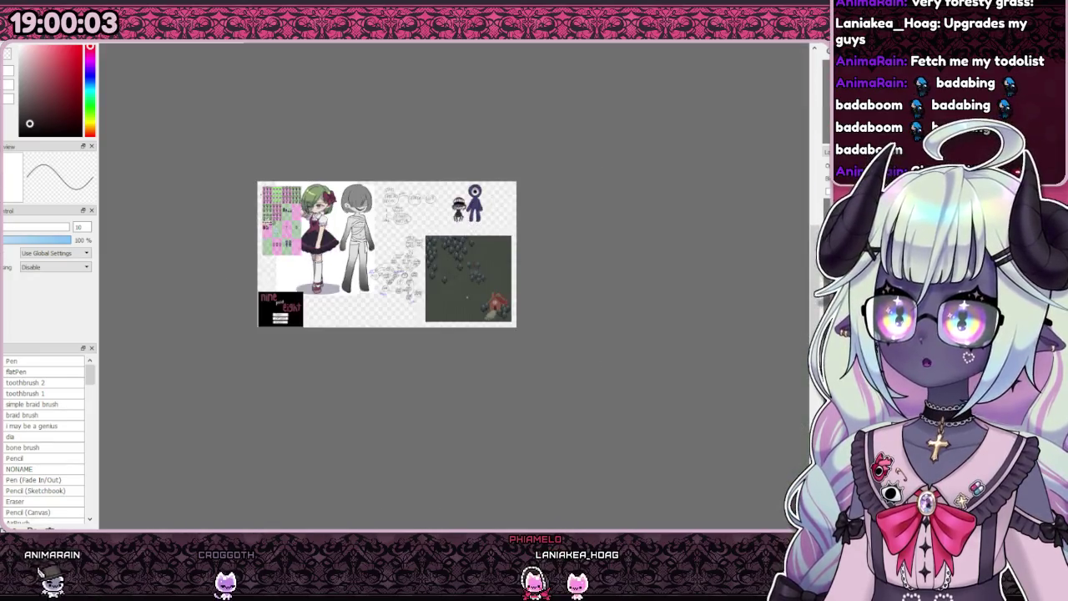
scroll(505, 277, up, 3)
scroll(477, 288, up, 2)
scroll(377, 268, up, 1)
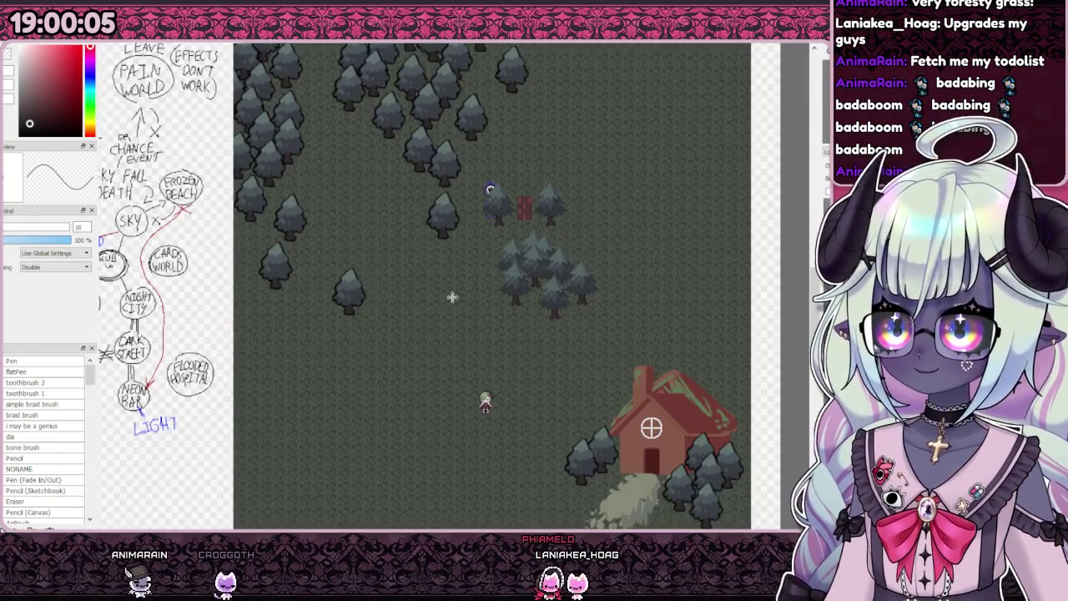
scroll(454, 298, down, 1)
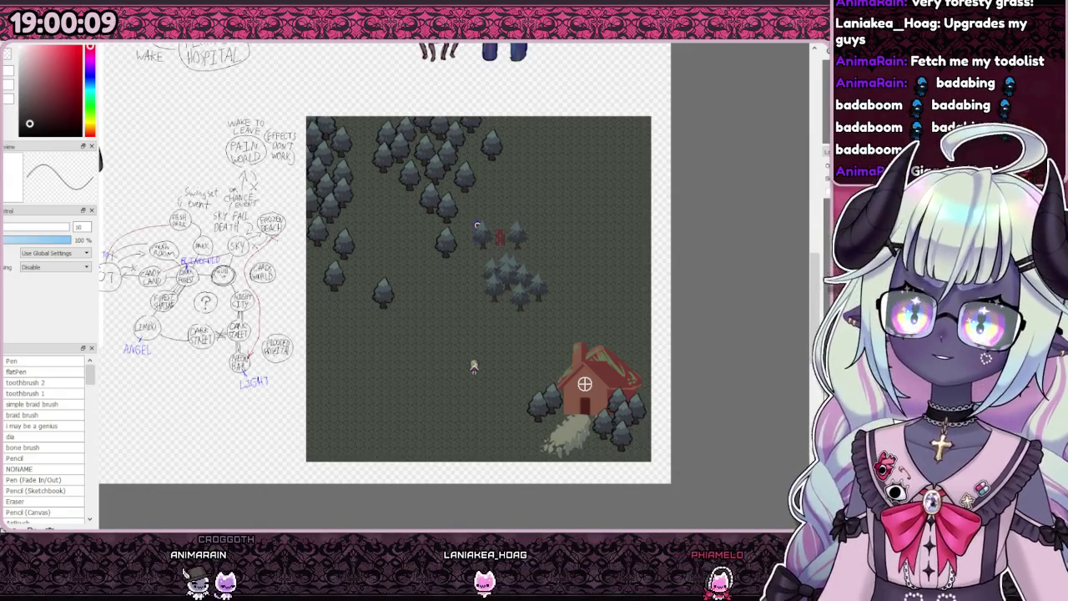
Step: Hide the forest, hospital and black door-room layers and show the pink candy-world layer
key(Right)
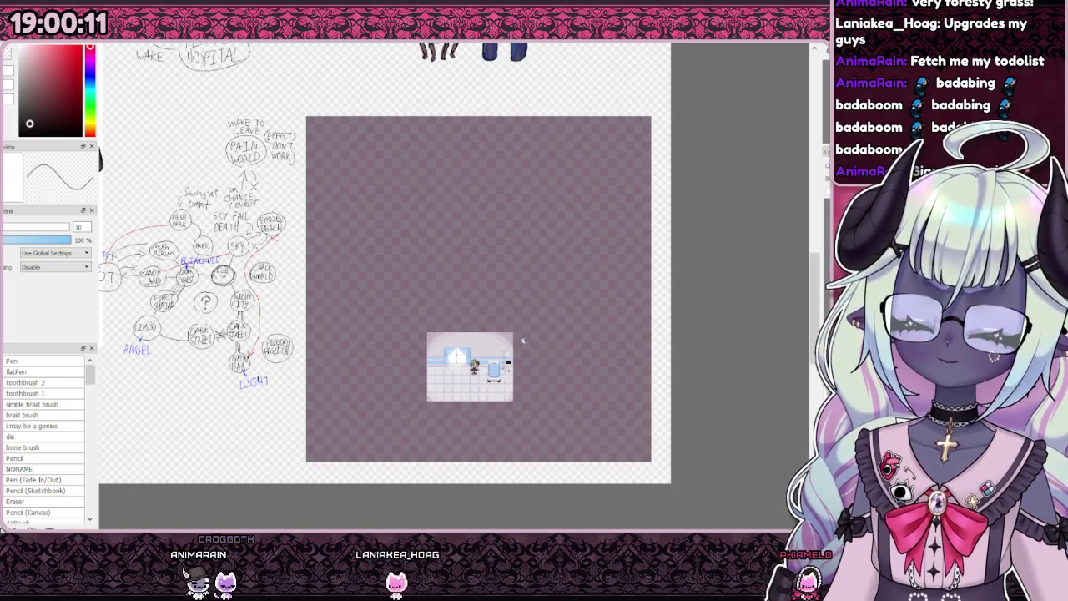
key(Right)
key(Right)
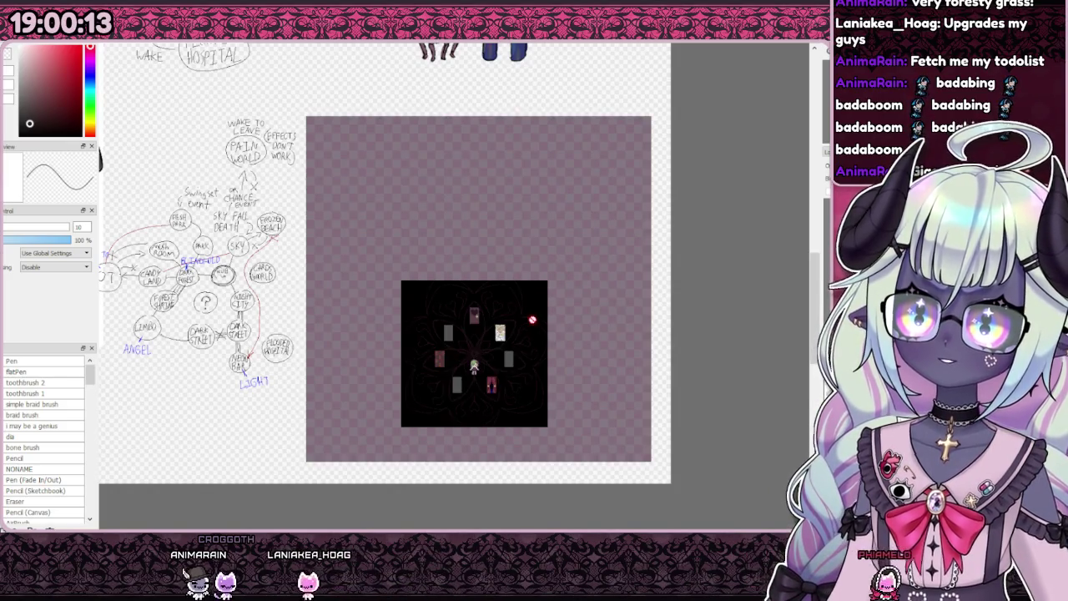
scroll(491, 346, up, 3)
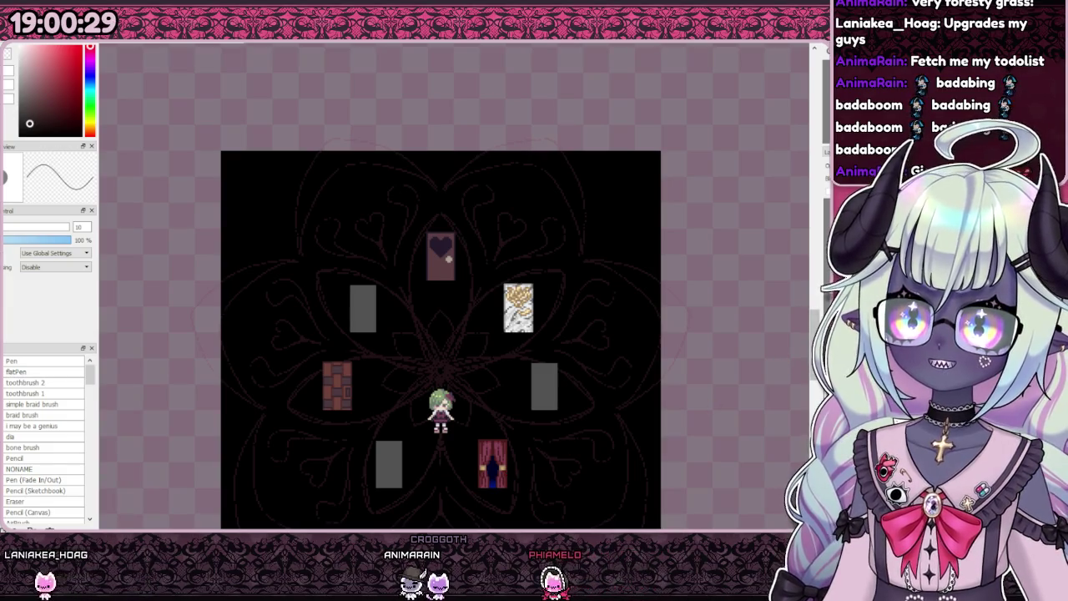
key(Delete)
key(ctrl+v)
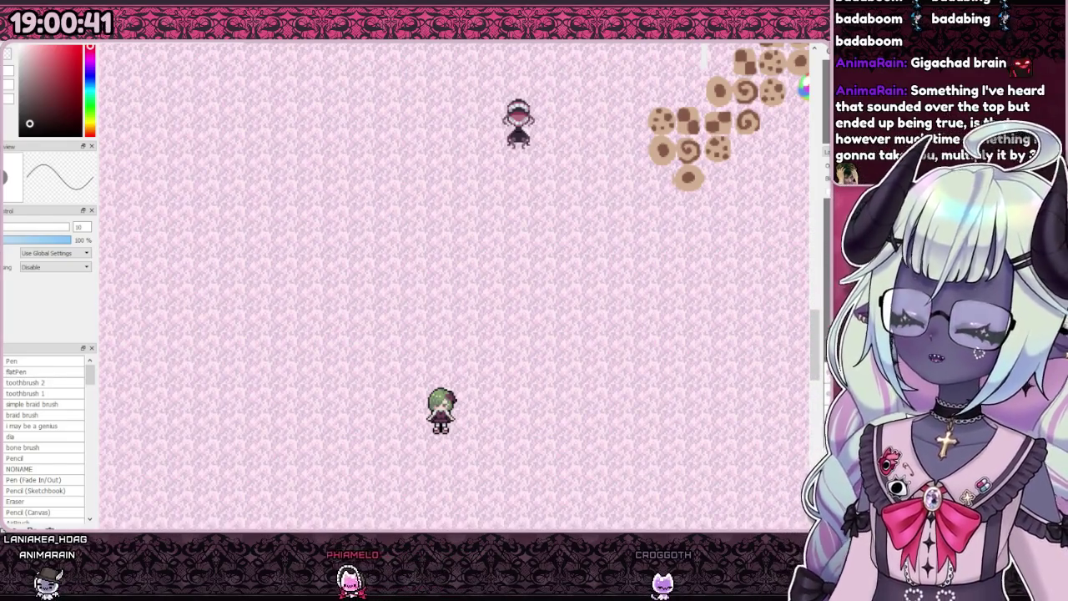
key(ctrl+z)
key(ctrl+y)
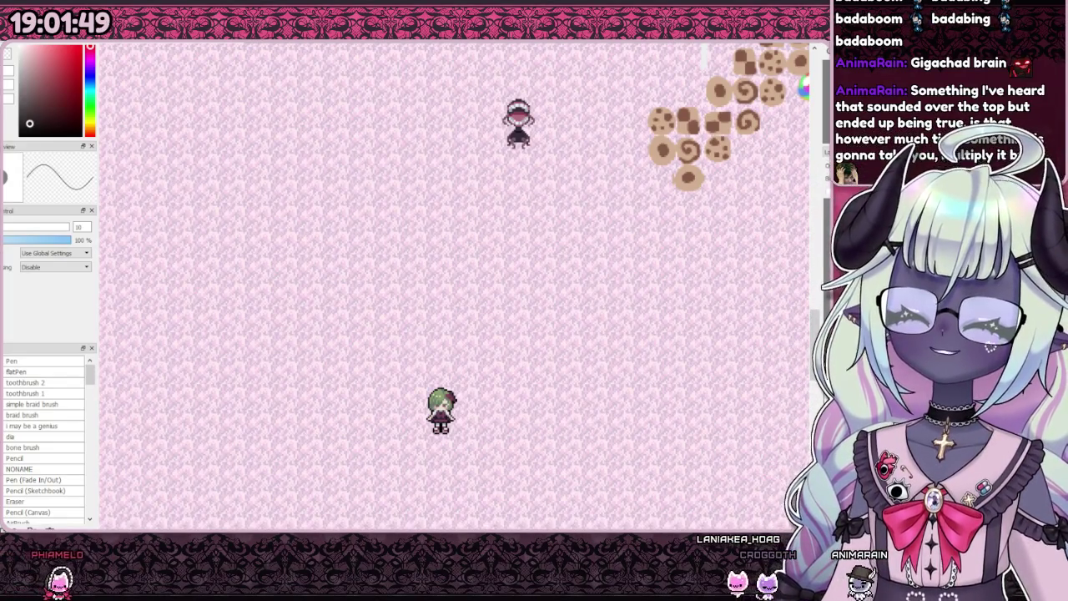
scroll(505, 286, down, 2)
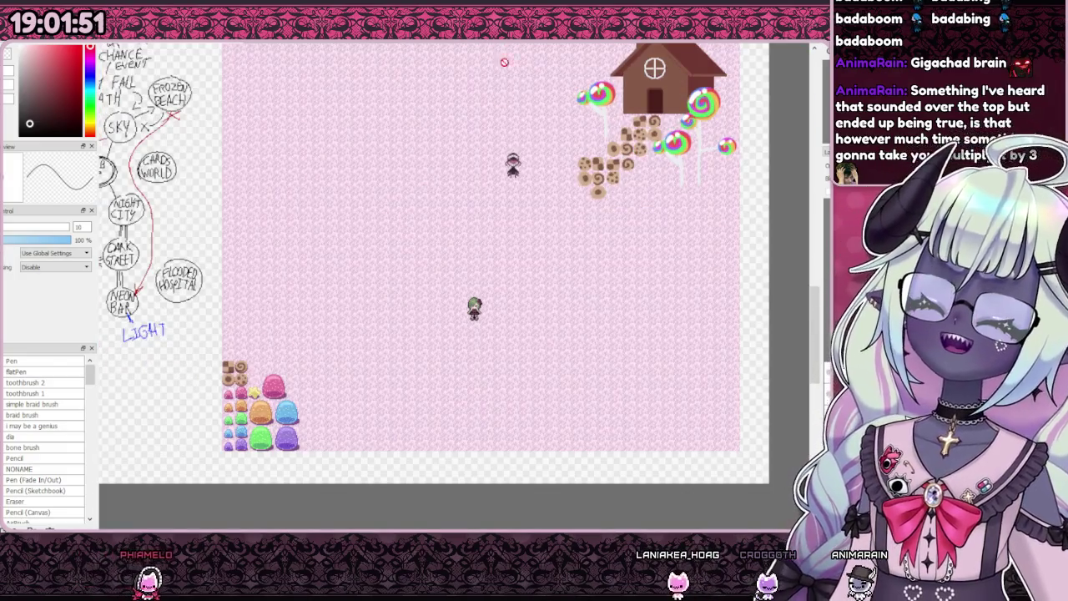
click(575, 44)
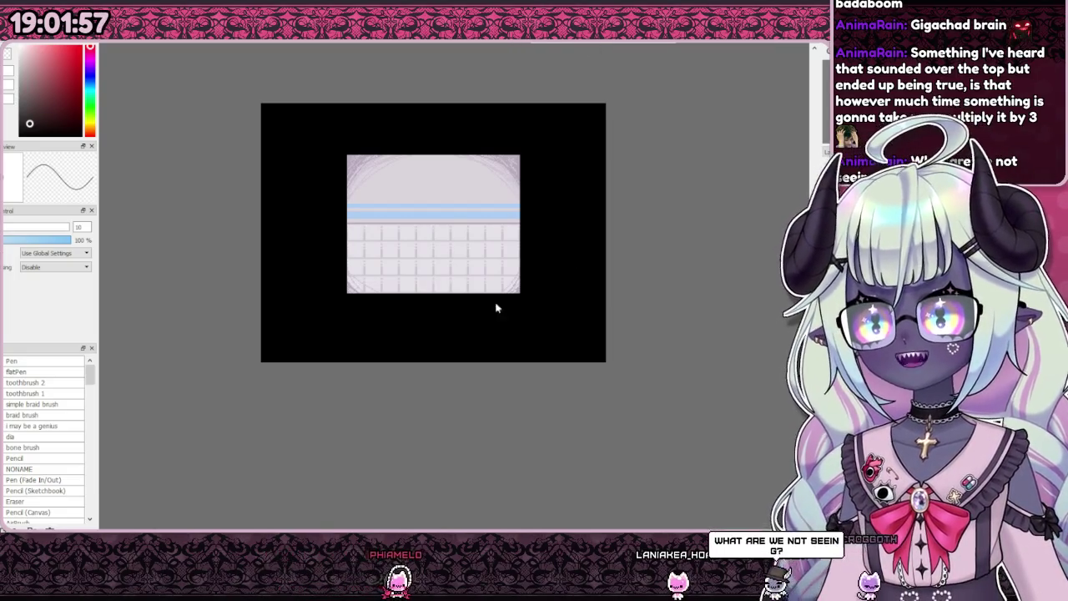
click(500, 44)
click(526, 44)
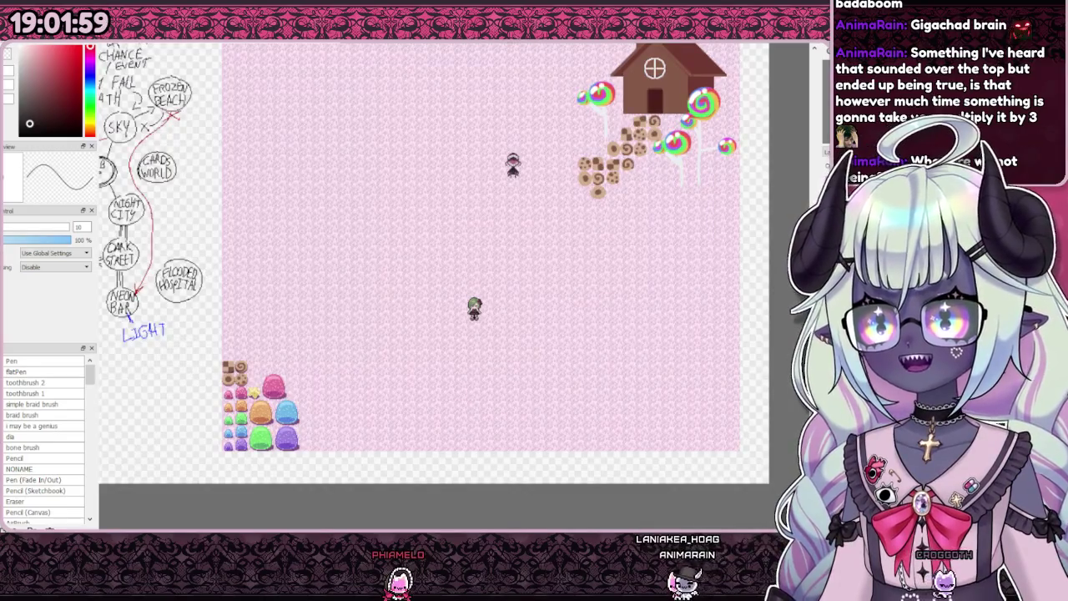
key(ctrl+Tab)
key(ctrl+shift+Tab)
key(ctrl+shift+Tab)
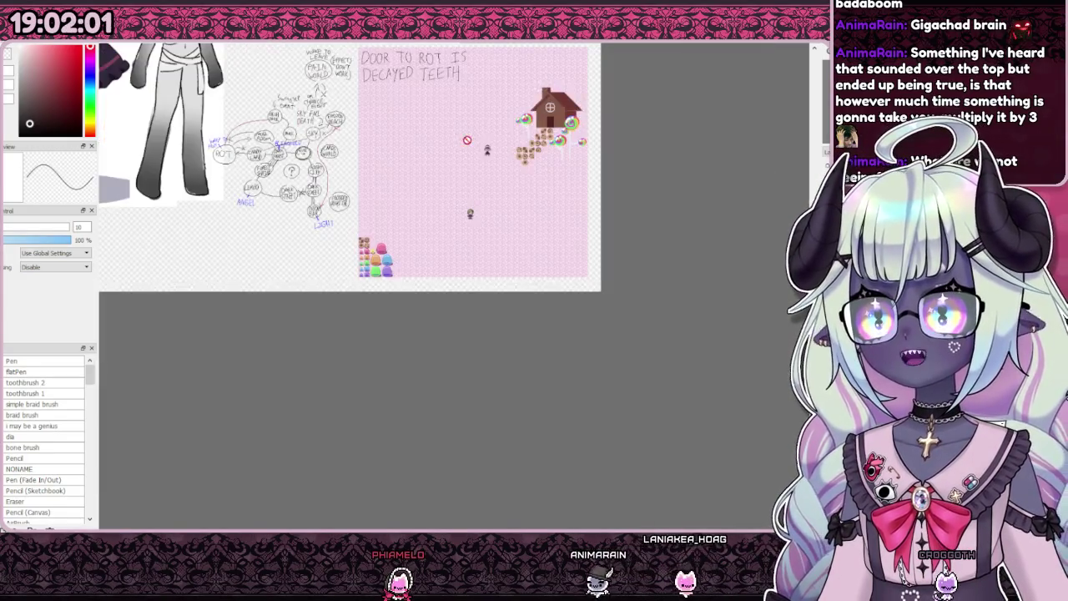
scroll(476, 292, down, 2)
scroll(477, 292, up, 2)
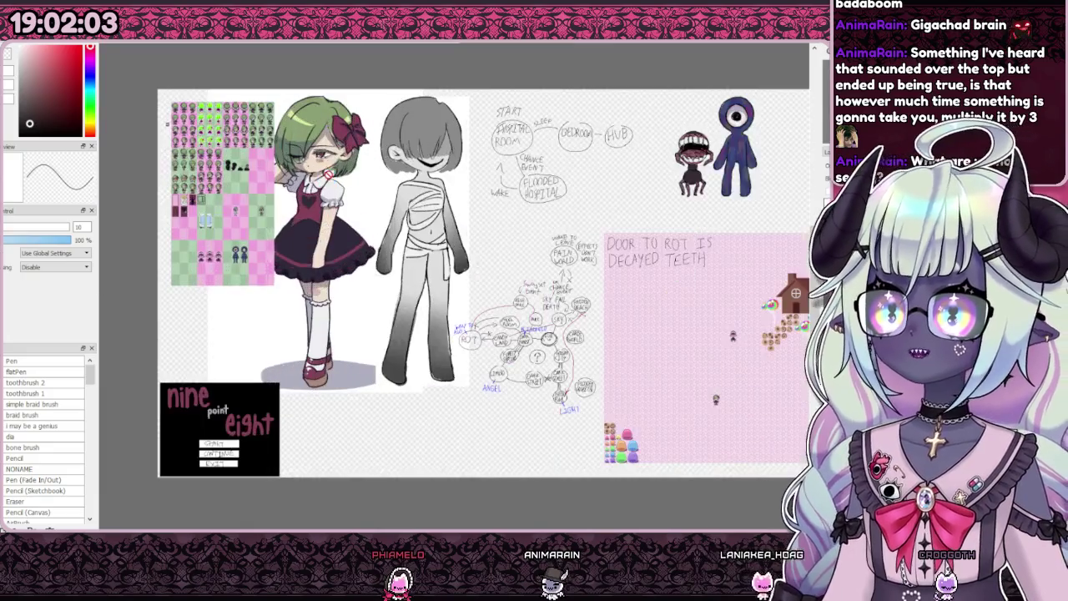
scroll(408, 192, up, 2)
scroll(407, 192, down, 3)
scroll(275, 208, up, 3)
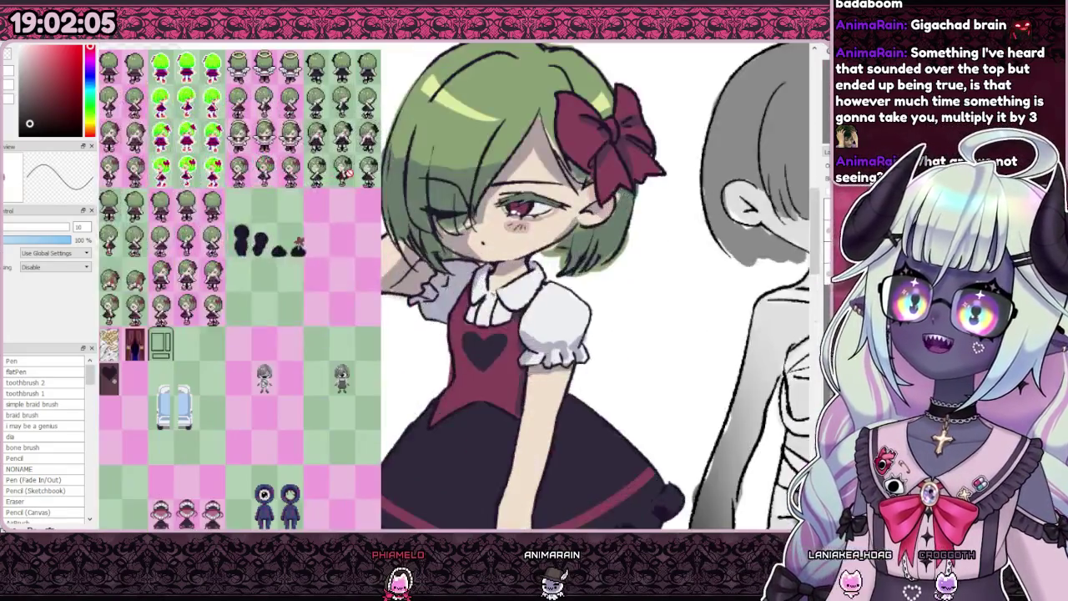
scroll(275, 209, up, 1)
scroll(312, 161, down, 2)
scroll(313, 161, down, 1)
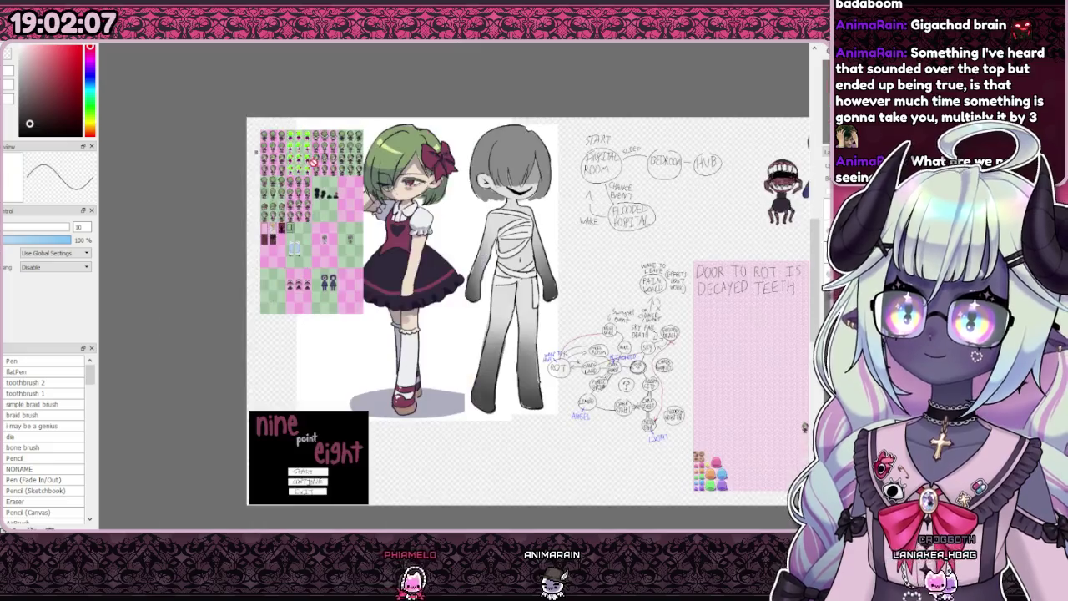
scroll(349, 385, up, 2)
scroll(563, 359, down, 2)
scroll(517, 317, up, 2)
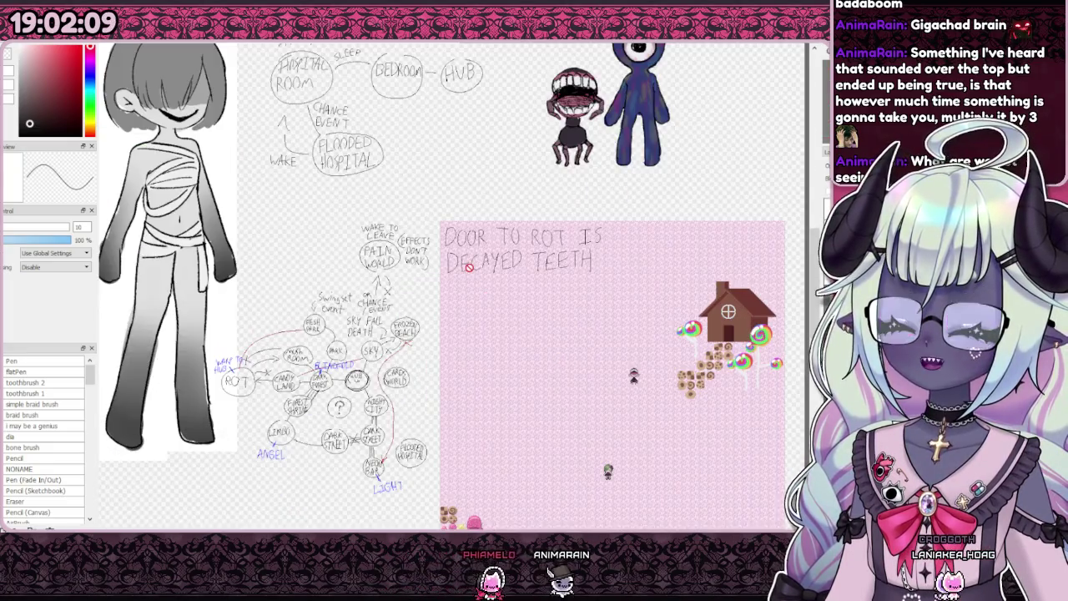
scroll(472, 268, down, 1)
scroll(517, 284, up, 2)
scroll(584, 296, down, 1)
scroll(567, 292, down, 1)
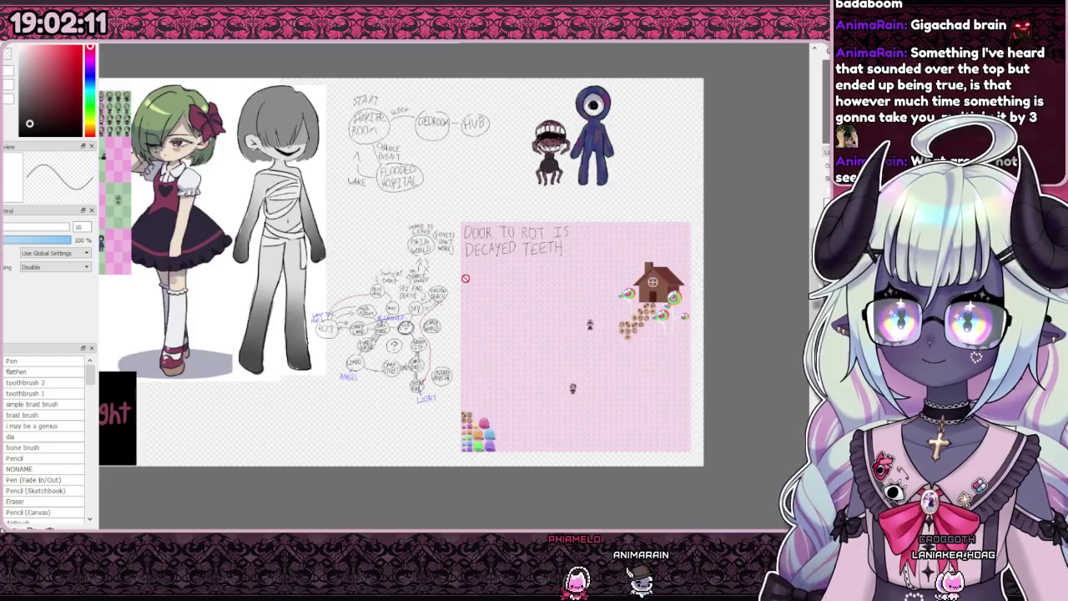
scroll(501, 292, up, 1)
scroll(491, 292, down, 1)
scroll(479, 208, up, 2)
scroll(458, 192, up, 1)
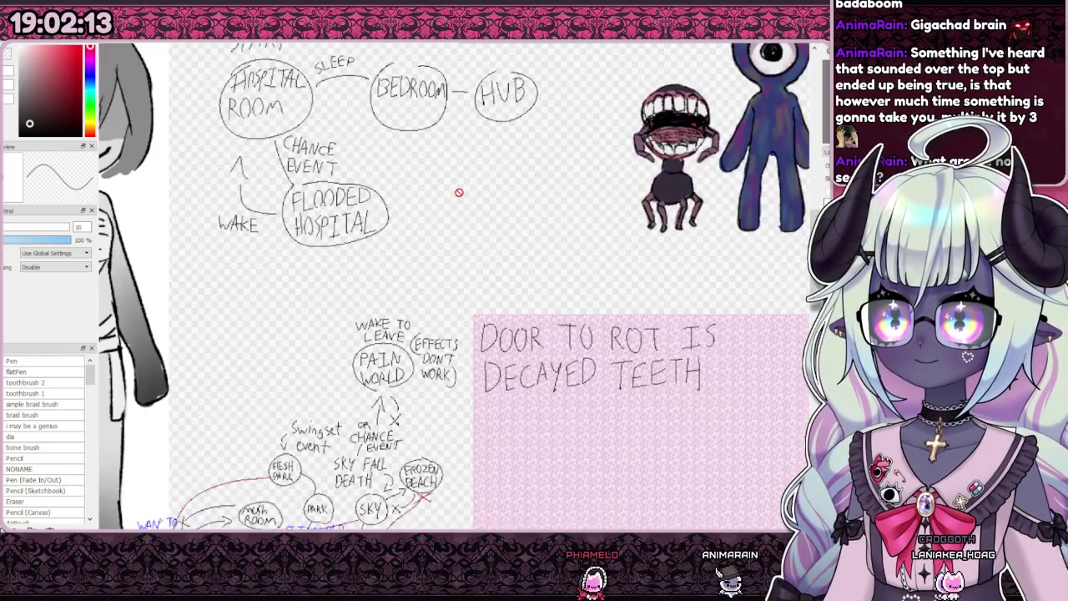
scroll(458, 190, down, 2)
scroll(458, 188, down, 1)
scroll(458, 186, up, 1)
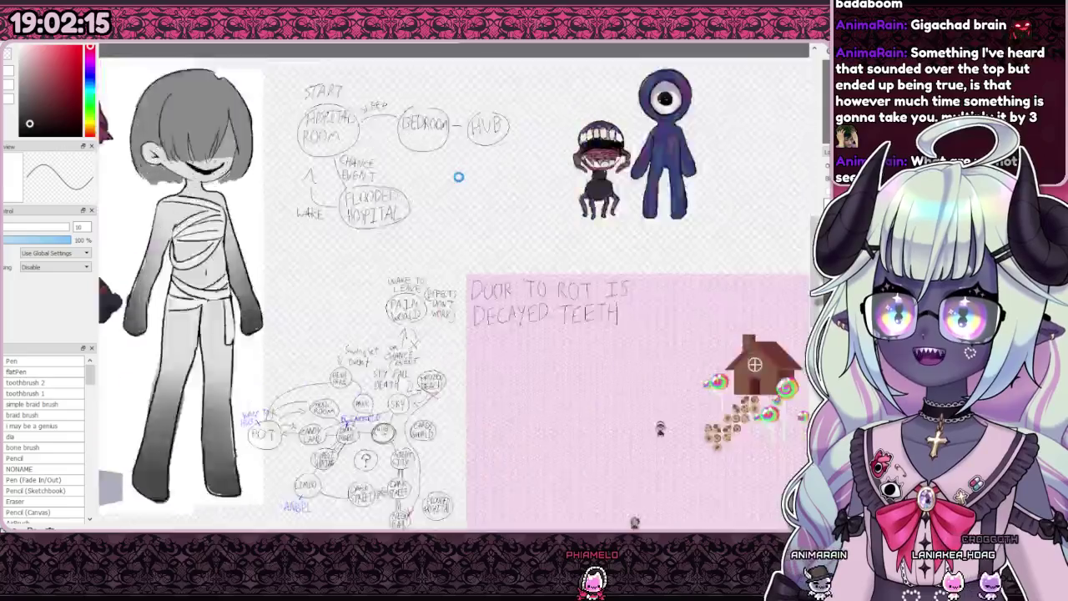
scroll(458, 179, up, 3)
scroll(458, 177, down, 2)
scroll(458, 177, up, 3)
scroll(458, 177, down, 1)
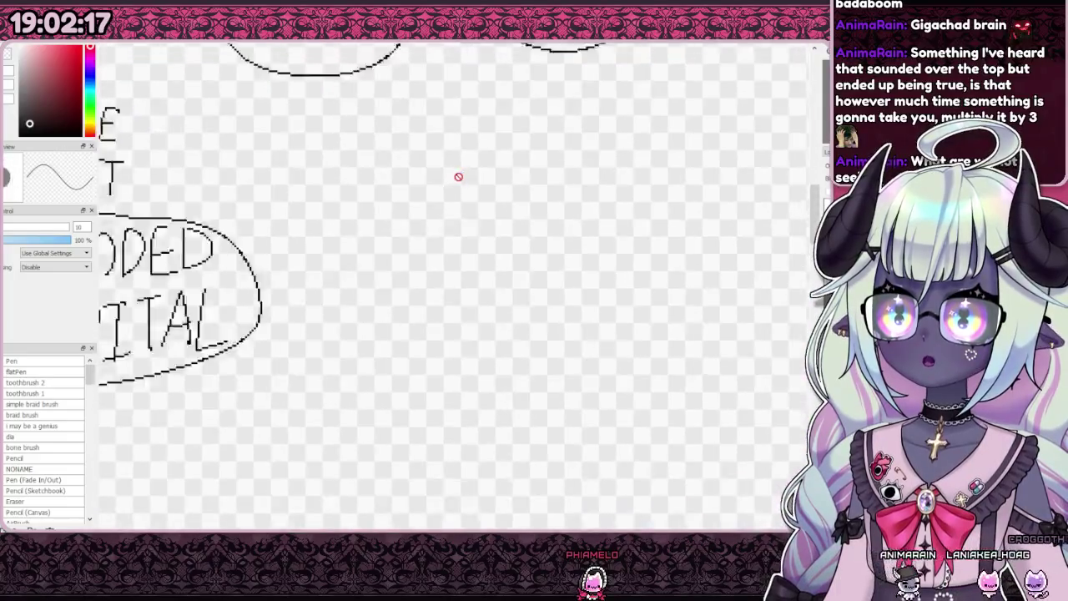
scroll(458, 177, up, 4)
scroll(458, 177, down, 2)
scroll(458, 176, down, 2)
scroll(458, 175, down, 1)
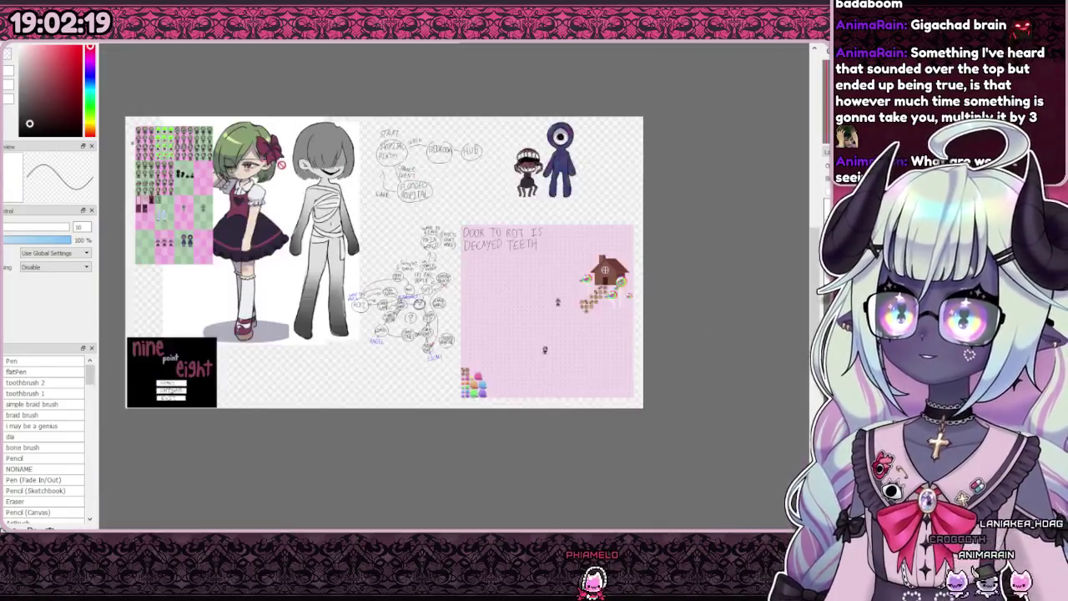
scroll(204, 152, up, 3)
scroll(345, 410, up, 4)
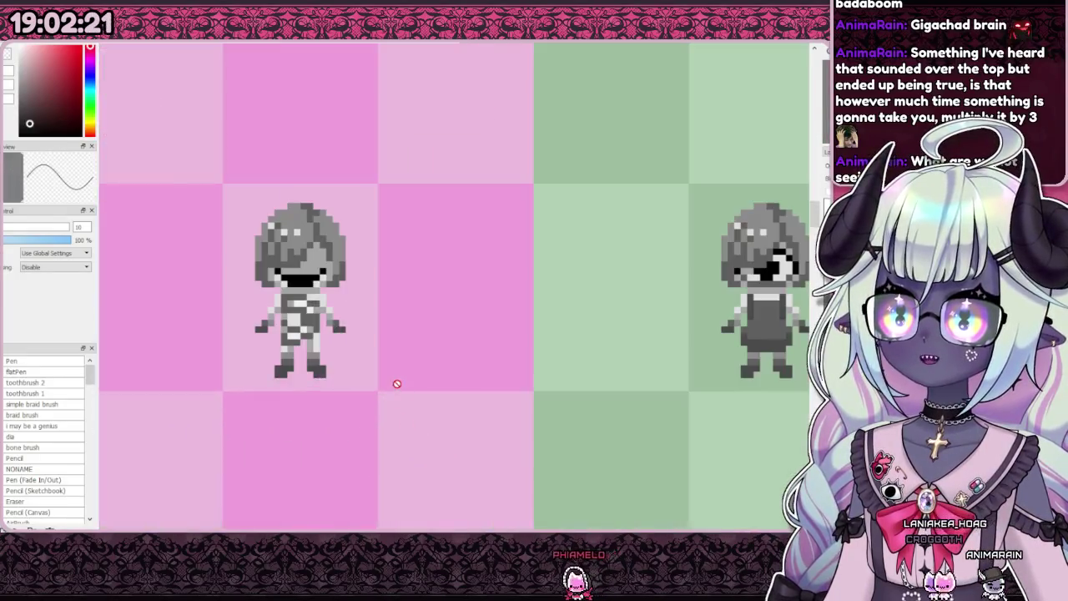
scroll(396, 384, down, 4)
scroll(293, 295, up, 4)
scroll(306, 325, down, 3)
scroll(358, 467, up, 2)
scroll(364, 470, up, 3)
scroll(368, 471, down, 3)
scroll(378, 473, down, 1)
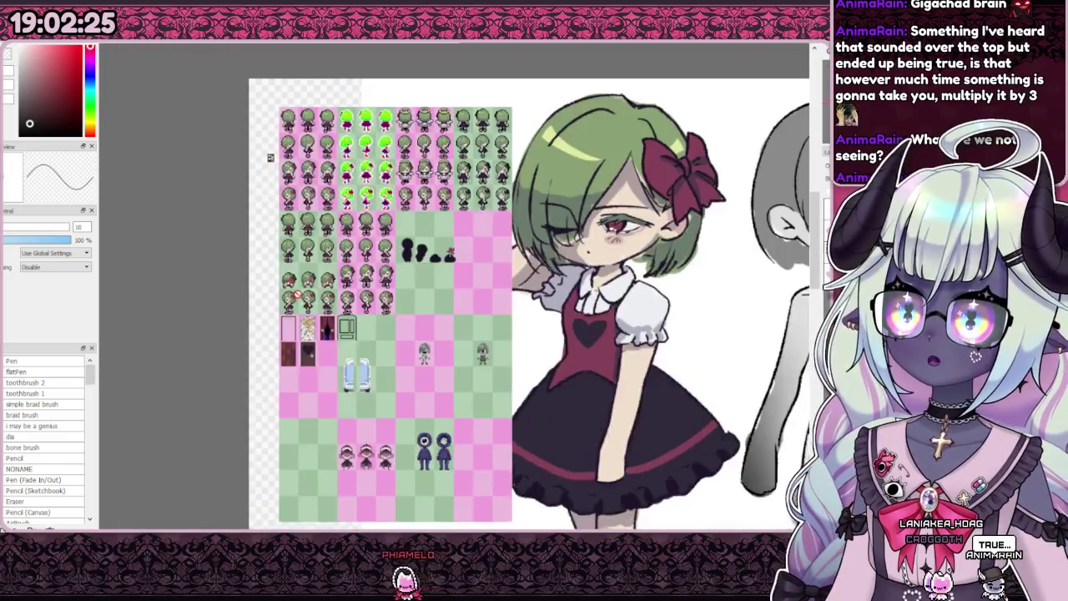
scroll(296, 297, up, 4)
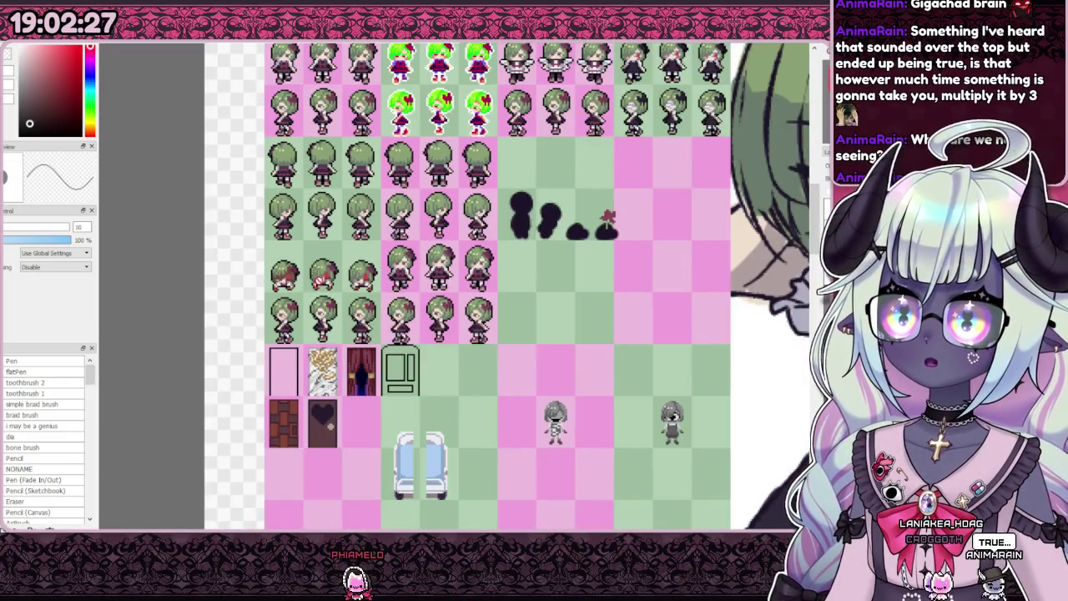
scroll(275, 298, down, 1)
scroll(394, 196, up, 1)
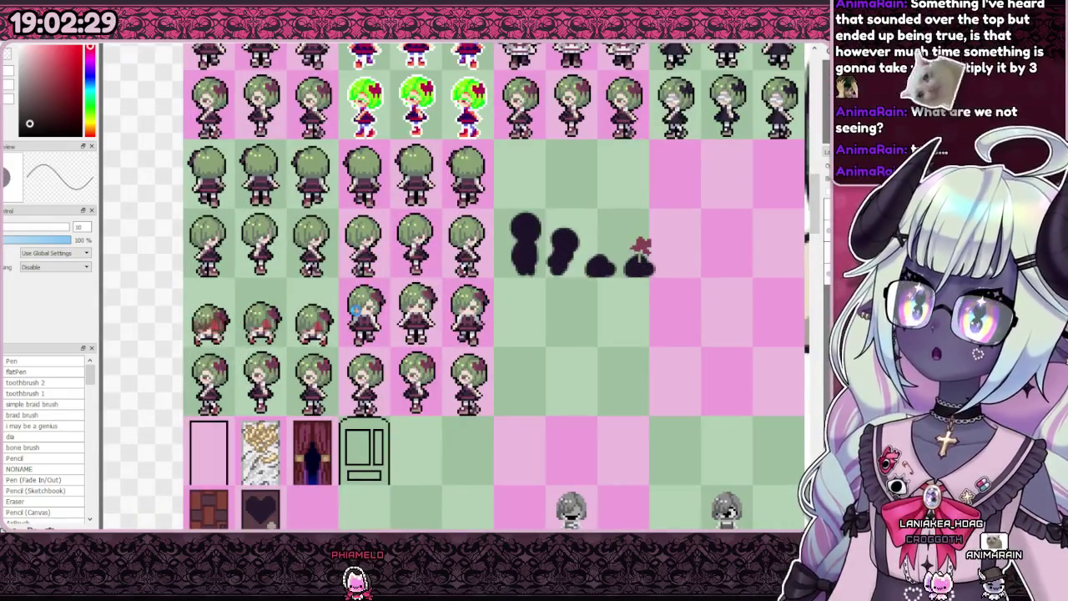
scroll(369, 322, down, 4)
scroll(274, 309, down, 3)
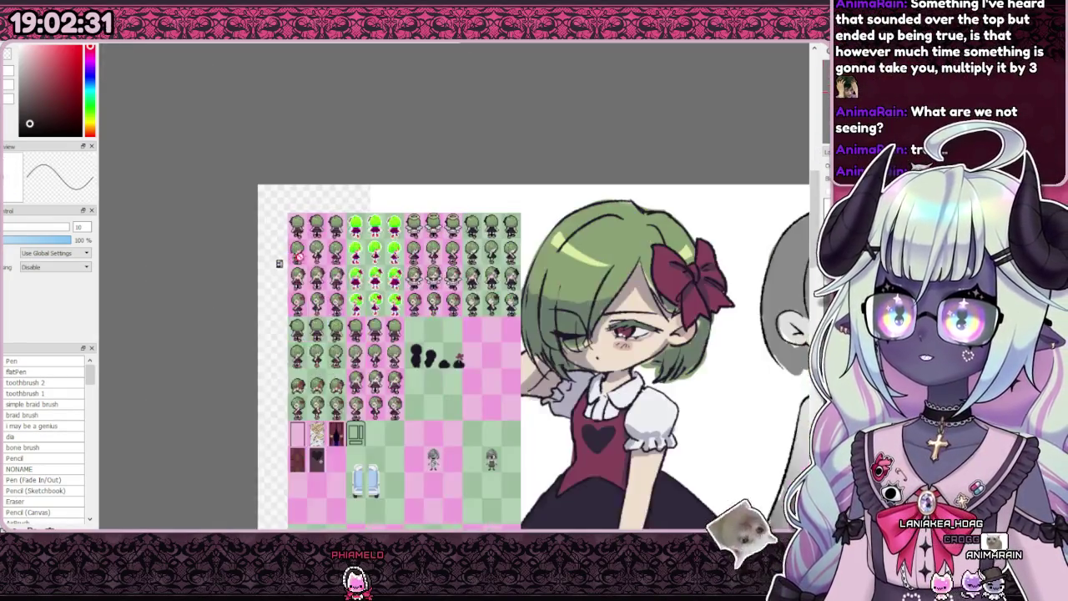
scroll(473, 297, up, 3)
scroll(473, 296, down, 5)
scroll(441, 262, up, 5)
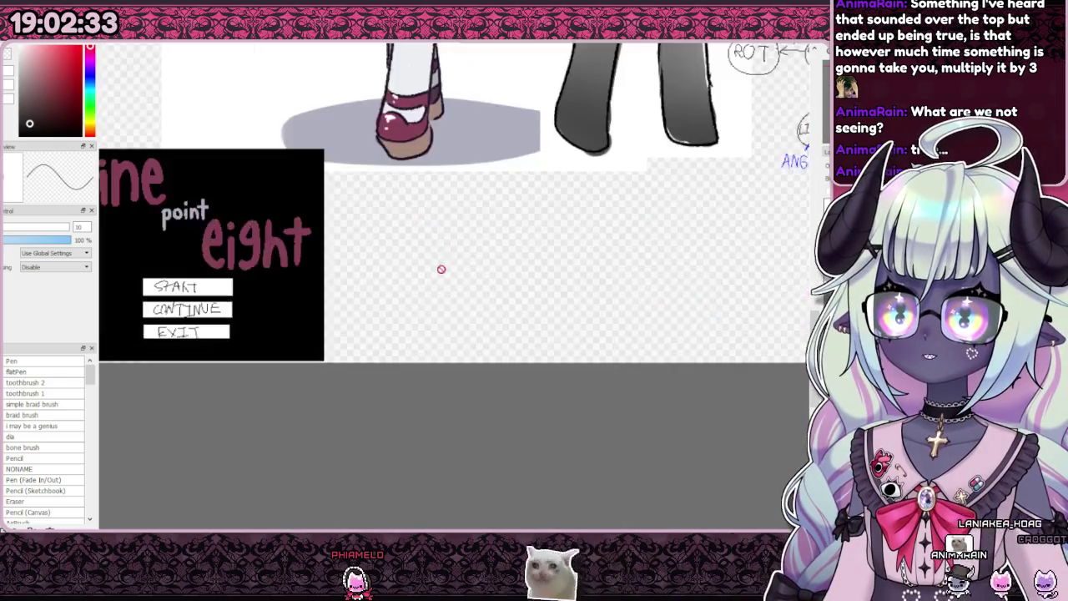
scroll(441, 262, down, 4)
scroll(669, 265, up, 5)
scroll(488, 277, down, 2)
scroll(600, 272, up, 4)
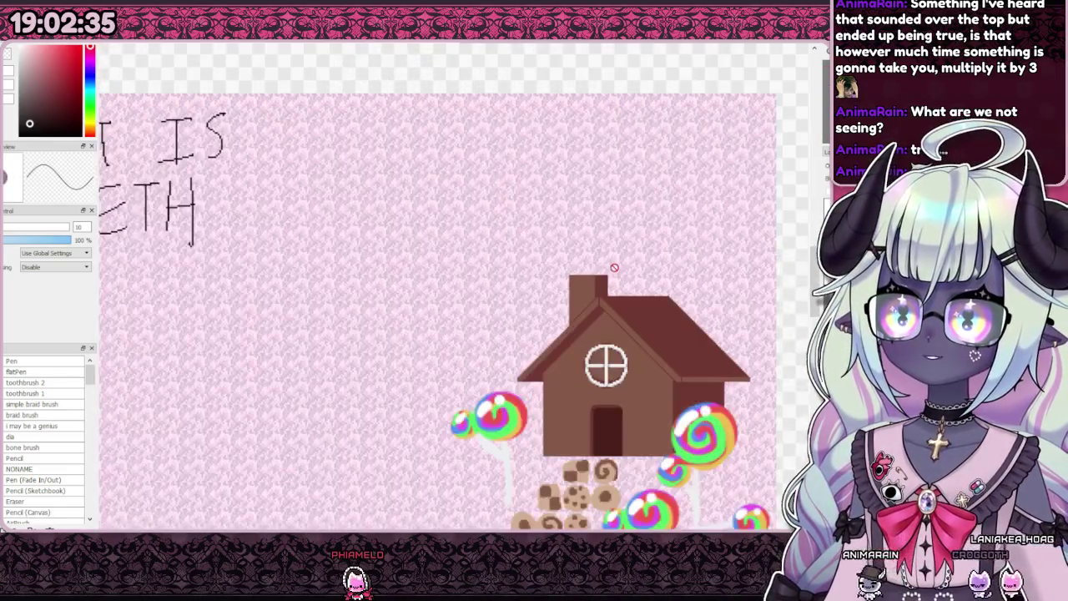
scroll(613, 268, down, 5)
scroll(614, 268, up, 2)
scroll(584, 209, up, 4)
scroll(550, 158, up, 2)
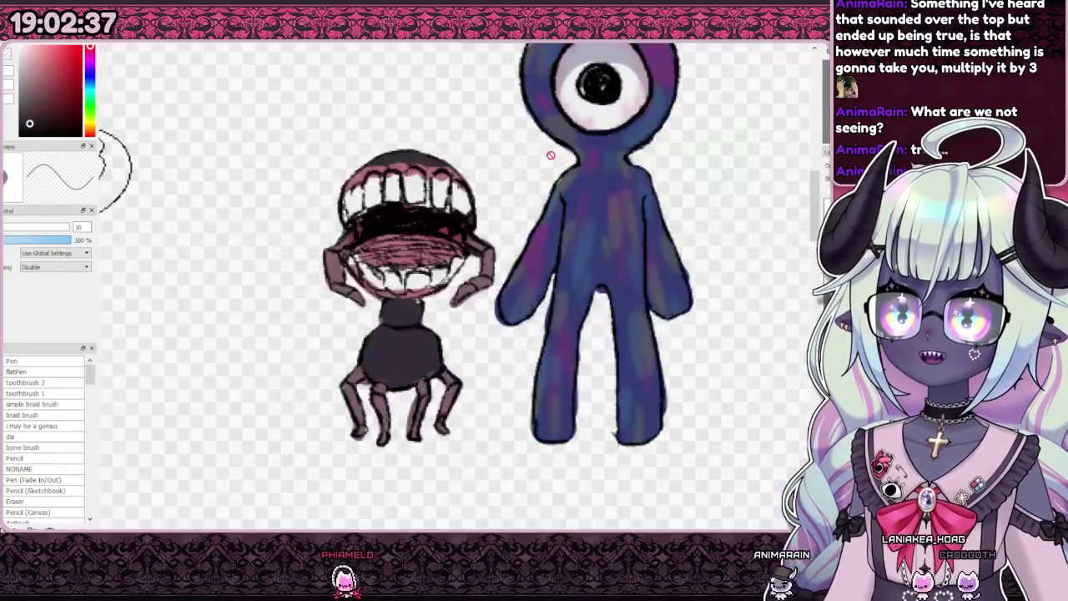
scroll(542, 125, down, 2)
scroll(542, 125, down, 4)
scroll(517, 150, up, 5)
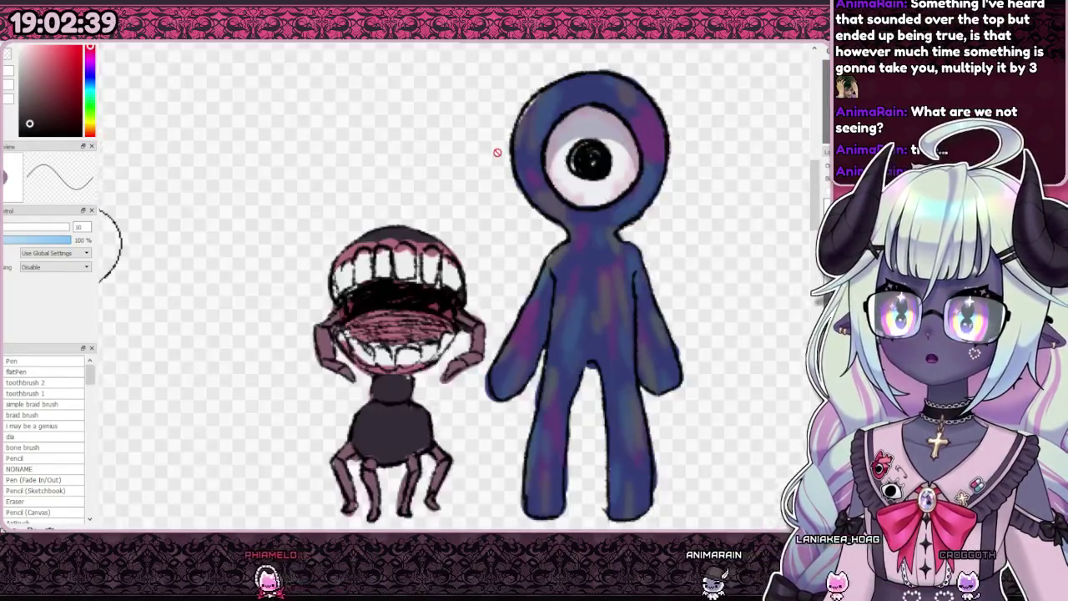
scroll(501, 169, down, 1)
scroll(502, 169, down, 2)
scroll(500, 171, down, 2)
scroll(499, 172, up, 3)
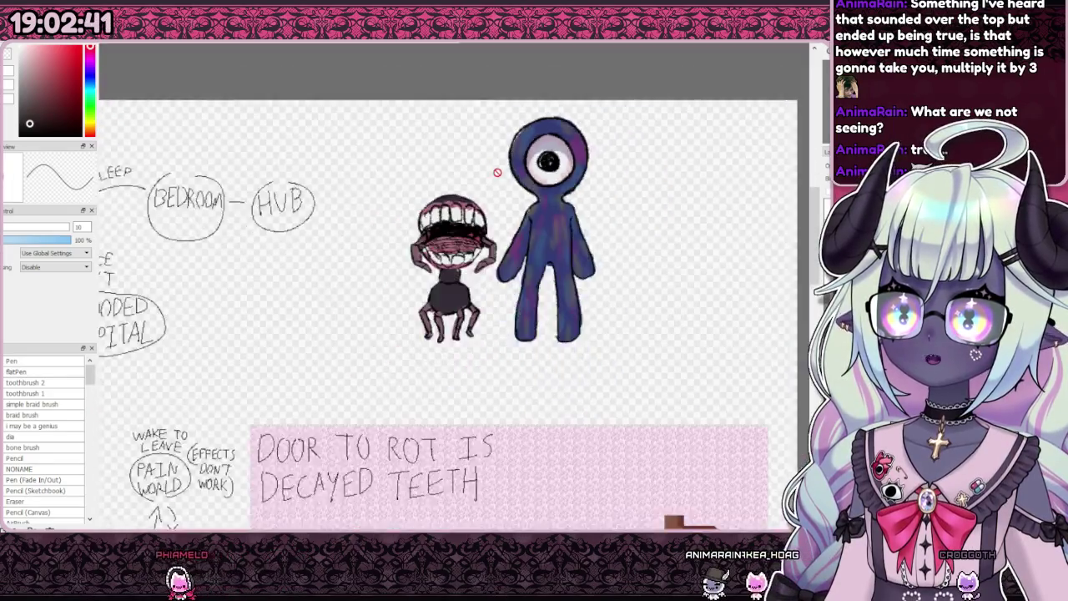
scroll(498, 172, down, 2)
scroll(497, 173, up, 3)
scroll(492, 172, down, 1)
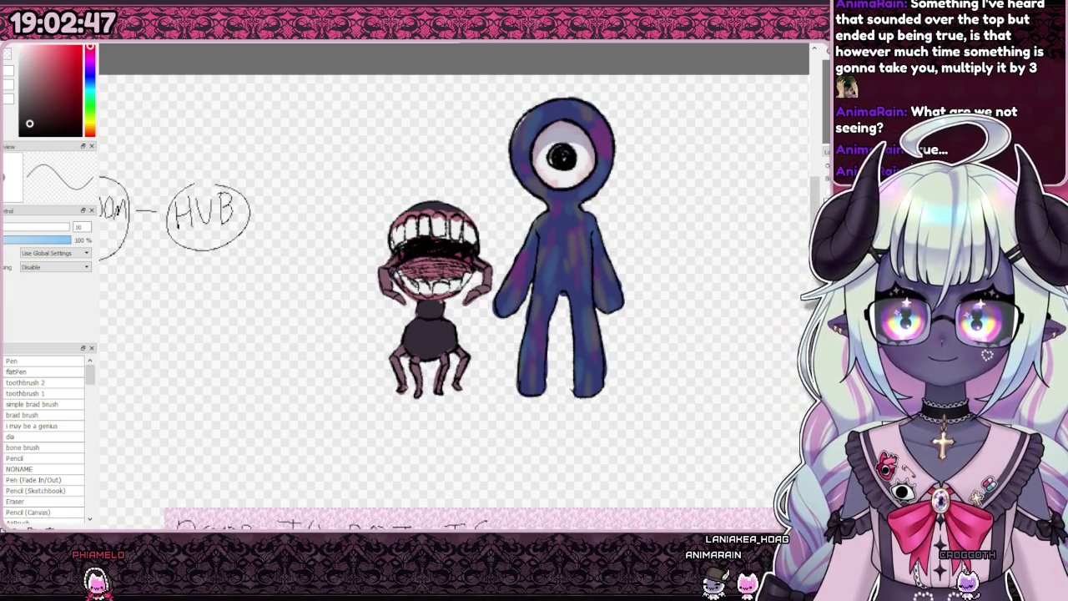
Step: Switch to the canvas holding only the teeth-spider and eyeball creatures
scroll(454, 292, down, 2)
key(ctrl+Tab)
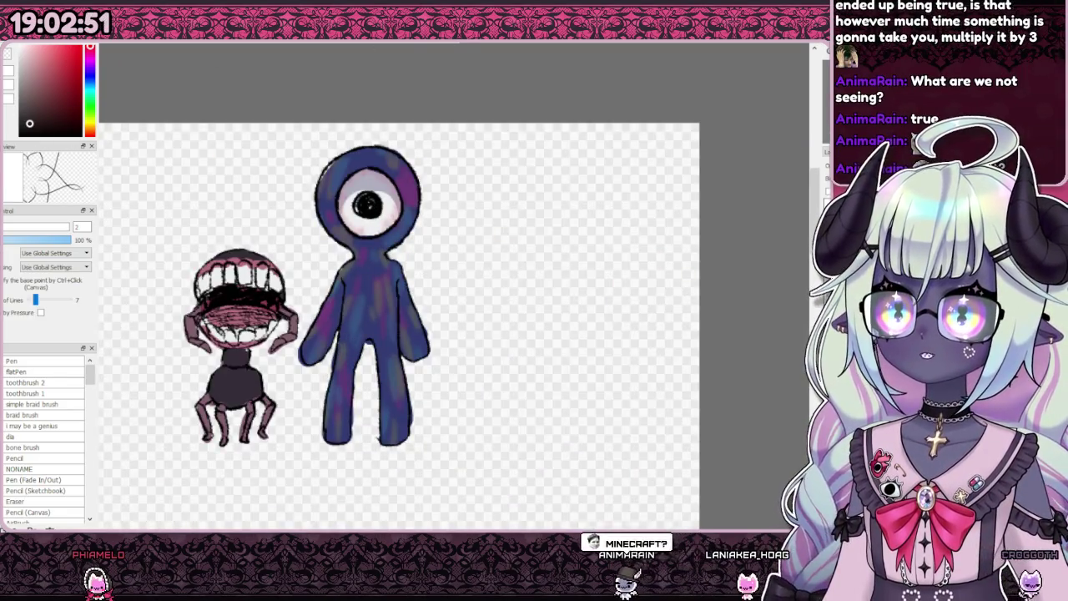
scroll(37, 433, down, 1)
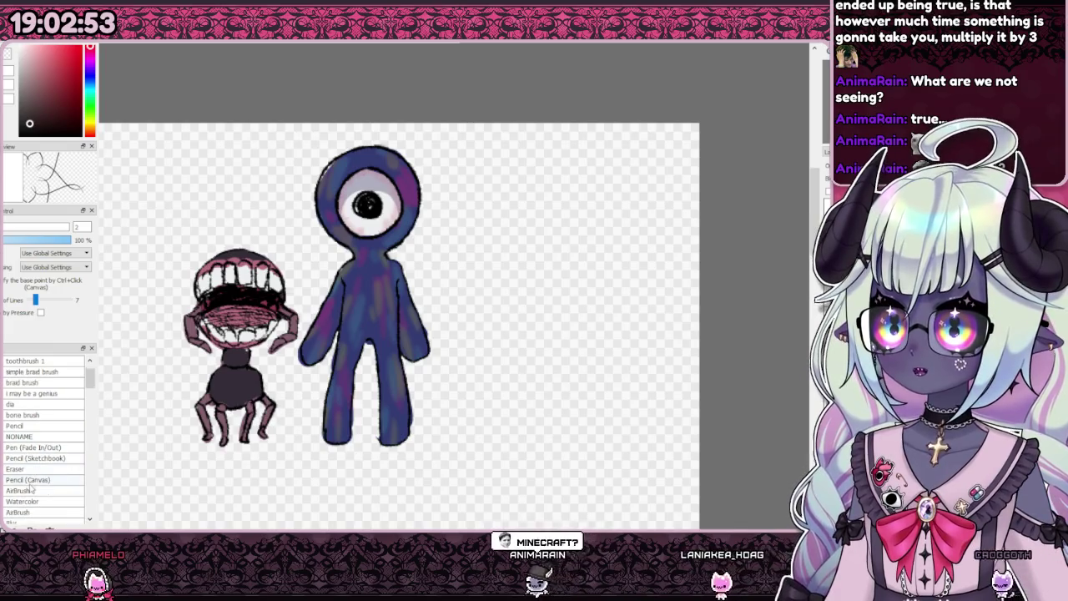
Step: Set up Pencil (Sketchbook) at size 5, undo test strokes, and begin sketching teeth
click(33, 458)
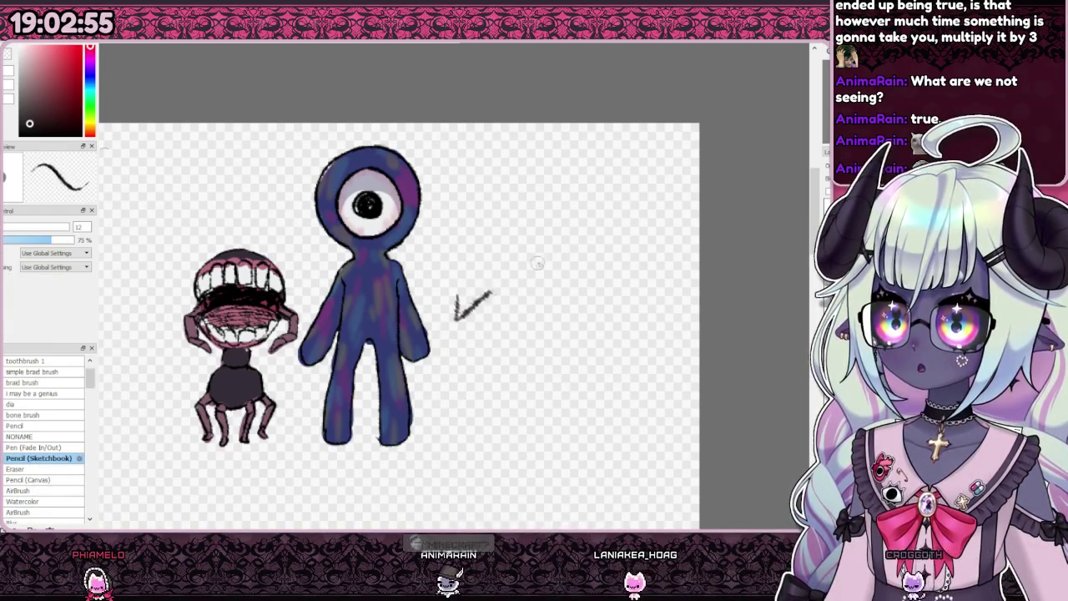
drag(460, 305, 573, 286)
key(ctrl+z)
drag(523, 252, 565, 330)
key(ctrl+z)
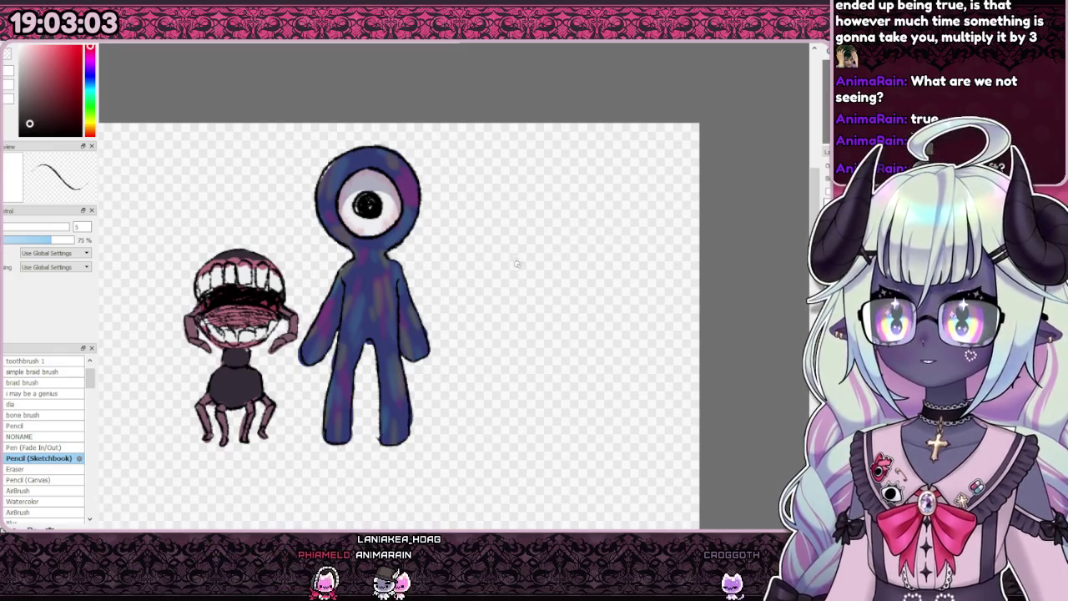
drag(473, 264, 526, 267)
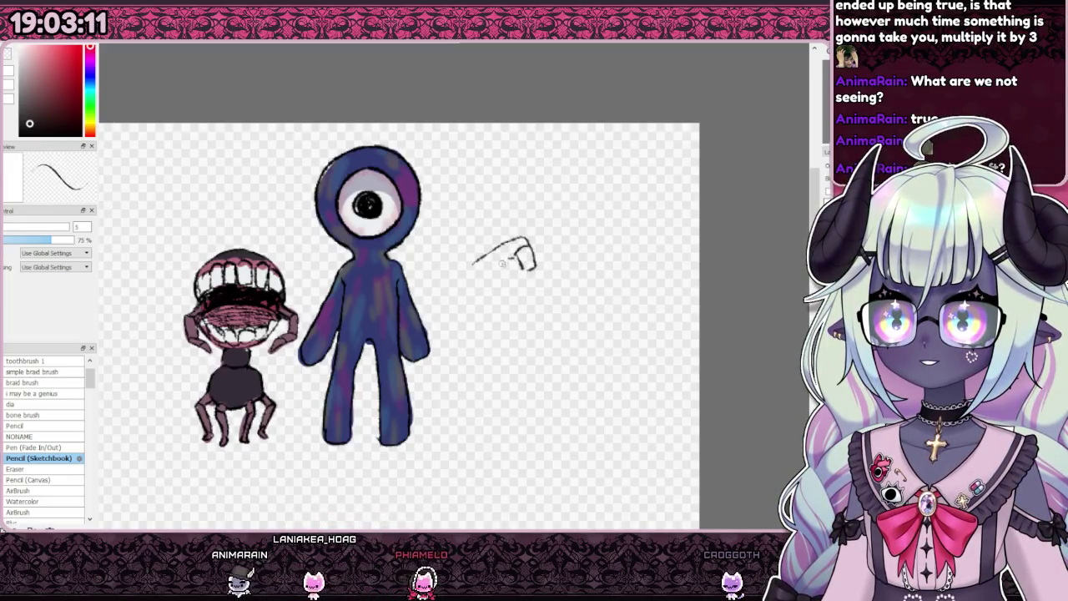
Step: Sketch upper and lower teeth, an eyeball with inner ring and pupil, and outline the teeth
drag(472, 282, 534, 265)
mouse_move(474, 284)
mouse_down()
mouse_move(536, 265)
mouse_move(541, 288)
mouse_up()
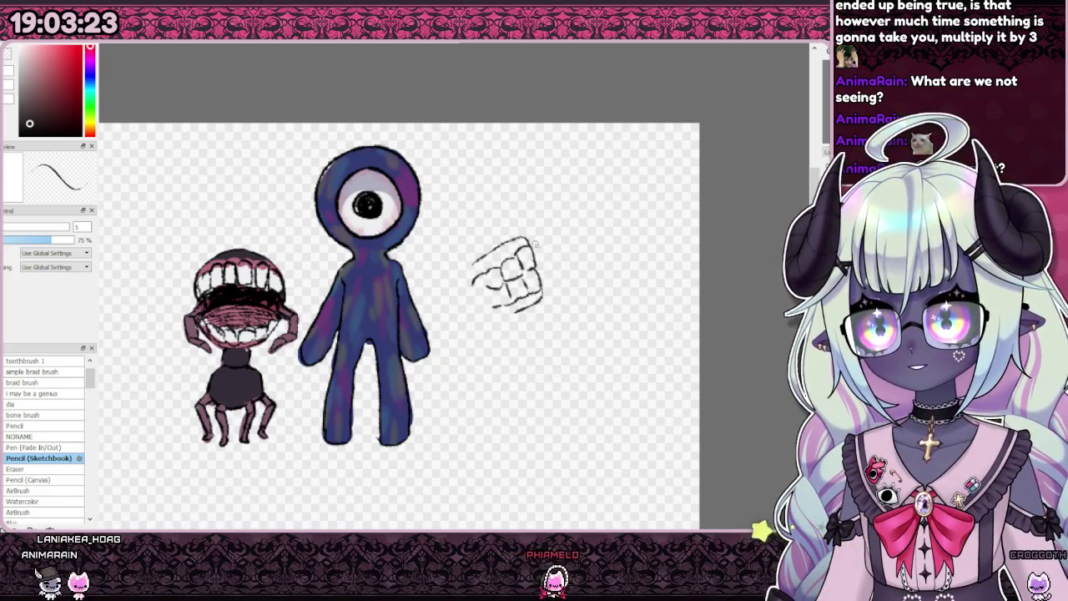
drag(531, 240, 552, 220)
drag(605, 248, 548, 288)
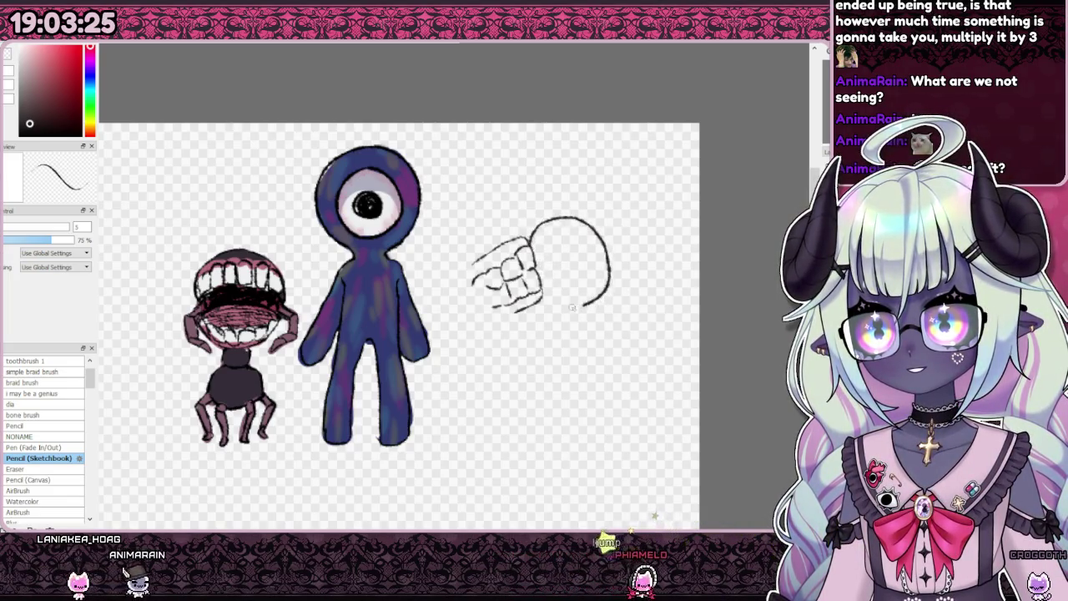
drag(557, 239, 594, 282)
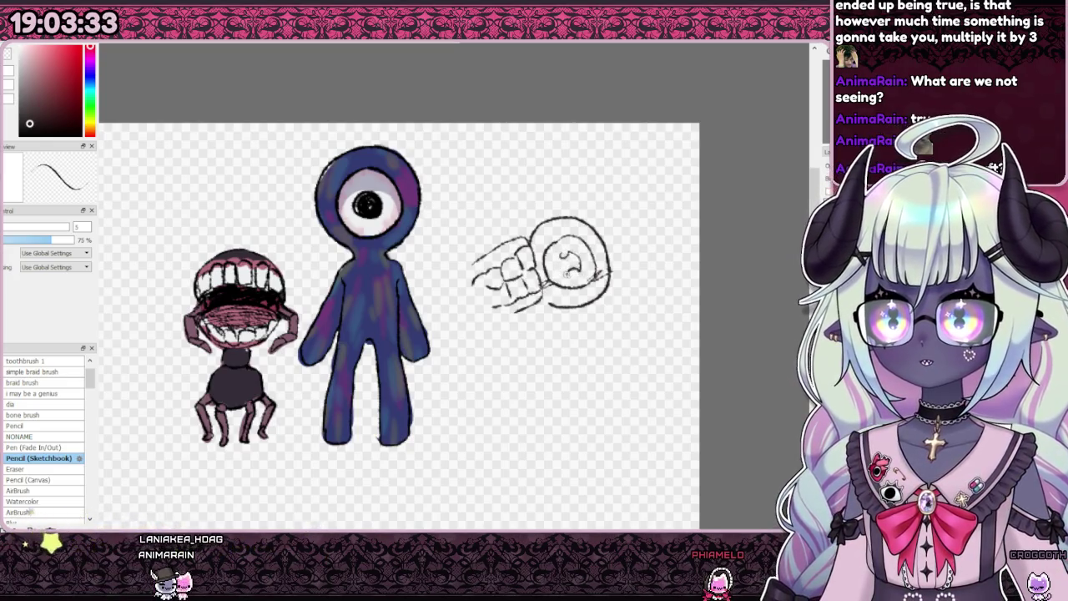
drag(564, 259, 570, 266)
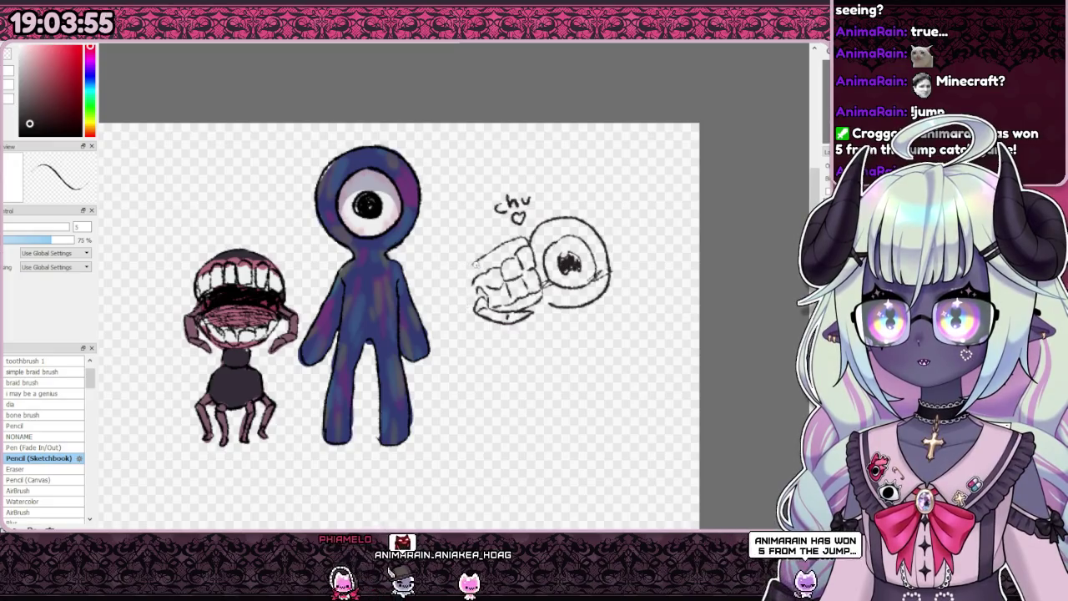
drag(499, 239, 477, 319)
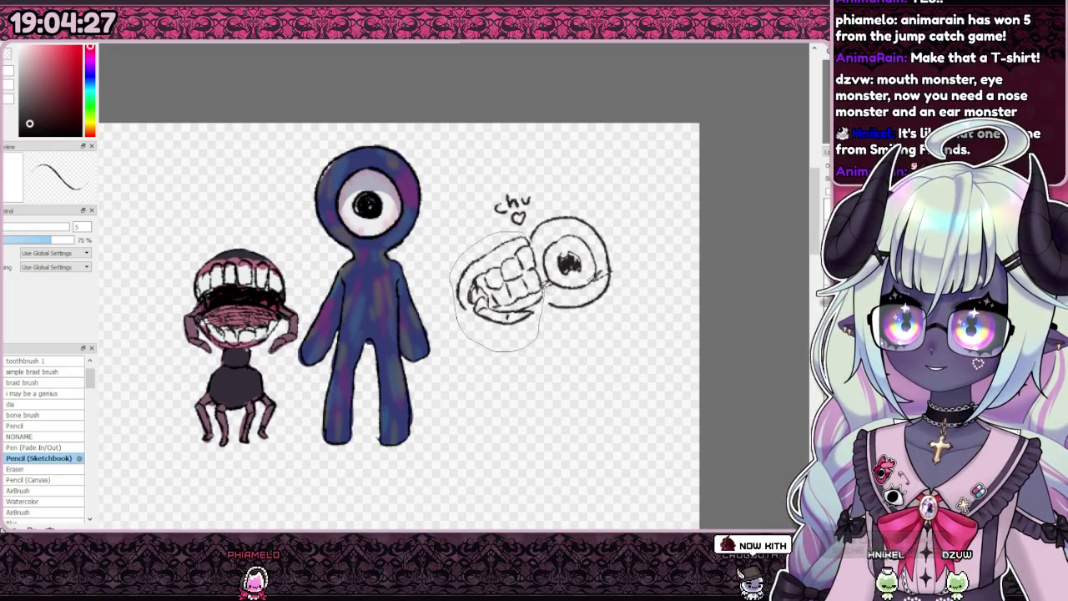
Step: Select the teeth sketch and transform it, rotating and shifting it against the eyeball
key(ctrl+i)
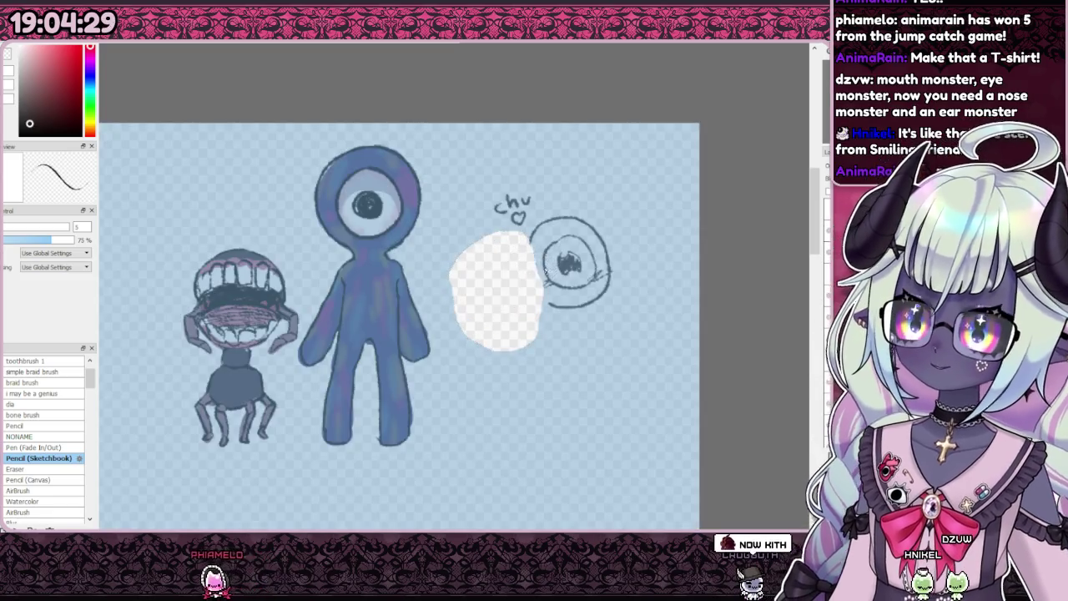
key(ctrl+d)
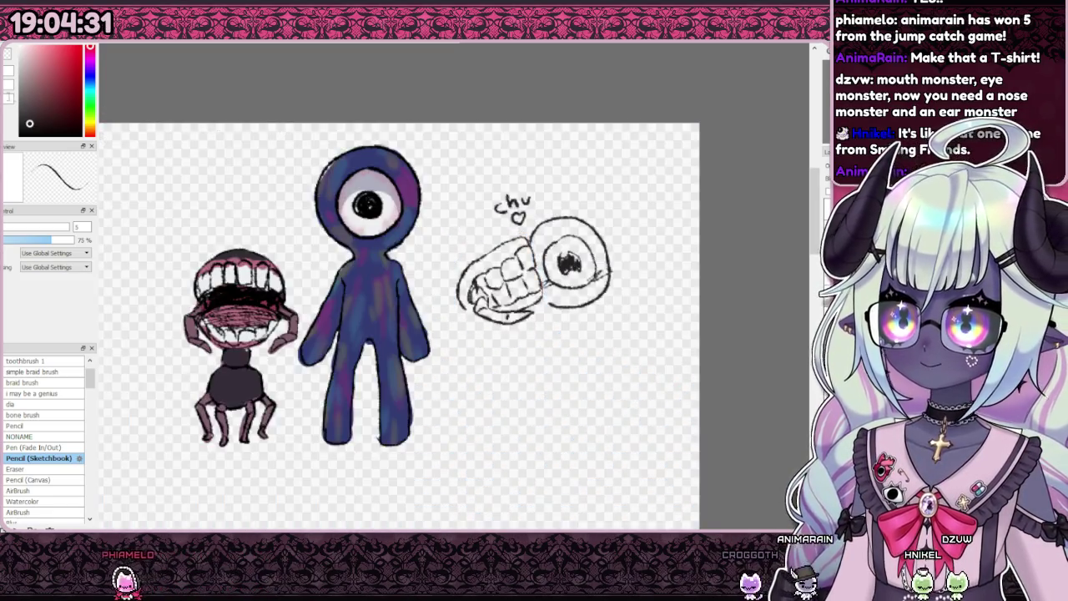
drag(545, 324, 539, 327)
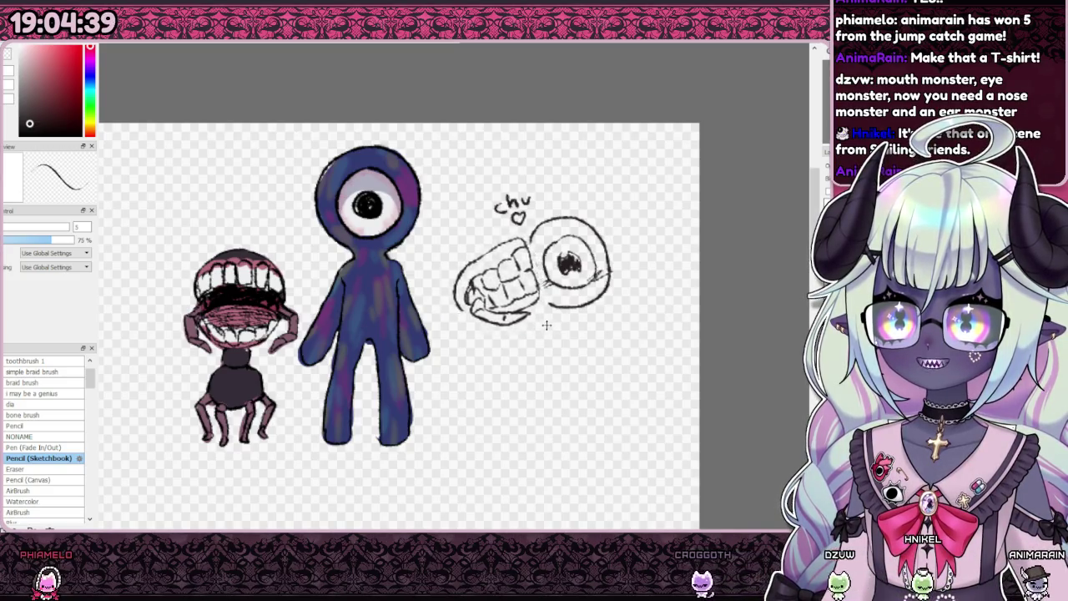
drag(535, 330, 546, 327)
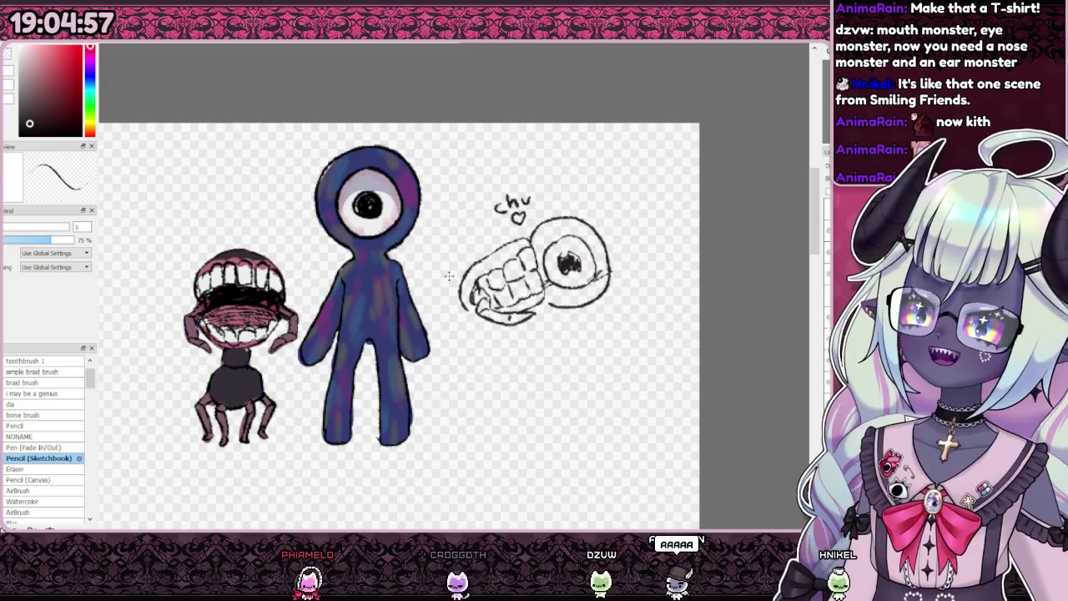
scroll(534, 249, down, 3)
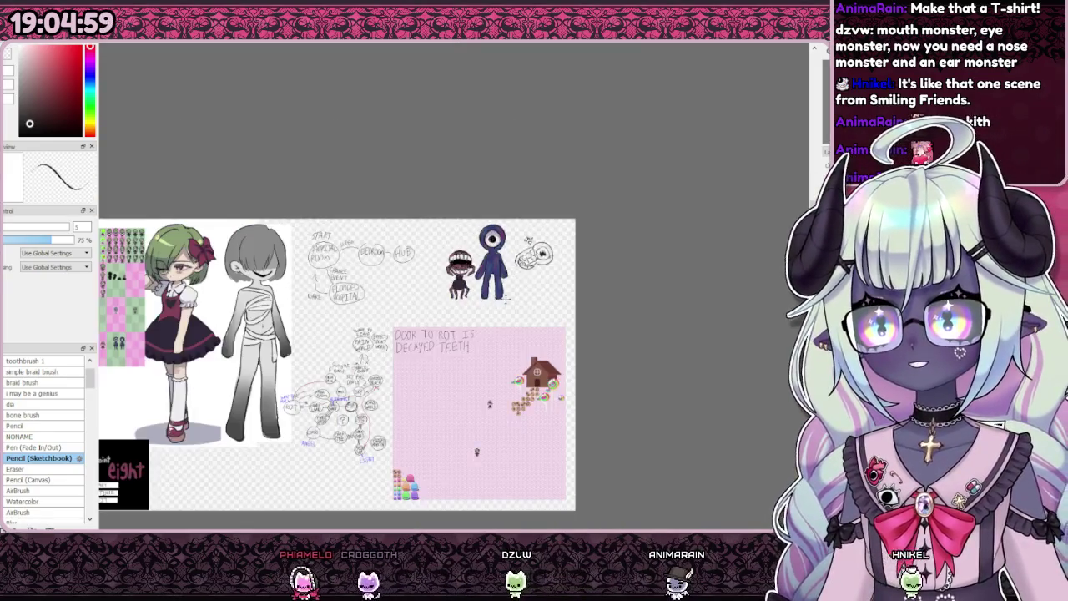
scroll(470, 287, up, 1)
scroll(470, 287, up, 2)
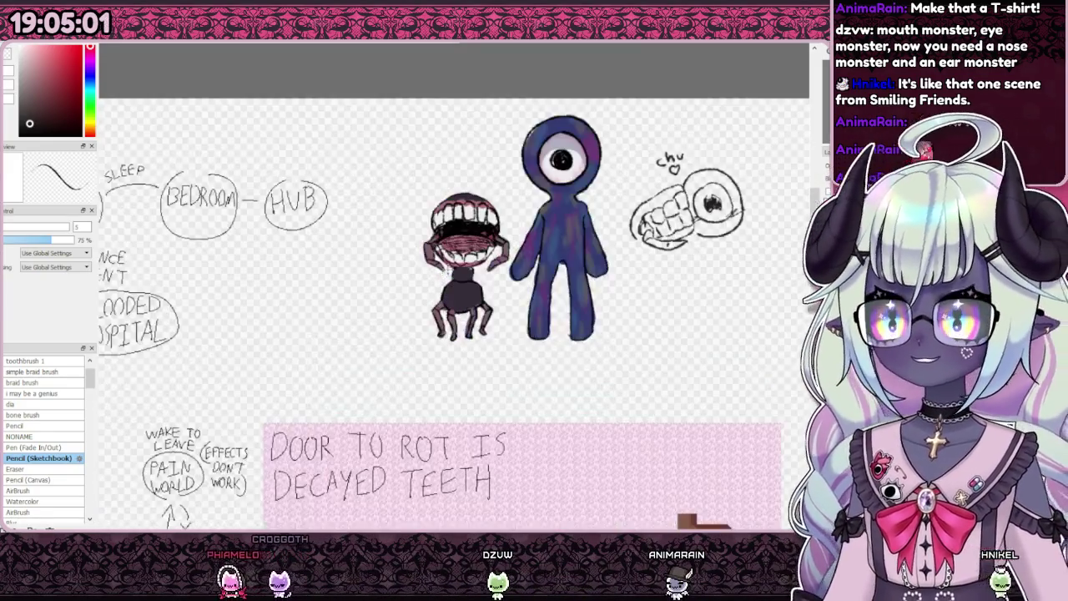
scroll(501, 267, down, 1)
scroll(542, 250, up, 1)
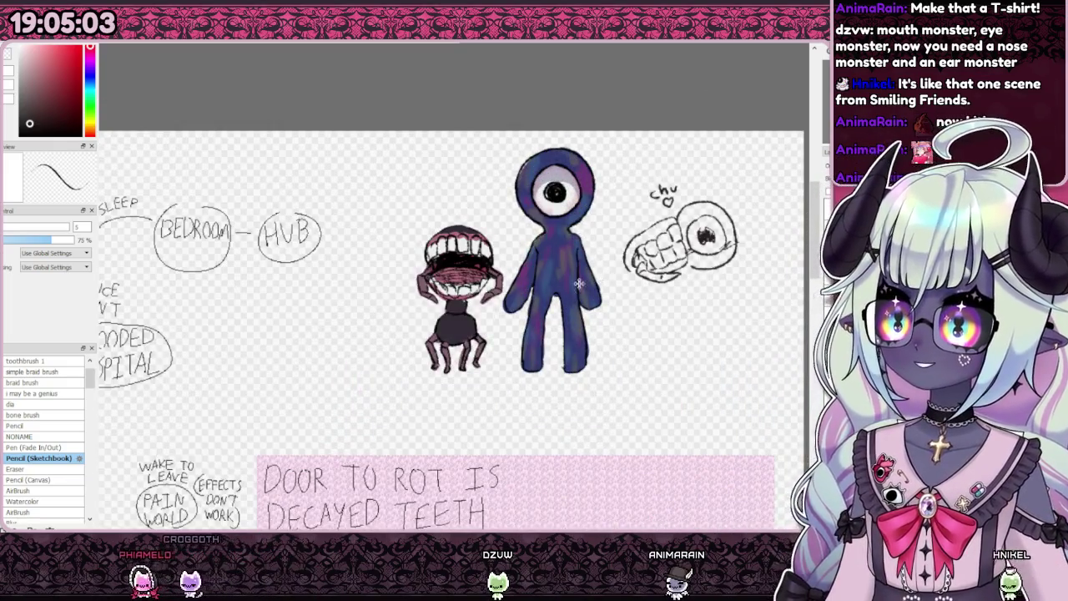
scroll(582, 240, down, 2)
scroll(589, 292, up, 3)
scroll(591, 328, down, 3)
scroll(500, 317, up, 2)
scroll(437, 336, up, 1)
scroll(445, 336, down, 3)
scroll(456, 367, up, 1)
scroll(439, 284, up, 1)
scroll(573, 284, down, 2)
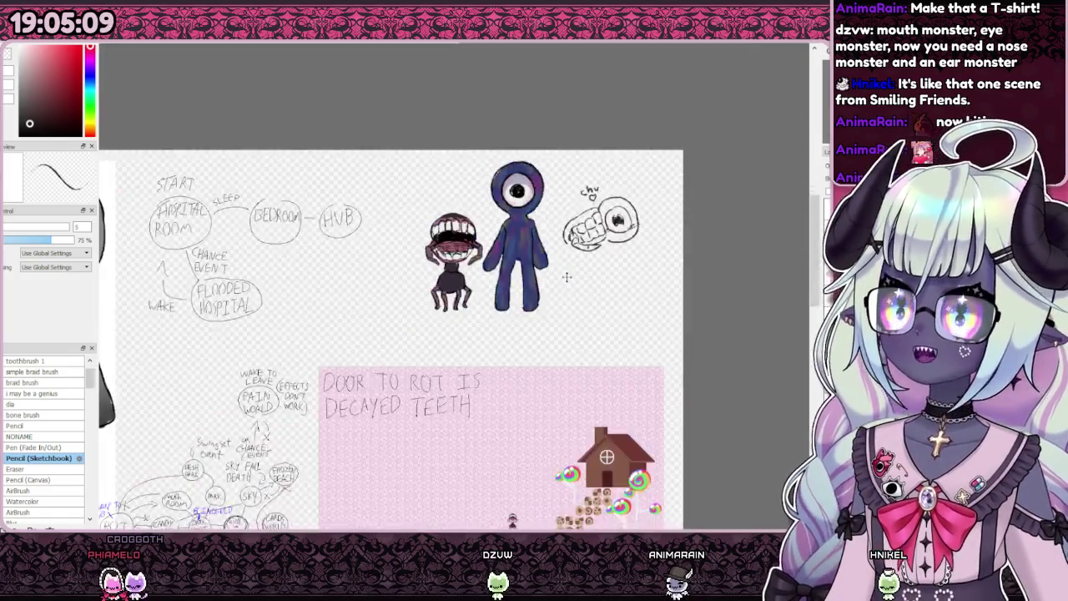
scroll(464, 217, up, 2)
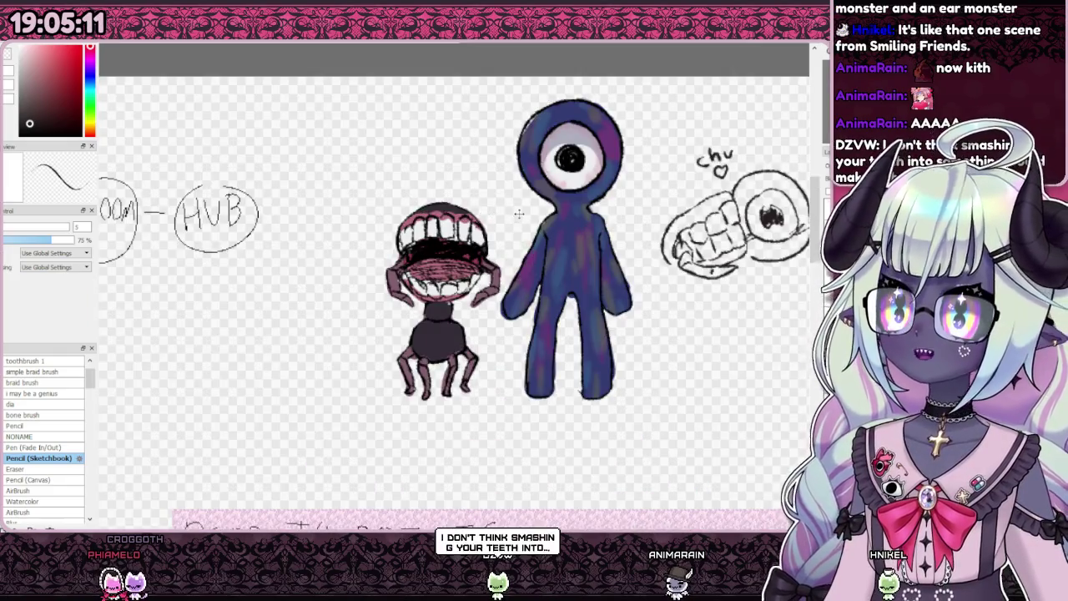
scroll(519, 214, down, 1)
scroll(509, 225, up, 1)
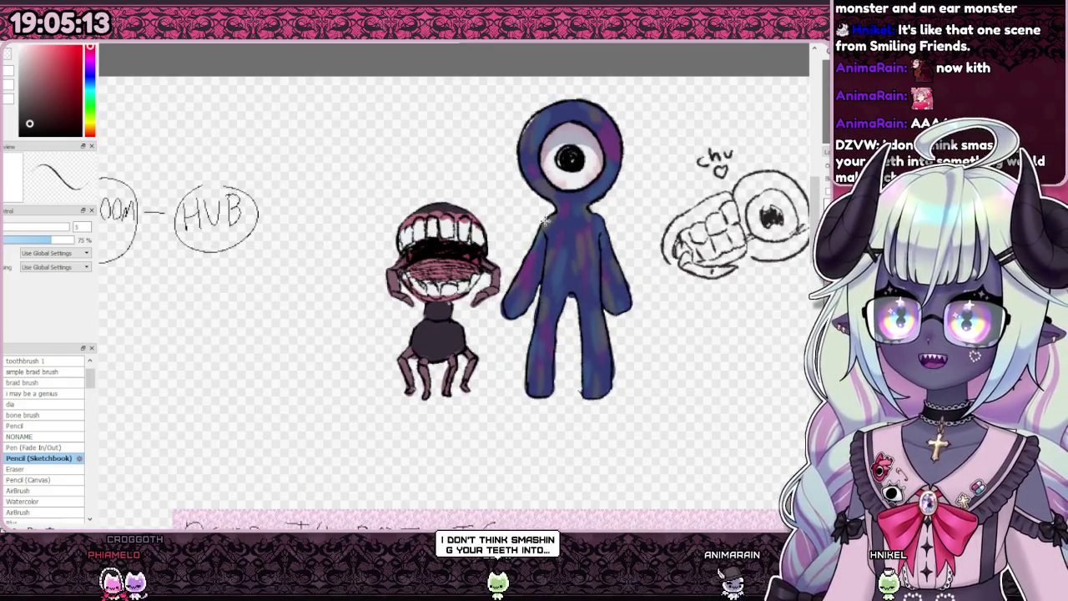
scroll(487, 242, down, 1)
scroll(487, 242, up, 1)
scroll(488, 242, down, 2)
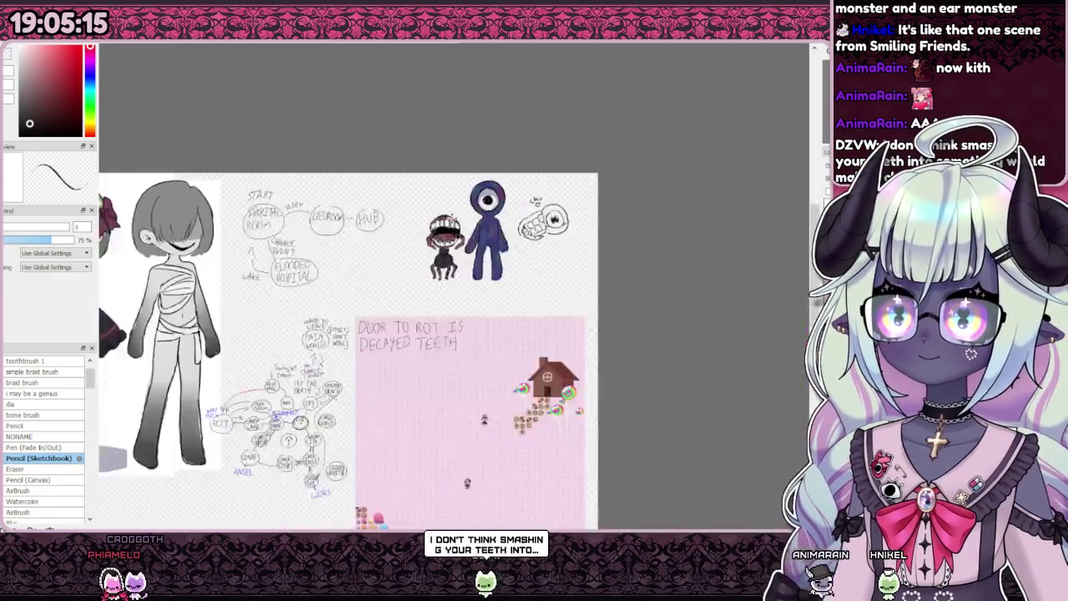
scroll(467, 242, down, 1)
scroll(491, 222, up, 2)
scroll(468, 225, up, 2)
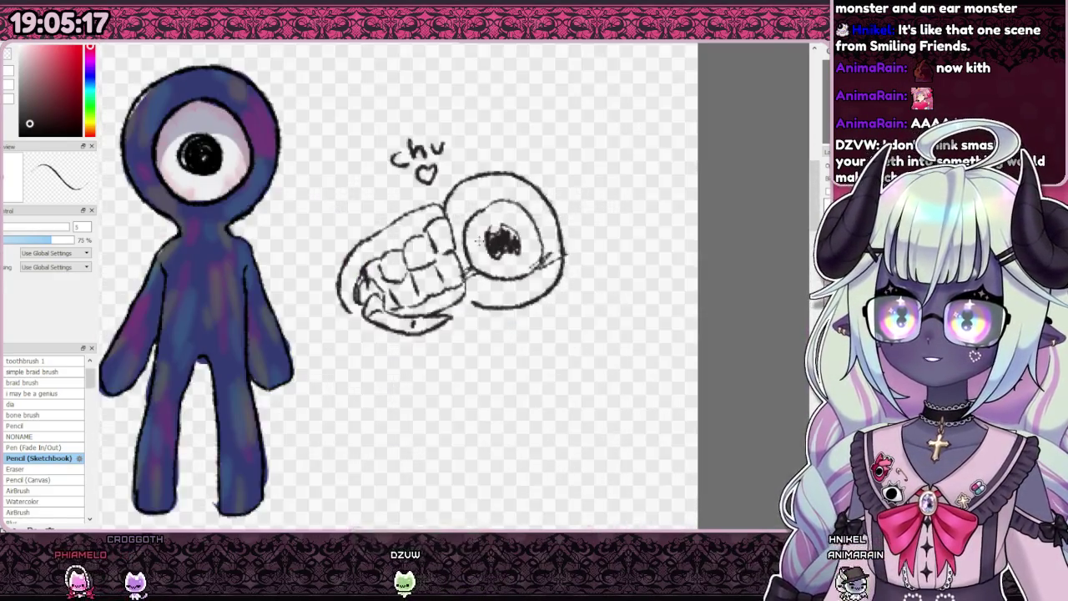
scroll(442, 224, up, 1)
scroll(423, 221, up, 2)
scroll(423, 221, down, 5)
scroll(423, 221, down, 1)
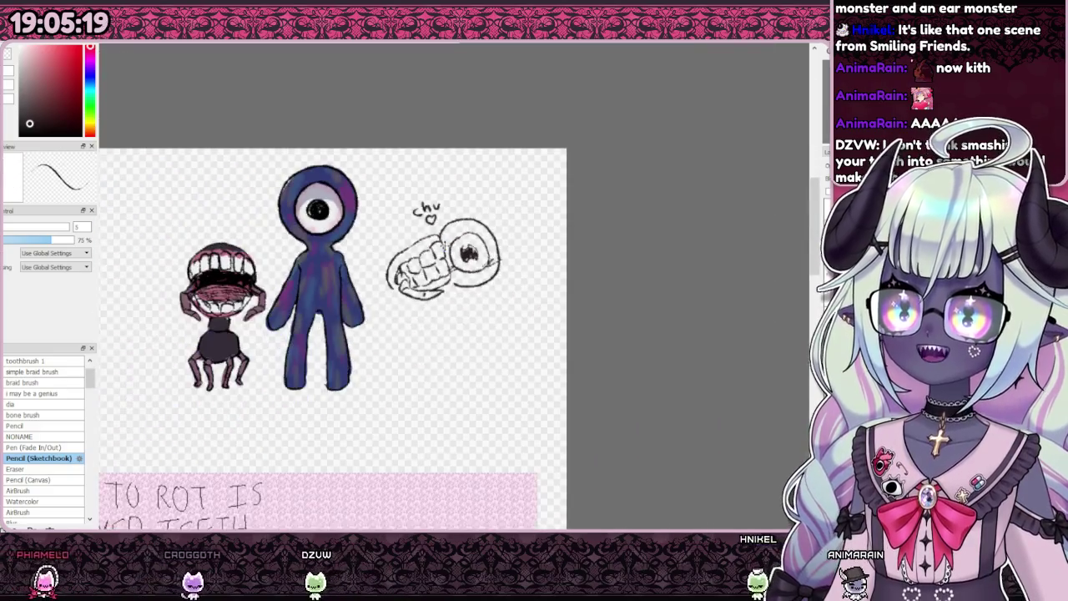
scroll(423, 221, up, 1)
scroll(500, 275, down, 1)
scroll(501, 275, down, 1)
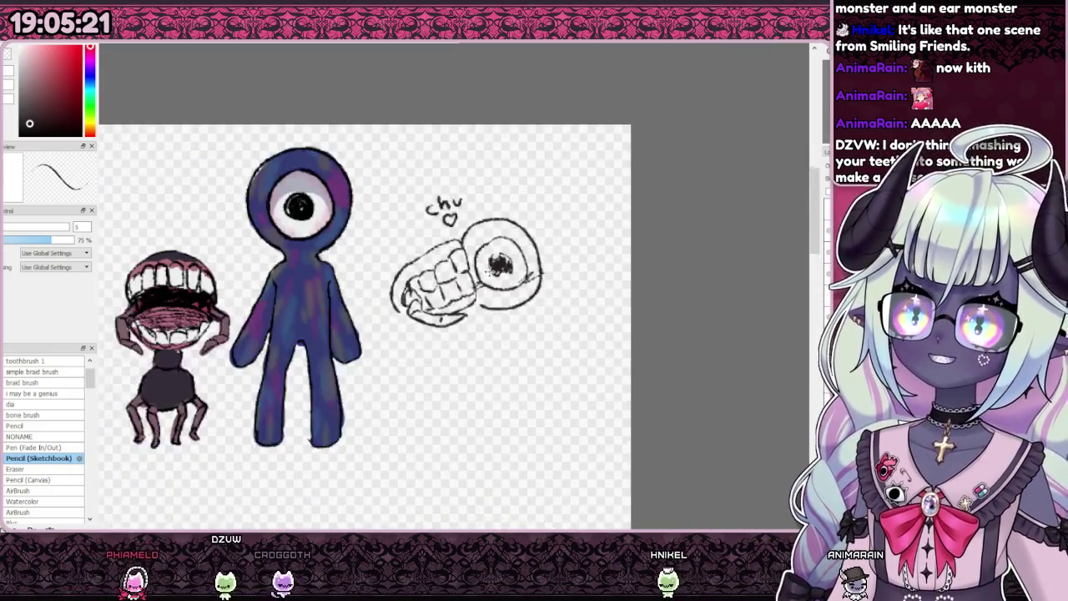
scroll(501, 275, down, 1)
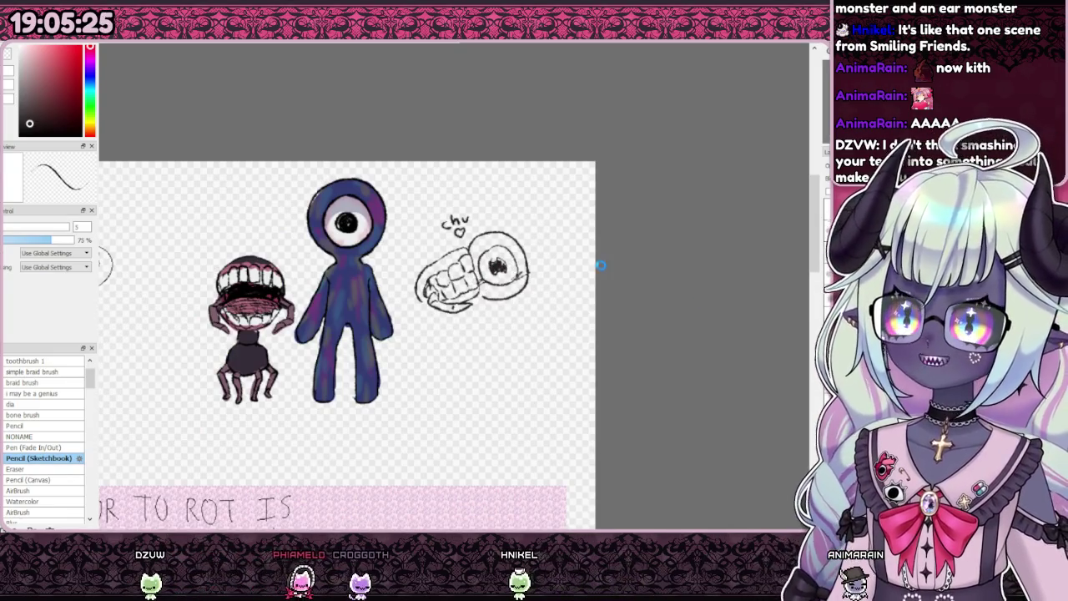
scroll(573, 225, down, 2)
scroll(503, 261, up, 1)
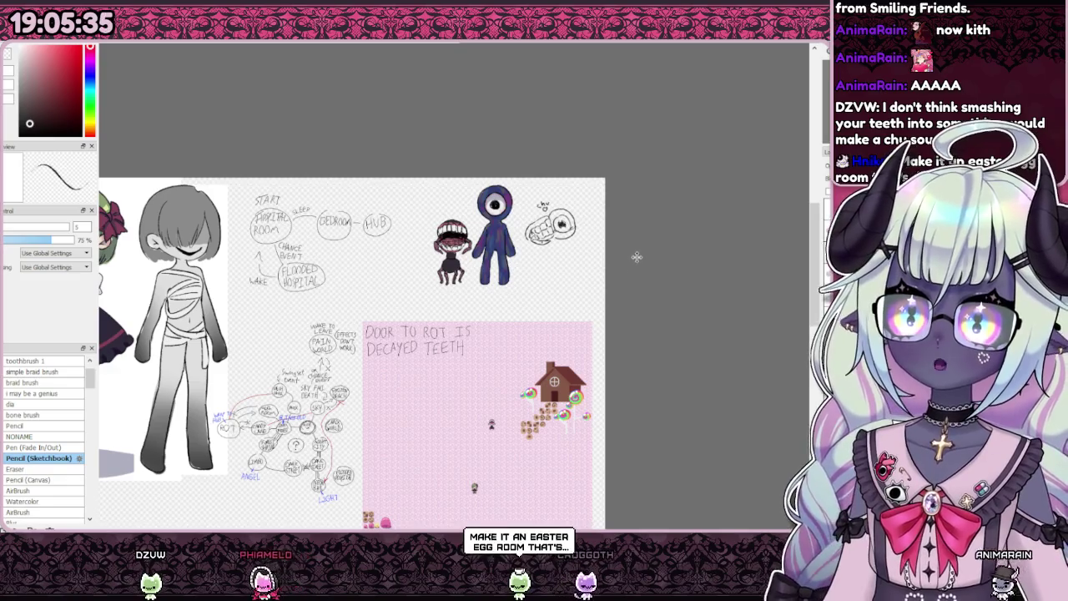
scroll(580, 213, up, 3)
scroll(576, 209, down, 3)
scroll(576, 213, down, 2)
scroll(567, 225, down, 2)
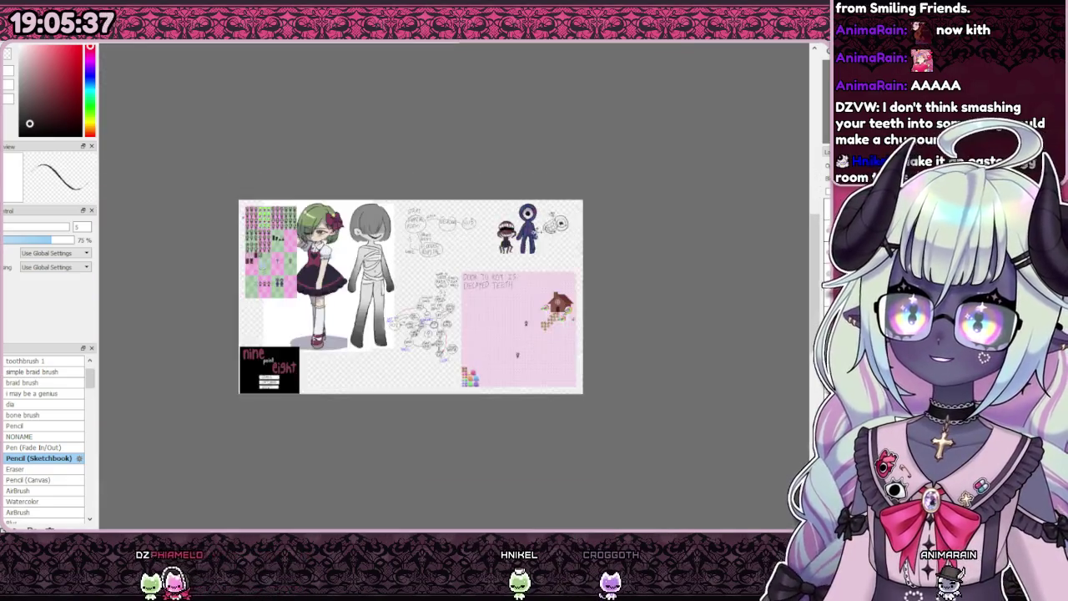
scroll(535, 264, up, 3)
scroll(536, 263, down, 1)
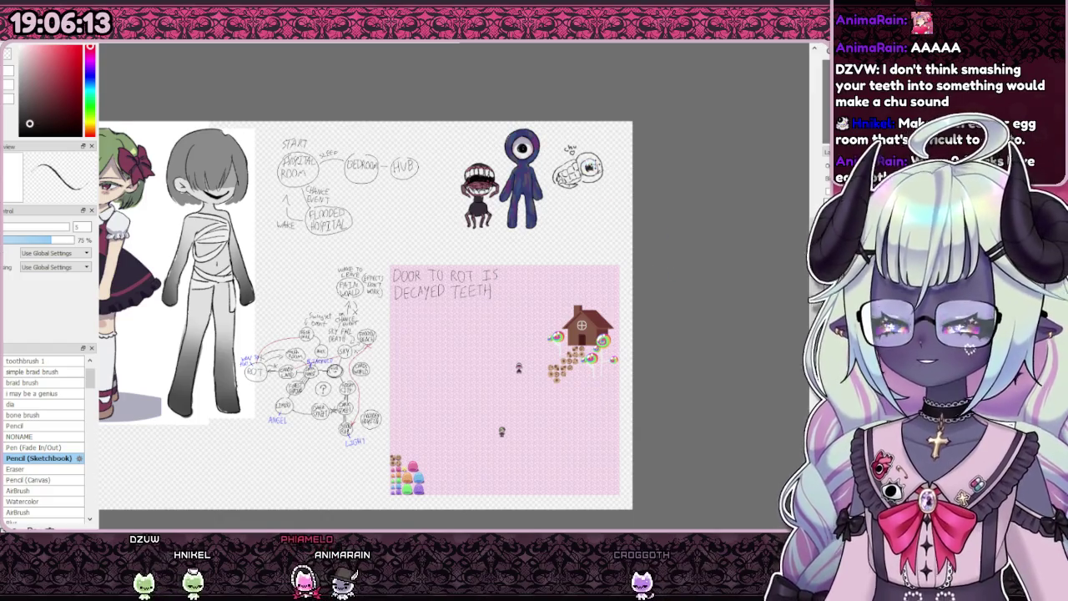
scroll(196, 323, down, 1)
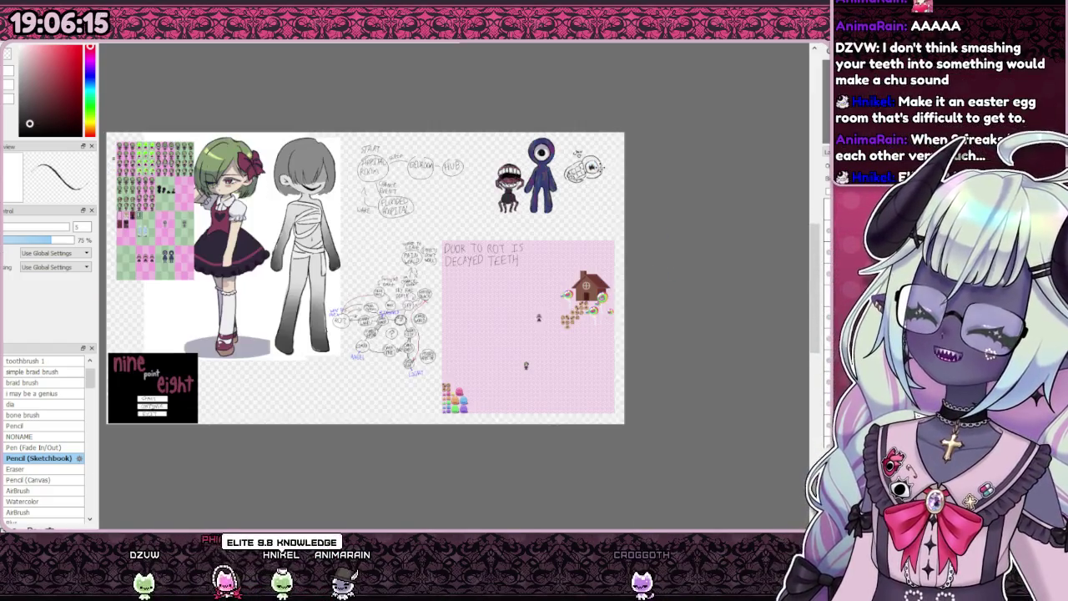
scroll(196, 323, up, 1)
scroll(184, 367, up, 1)
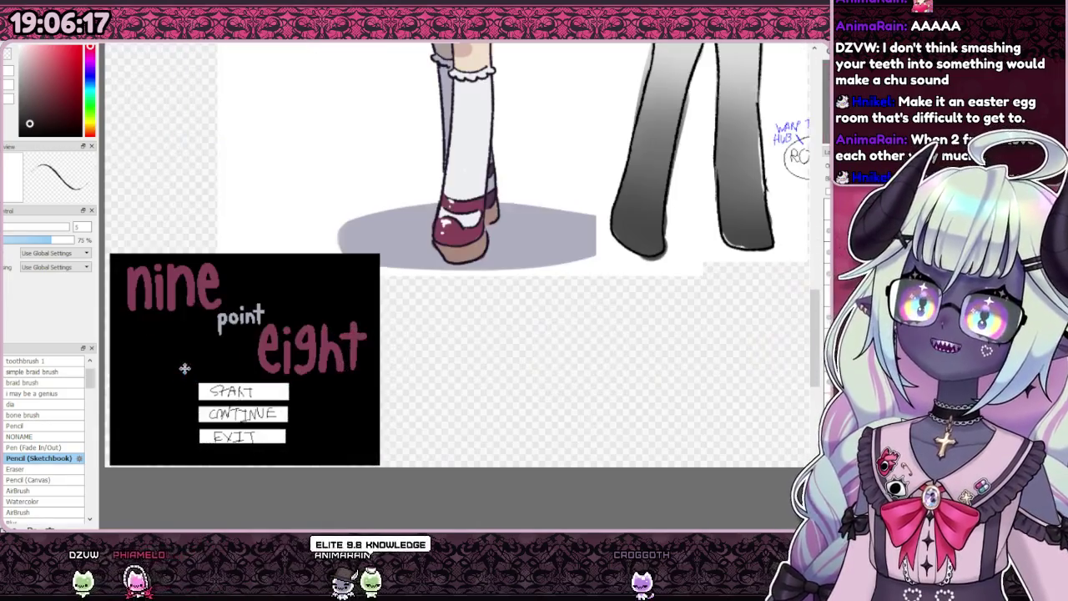
scroll(187, 364, up, 1)
scroll(187, 364, down, 1)
scroll(284, 359, down, 1)
scroll(317, 354, down, 1)
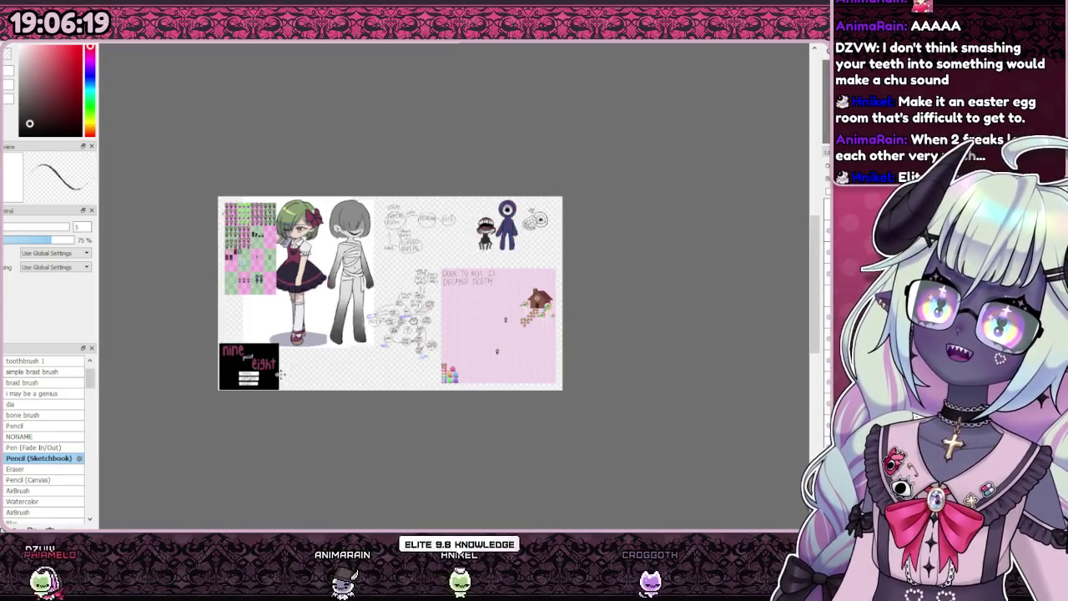
scroll(348, 348, up, 1)
scroll(348, 347, up, 1)
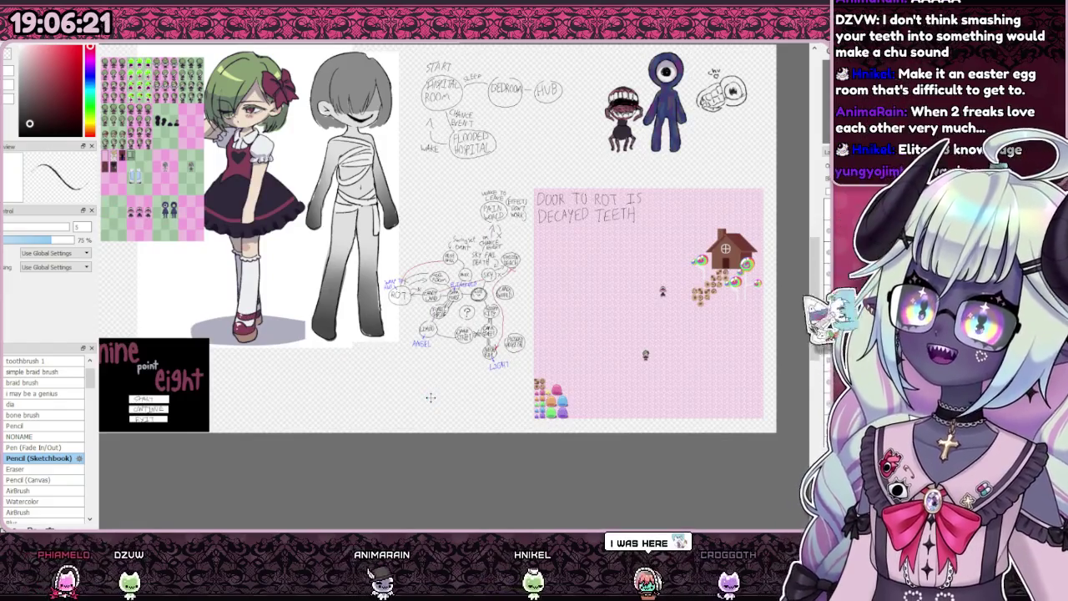
scroll(450, 392, down, 1)
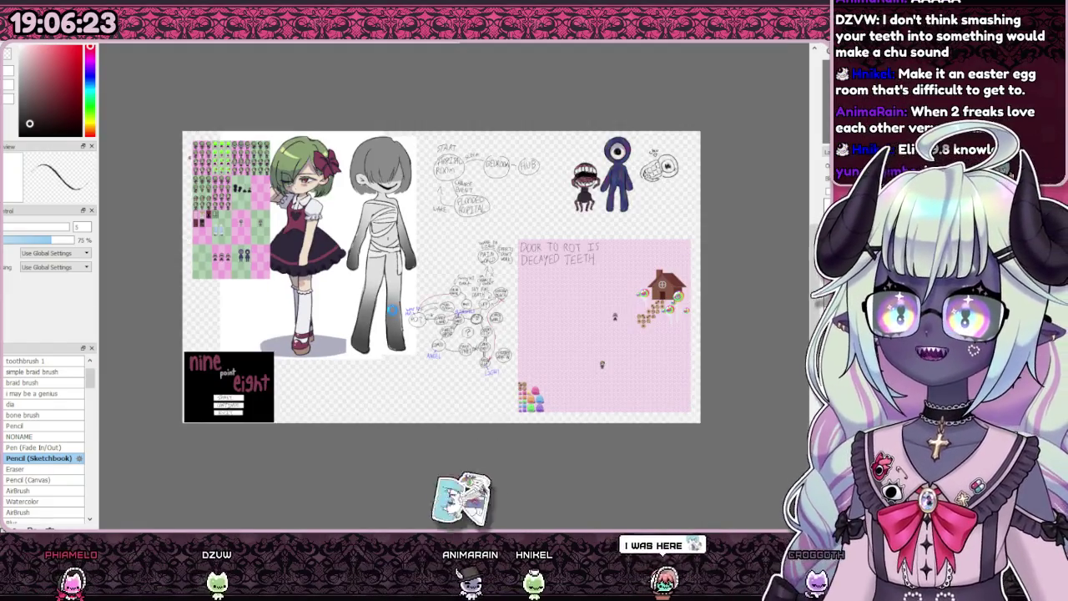
scroll(430, 321, up, 1)
scroll(430, 321, down, 1)
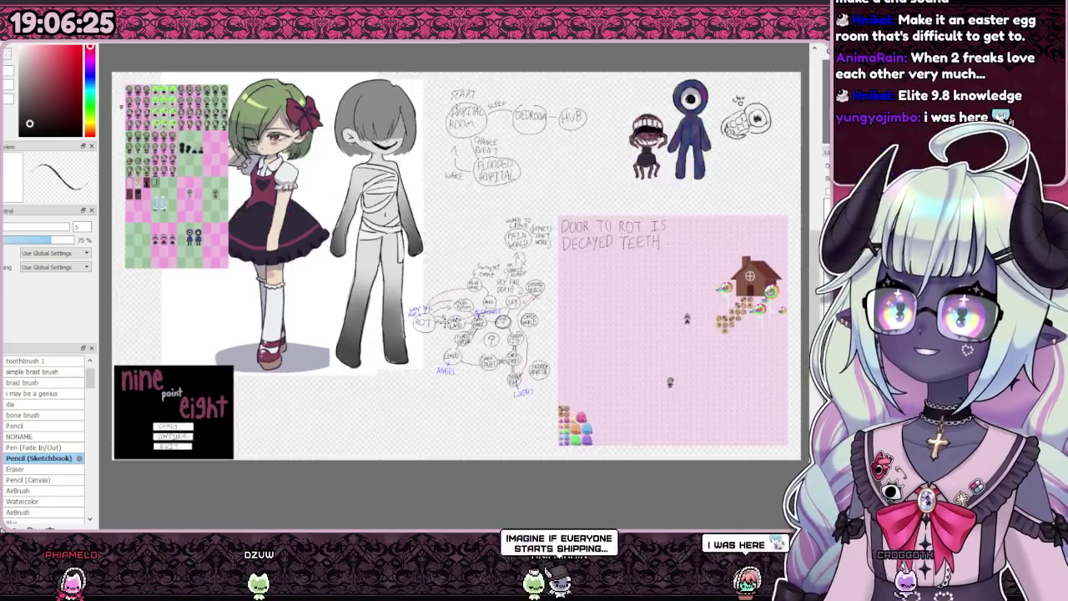
scroll(421, 365, up, 1)
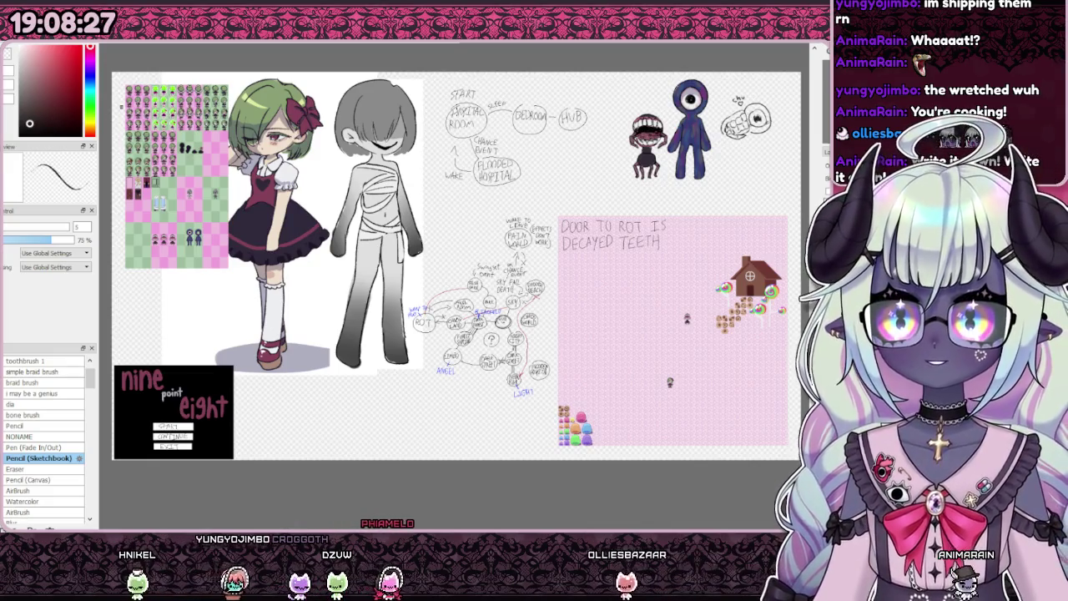
scroll(751, 125, up, 2)
Step: Select a large square area on blank canvas and clear its dark fill
scroll(751, 125, up, 2)
scroll(751, 125, up, 2)
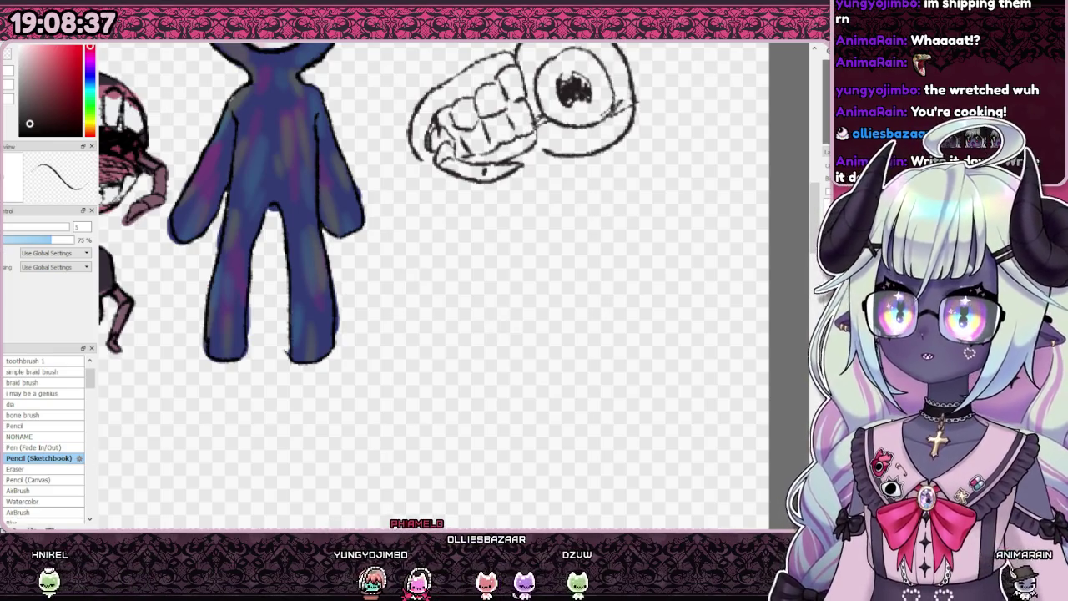
scroll(374, 202, up, 5)
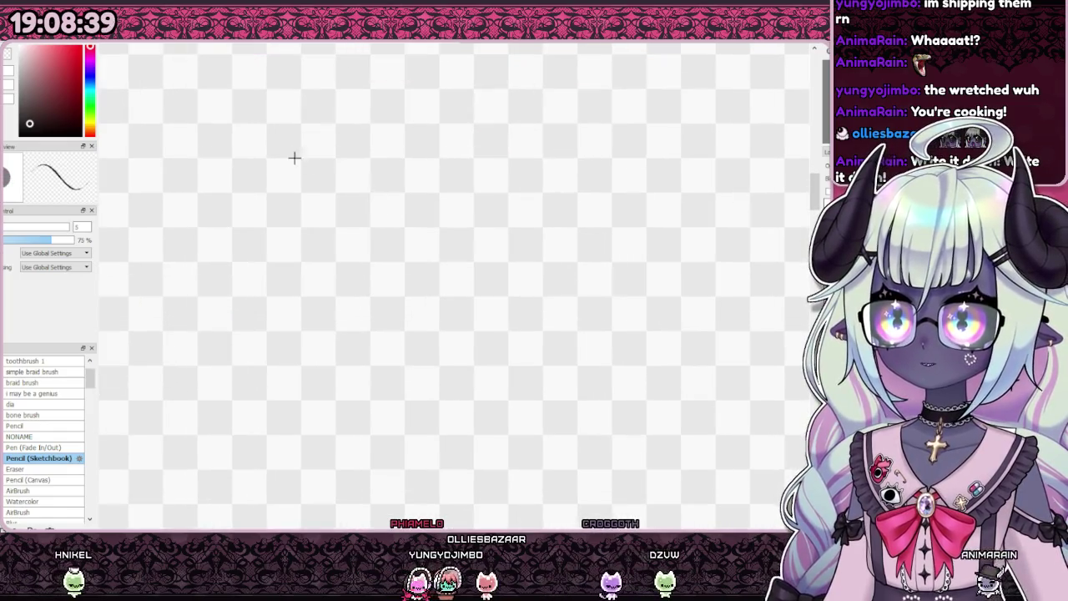
mouse_move(294, 152)
mouse_down()
mouse_move(776, 515)
mouse_move(594, 493)
mouse_move(677, 518)
mouse_up()
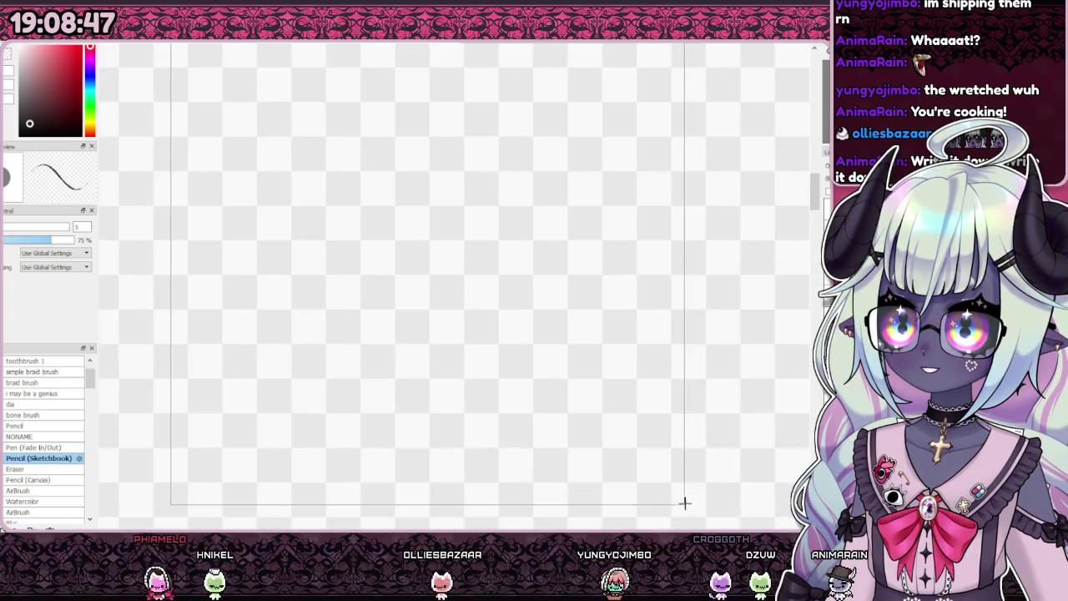
mouse_move(678, 517)
mouse_down()
mouse_move(693, 502)
mouse_move(689, 467)
mouse_up()
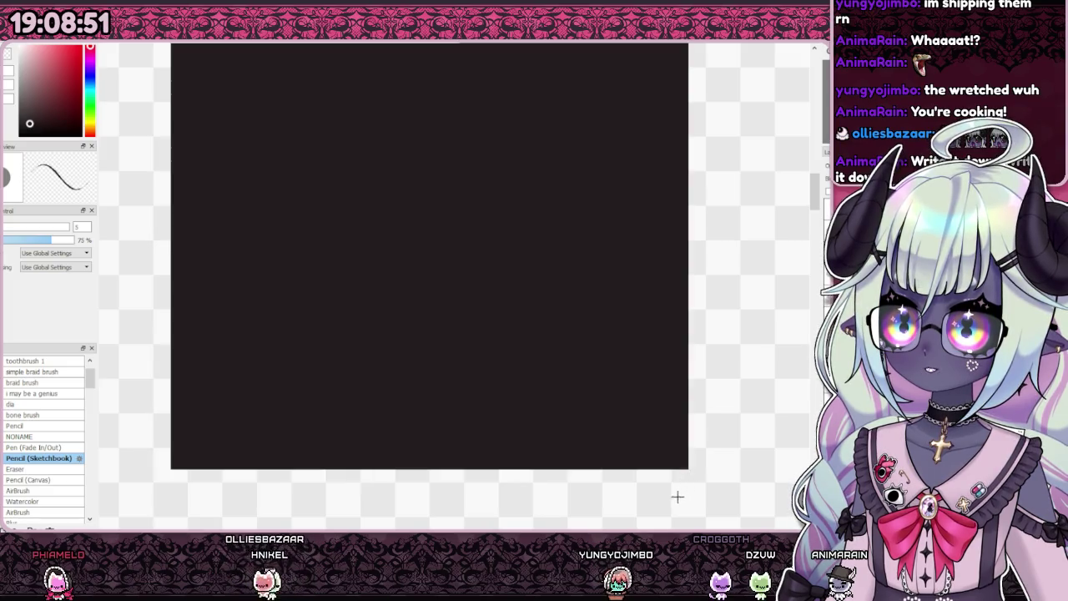
scroll(517, 430, down, 1)
scroll(517, 430, down, 1)
scroll(448, 287, up, 2)
scroll(436, 291, down, 1)
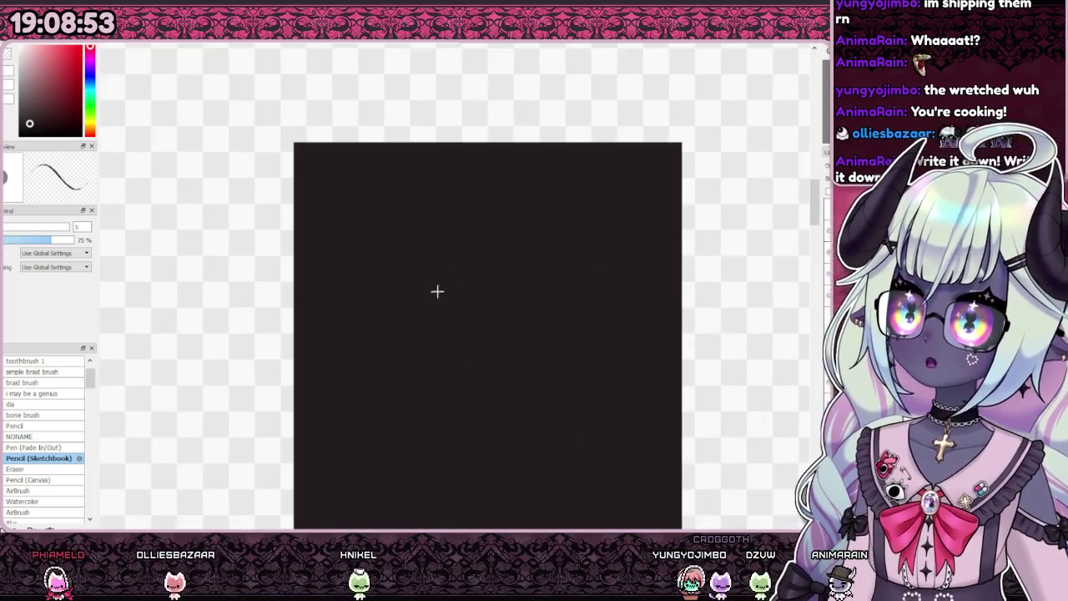
key(Delete)
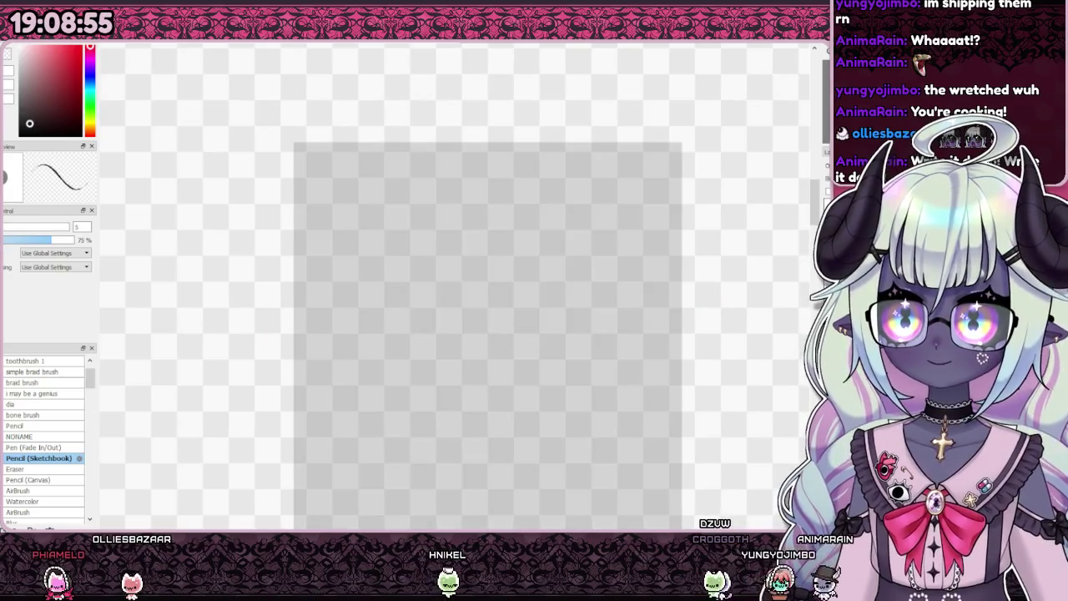
scroll(525, 269, down, 1)
scroll(159, 217, up, 1)
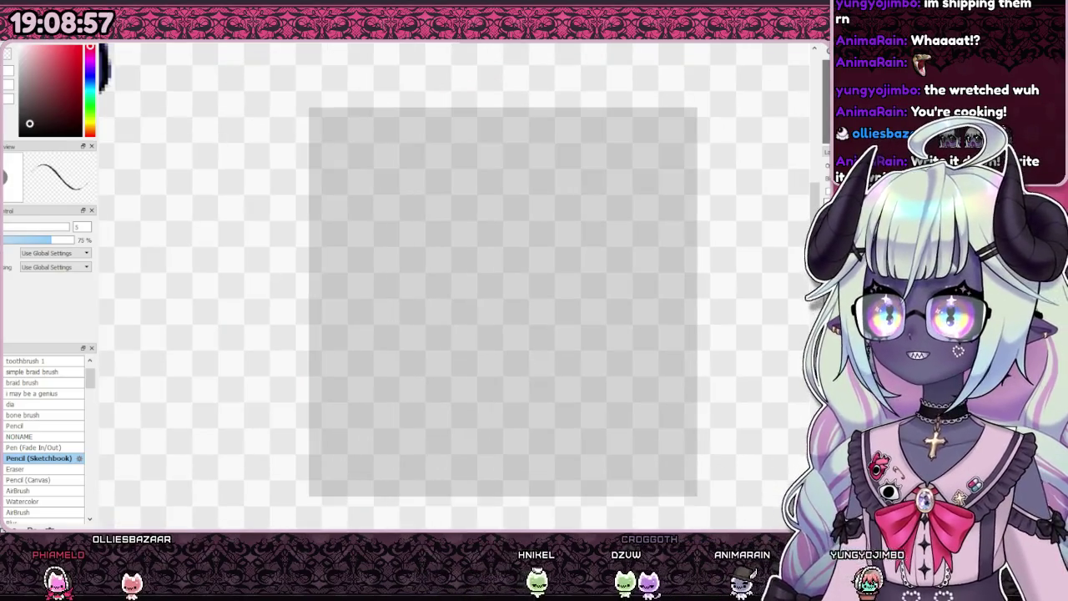
scroll(42, 434, up, 1)
Step: Switch to the Pen brush and draw a small loop inside the square
click(13, 361)
mouse_move(329, 315)
mouse_down()
mouse_move(405, 280)
mouse_move(596, 309)
mouse_up()
key(ctrl+z)
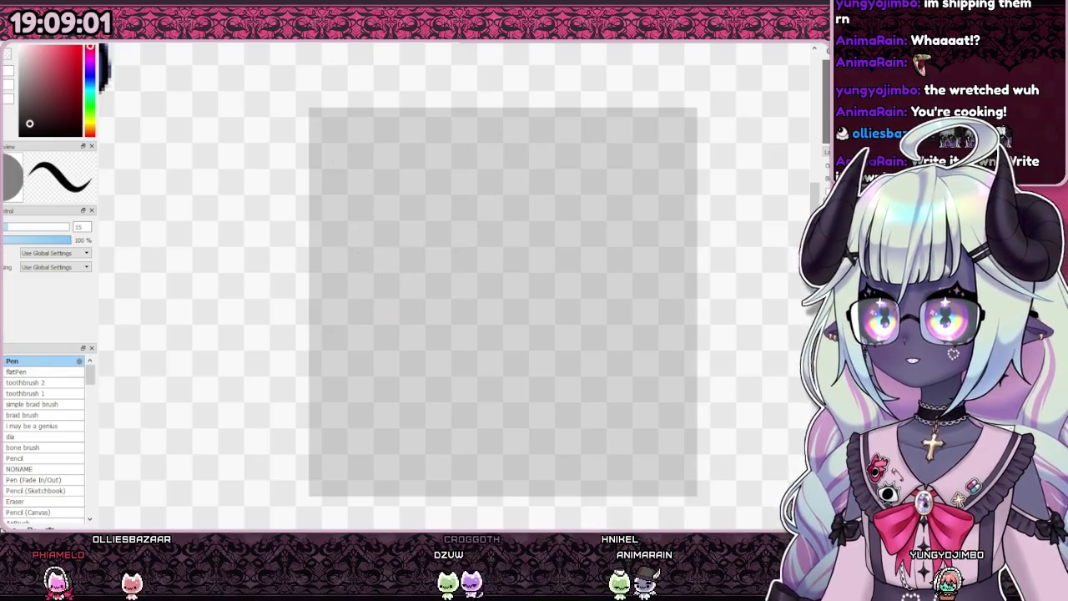
drag(401, 313, 501, 370)
Step: Draw and undo trial strokes and a small heart inside the grey square
scroll(425, 309, down, 2)
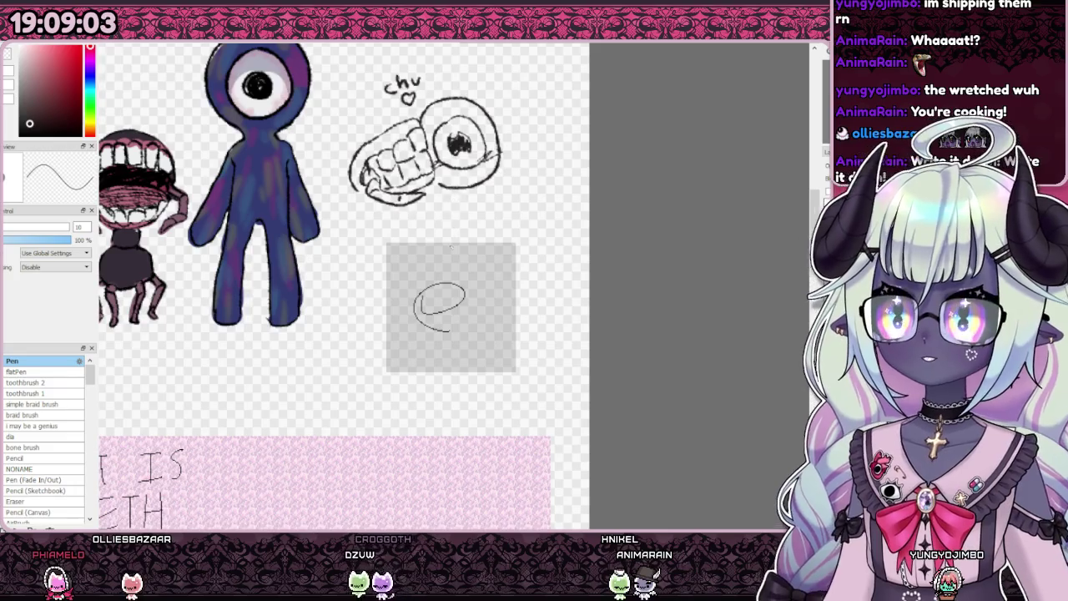
drag(445, 296, 441, 307)
scroll(441, 307, up, 2)
key(ctrl+z)
drag(424, 346, 467, 321)
key(ctrl+z)
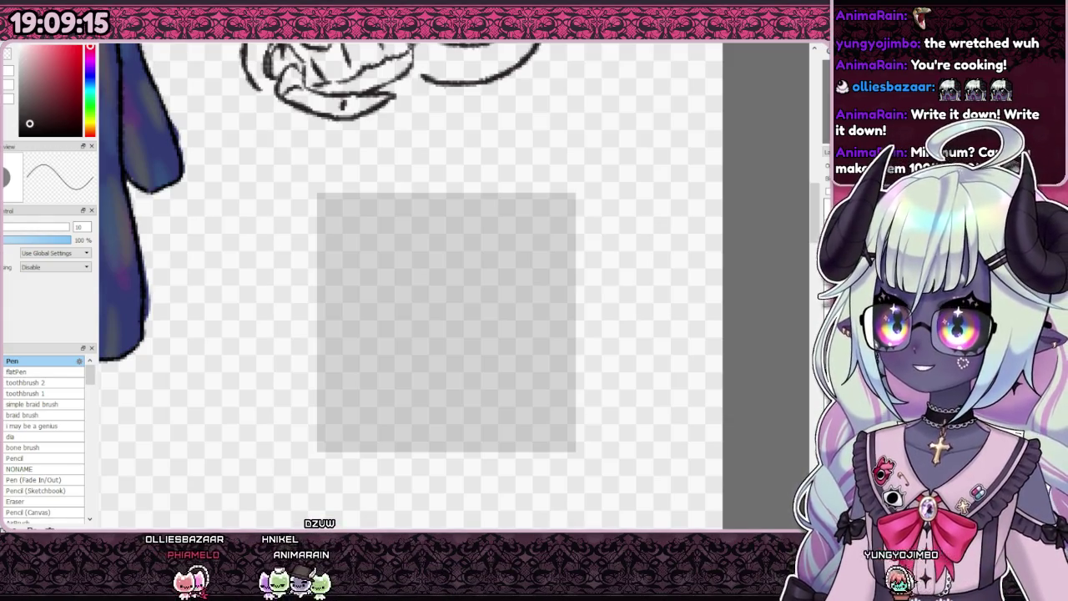
scroll(444, 318, down, 3)
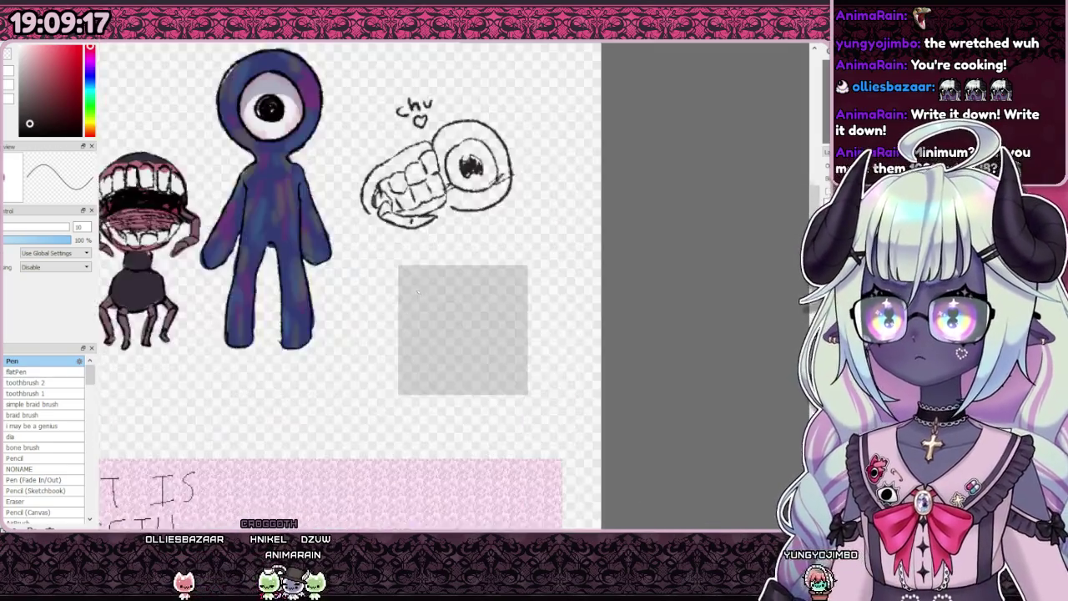
scroll(450, 322, up, 4)
key(ctrl+z)
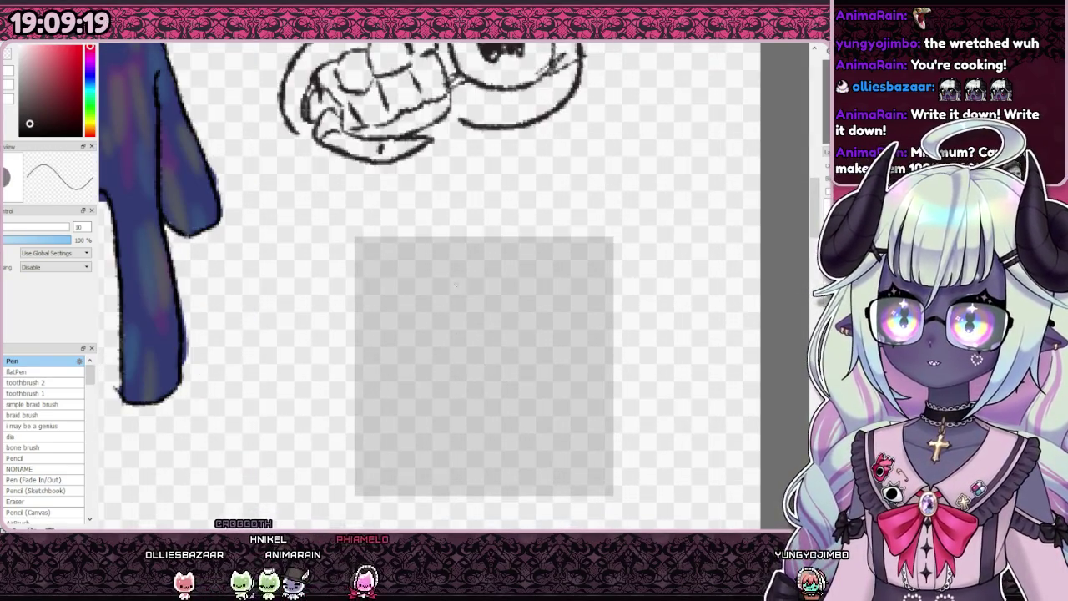
Step: Enlarge the brush, switch to Pencil (Sketchbook), and undo a trial arc in the square
key(n)
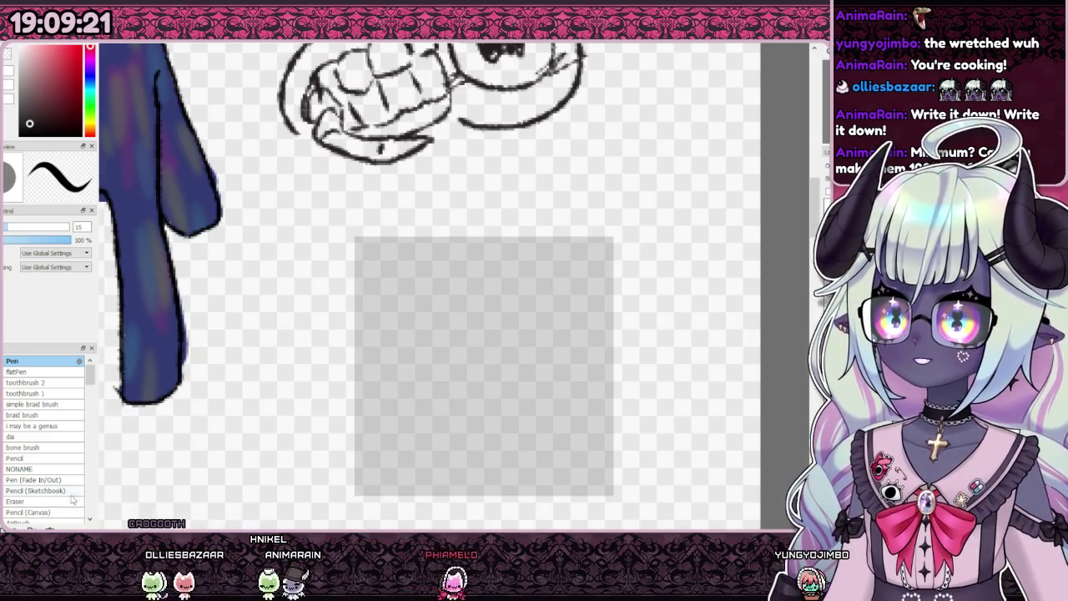
click(33, 490)
scroll(438, 334, down, 3)
scroll(438, 333, up, 3)
drag(372, 361, 441, 359)
key(ctrl+z)
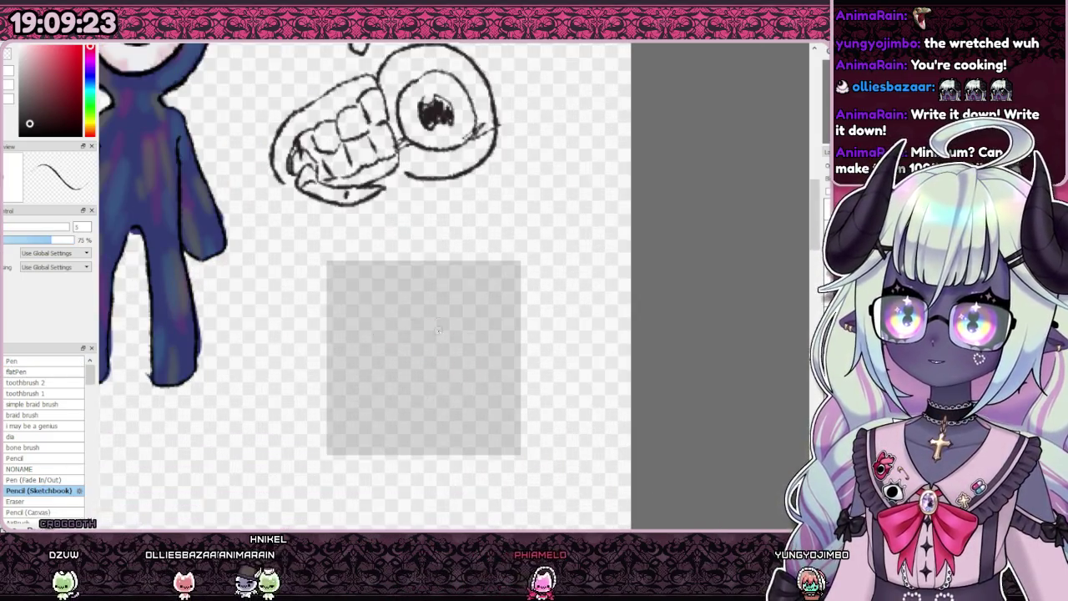
scroll(438, 334, down, 3)
scroll(438, 333, up, 3)
scroll(438, 334, down, 2)
scroll(438, 334, down, 1)
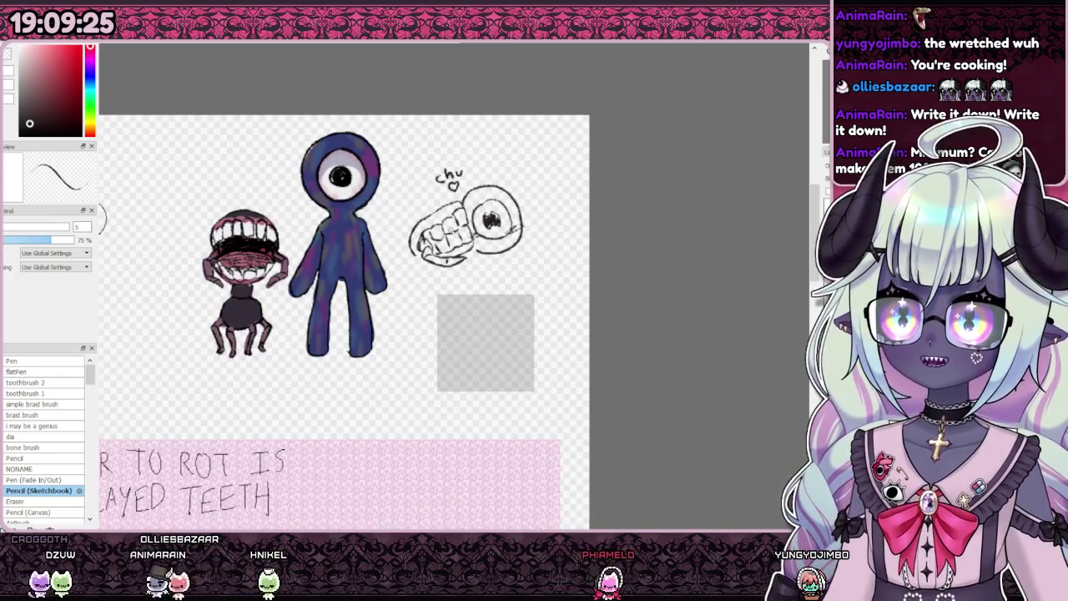
scroll(488, 338, up, 1)
scroll(488, 338, up, 1)
scroll(488, 337, down, 2)
scroll(463, 348, up, 1)
scroll(463, 348, down, 1)
scroll(463, 349, up, 1)
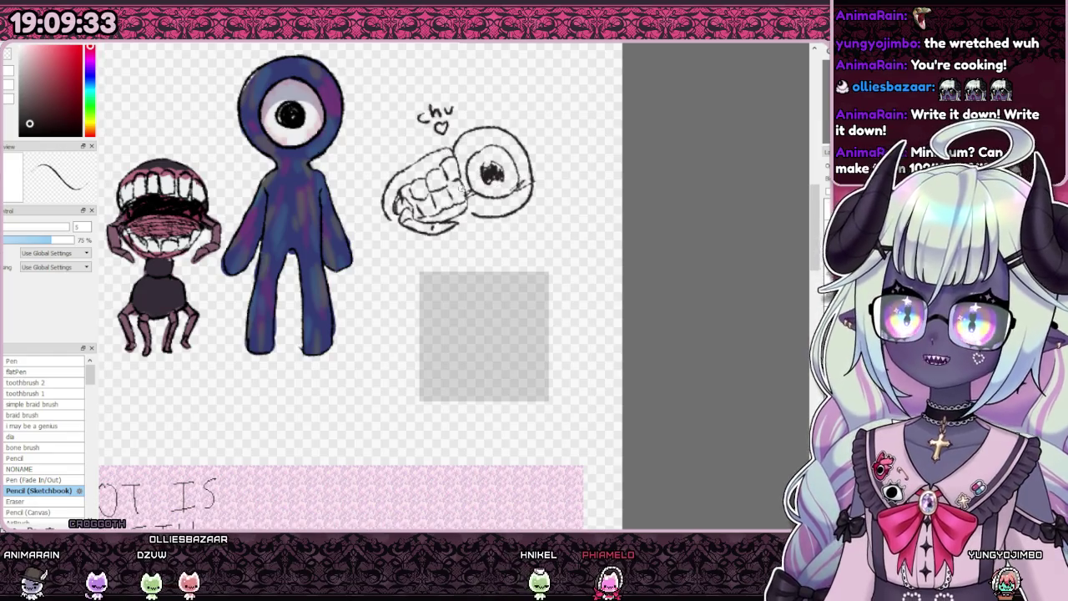
key(ctrl+z)
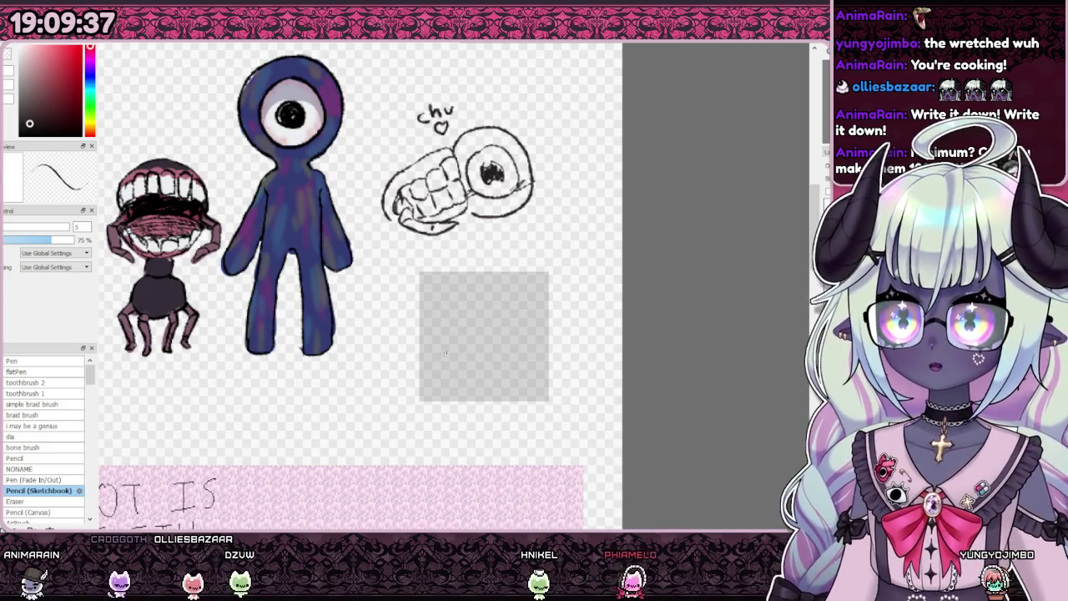
Step: Undo trial teeth sketches in the grey square and move a chu sketch copy into it
drag(427, 357, 440, 331)
key(ctrl+z)
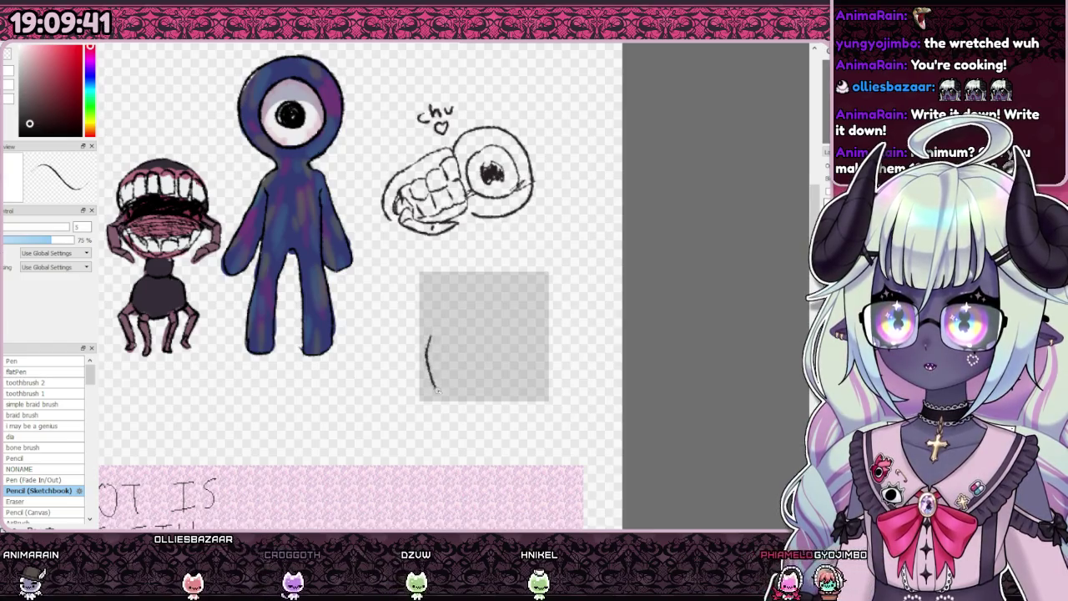
drag(430, 337, 476, 311)
key(ctrl+z)
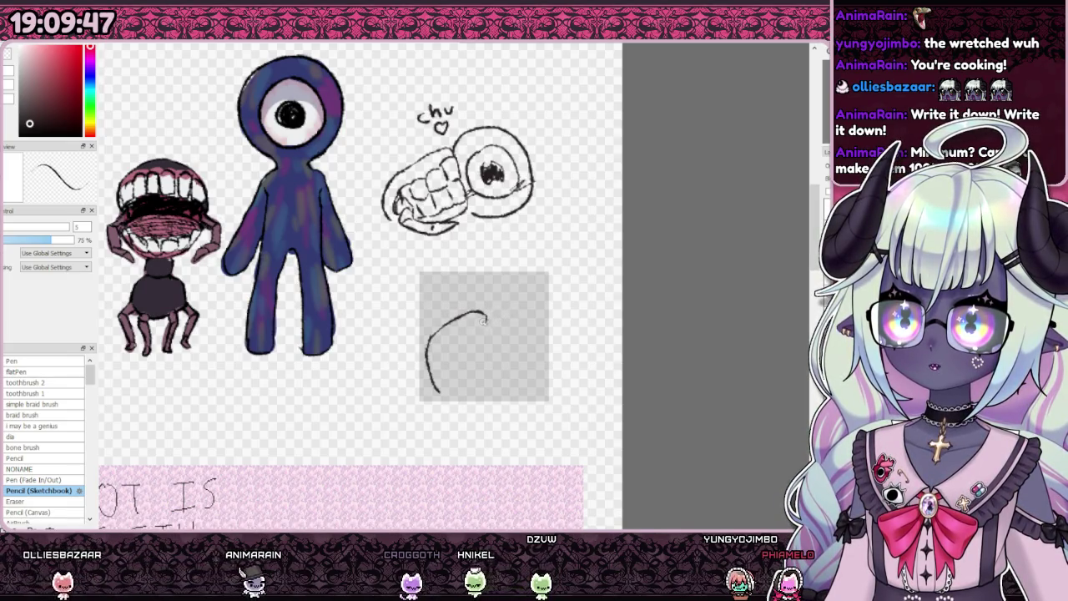
drag(485, 317, 440, 363)
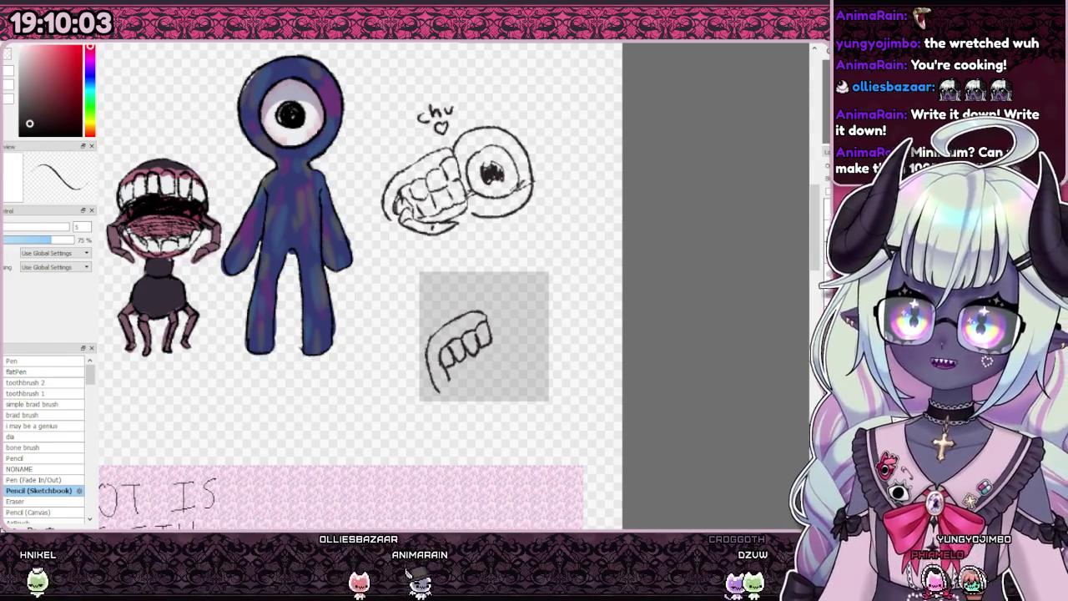
key(ctrl+z)
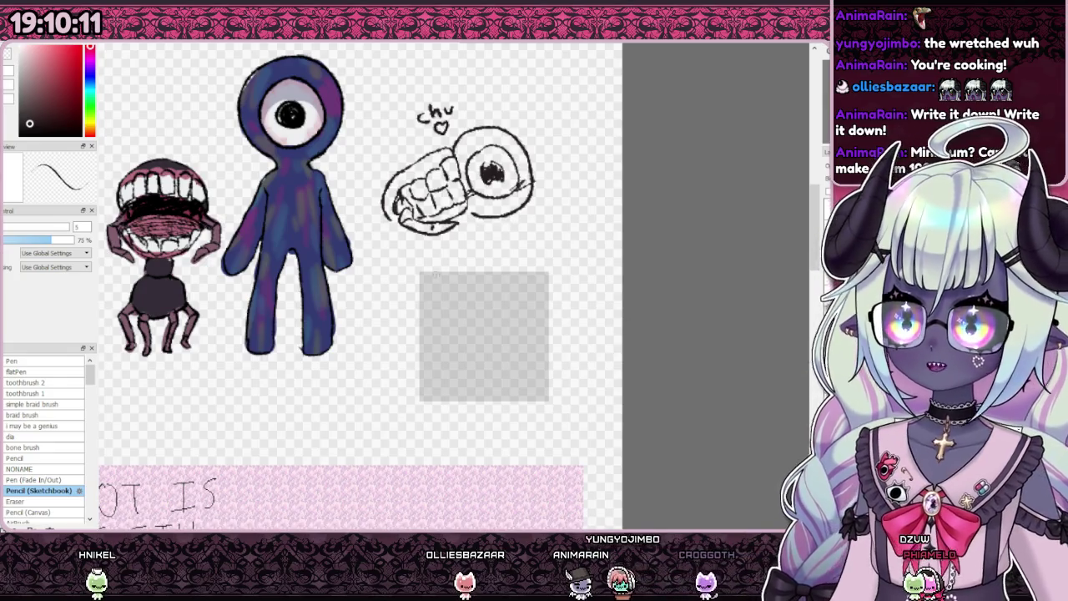
key(ctrl+t)
drag(516, 134, 543, 298)
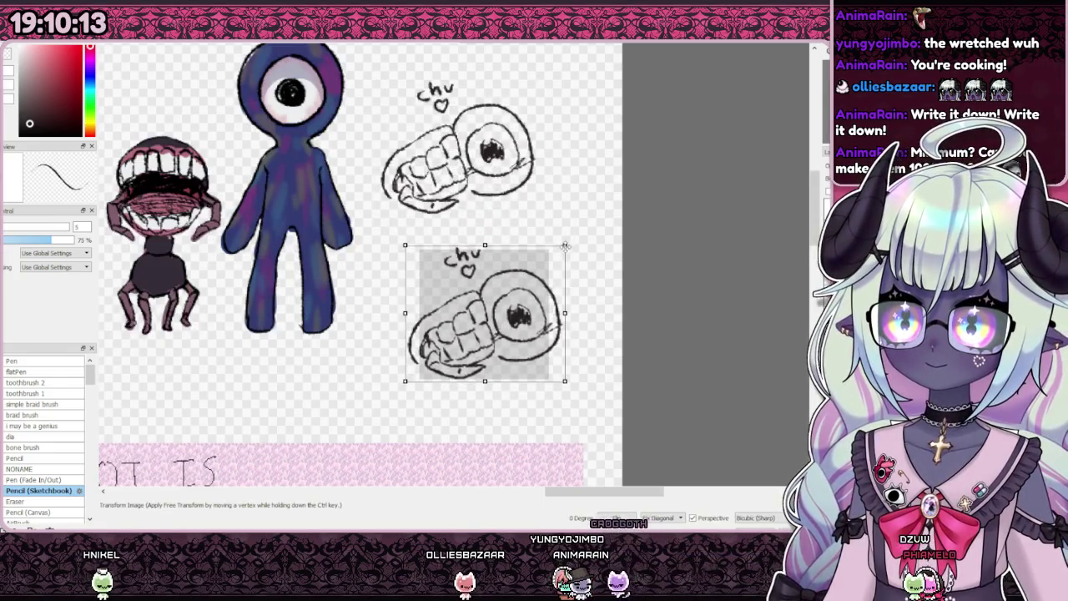
Step: Shrink the chu copy to fit the grey square and confirm its placement
drag(565, 246, 552, 259)
drag(523, 291, 524, 293)
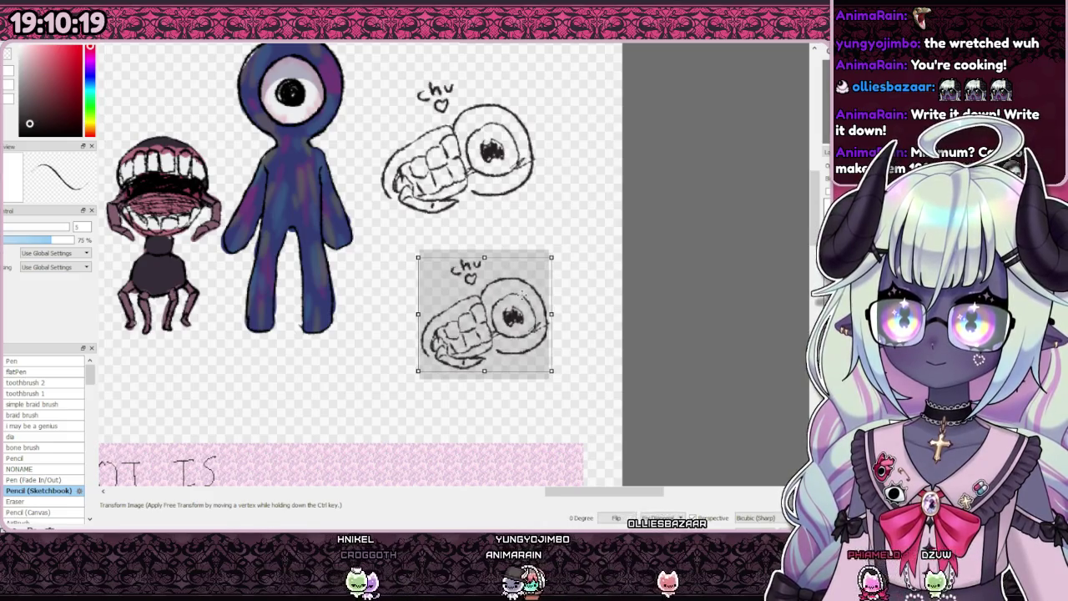
key(Return)
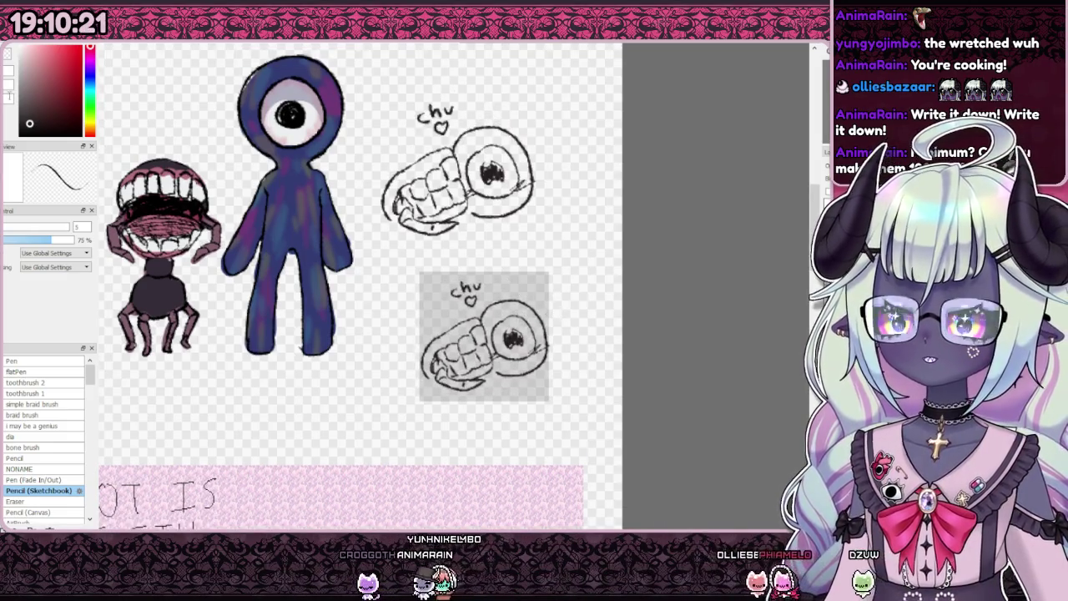
Step: Erase the 'chu' text and small heart from the copied sketch
key(e)
key(ctrl+plus)
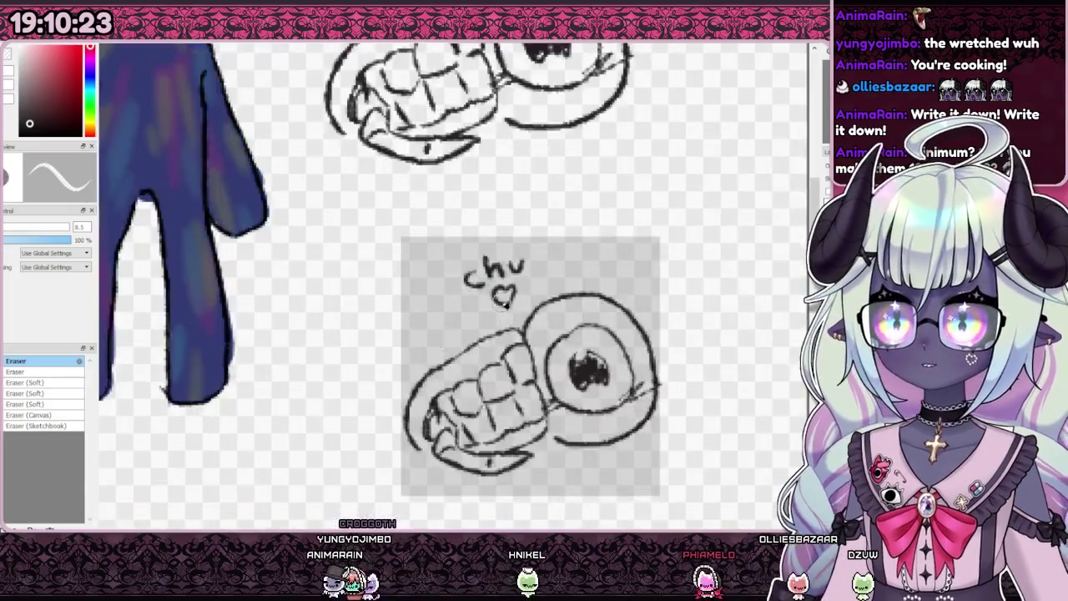
drag(494, 287, 509, 302)
drag(464, 276, 524, 266)
key(ctrl+minus)
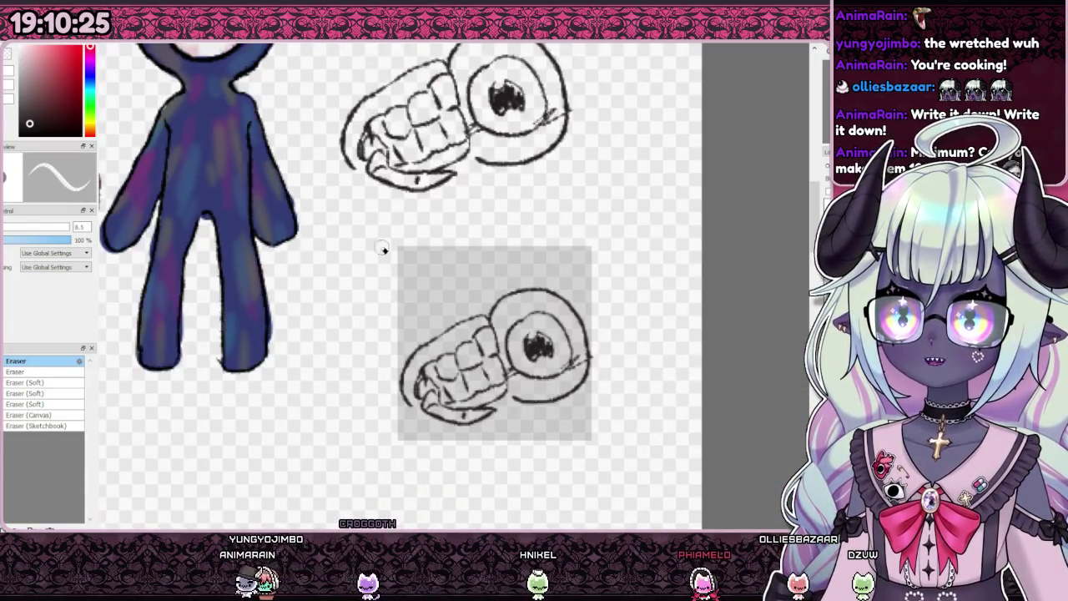
Step: Draw a larger heart above the teeth with Pencil (Sketchbook)
key(b)
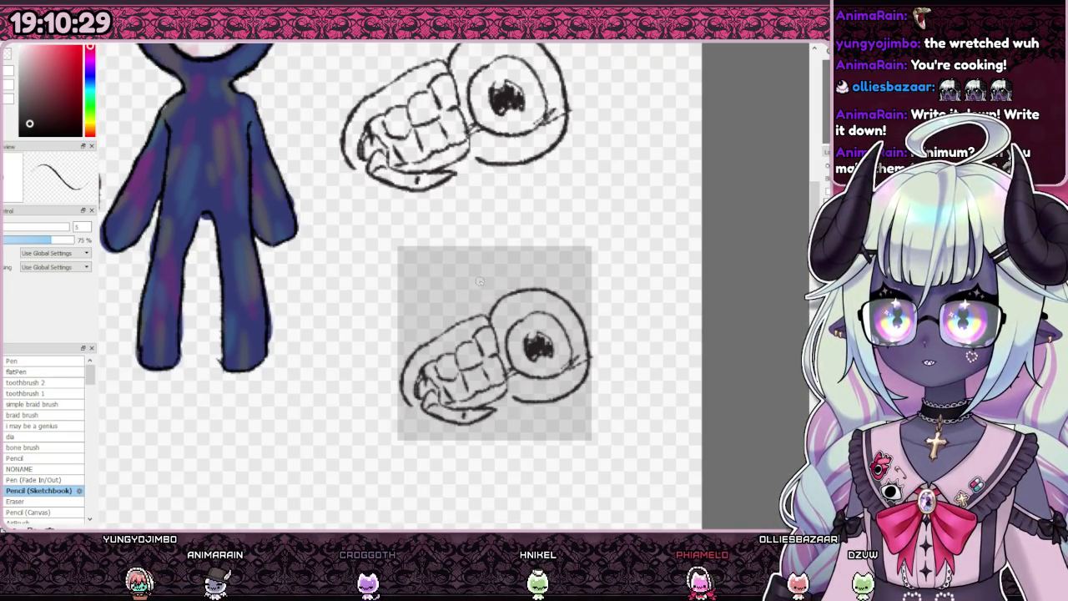
drag(499, 270, 478, 303)
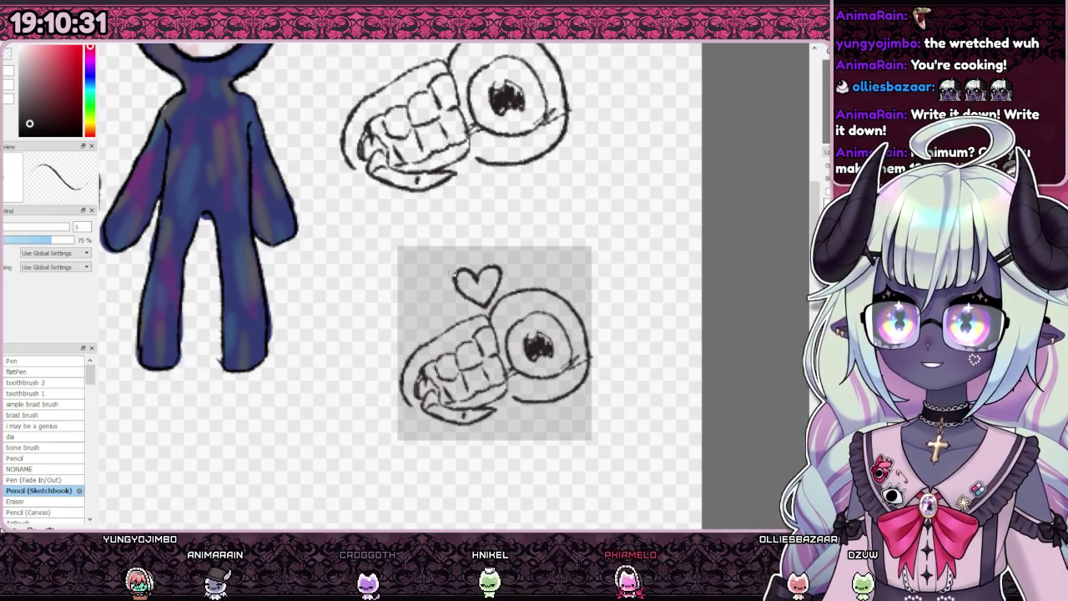
key(ctrl+minus)
key(ctrl+minus)
key(ctrl+plus)
scroll(486, 324, up, 2)
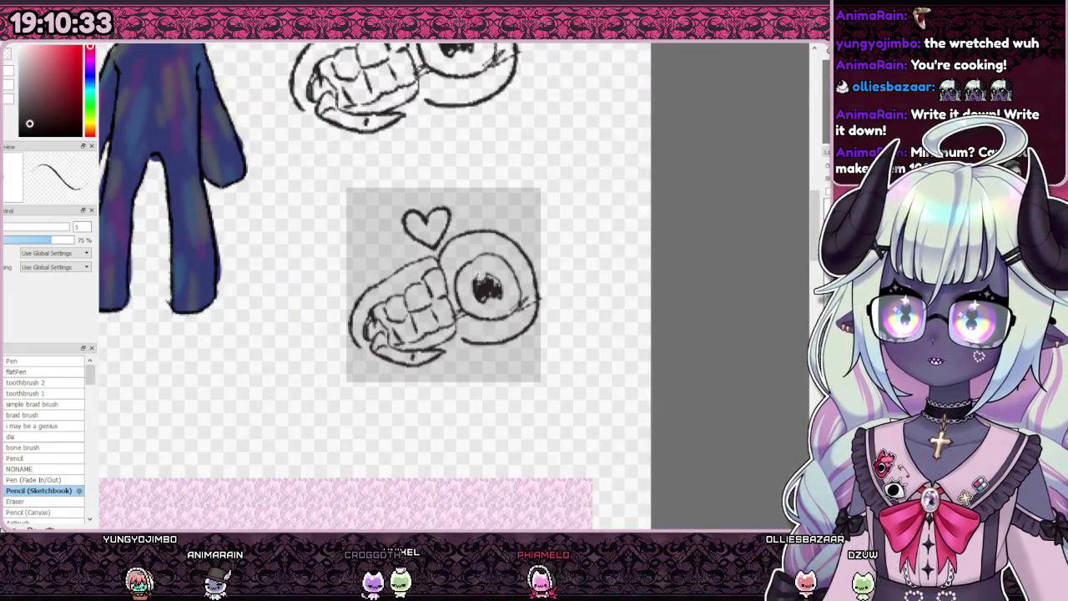
scroll(502, 364, down, 1)
scroll(503, 364, down, 1)
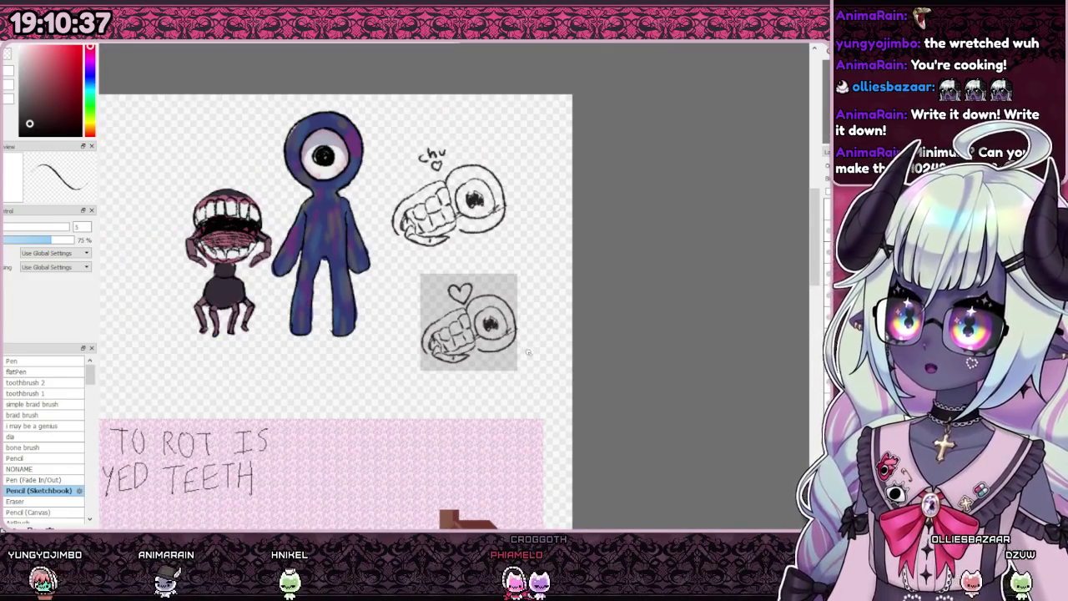
scroll(500, 334, up, 2)
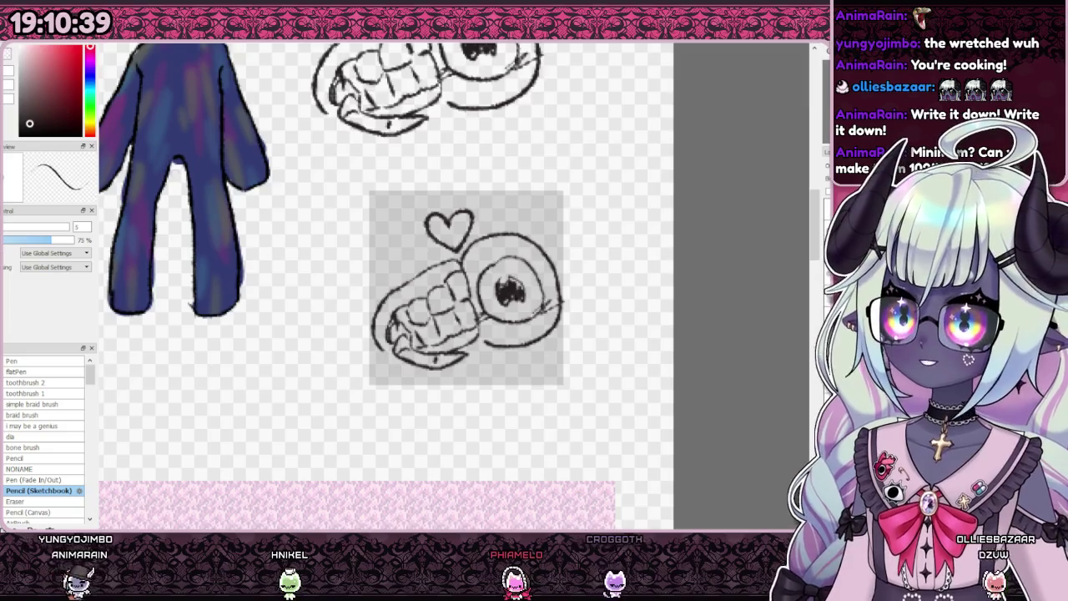
scroll(517, 309, up, 1)
key(Left)
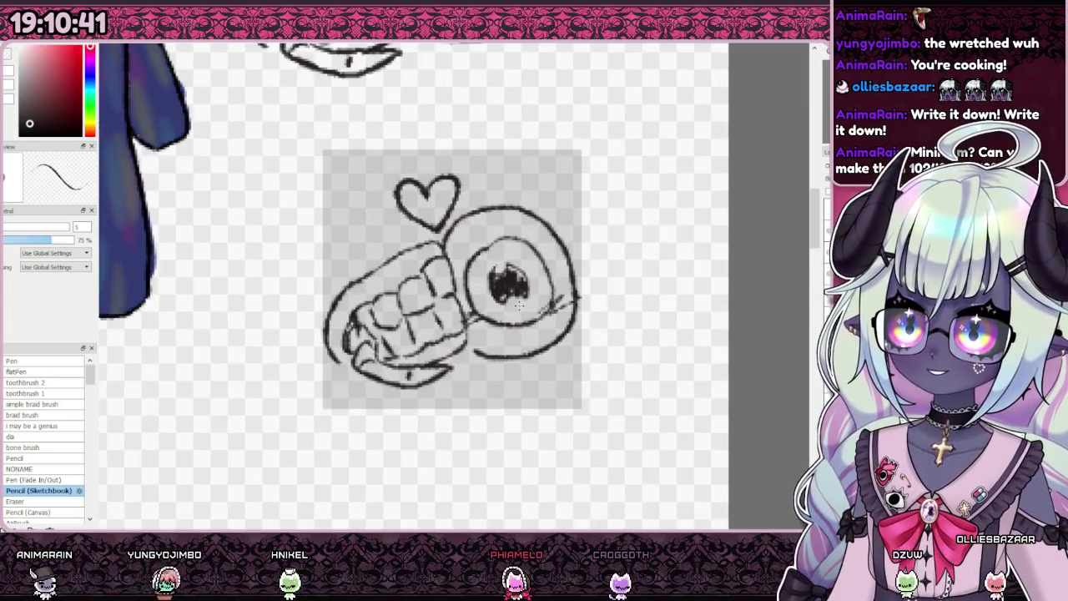
key(Right)
scroll(524, 312, down, 4)
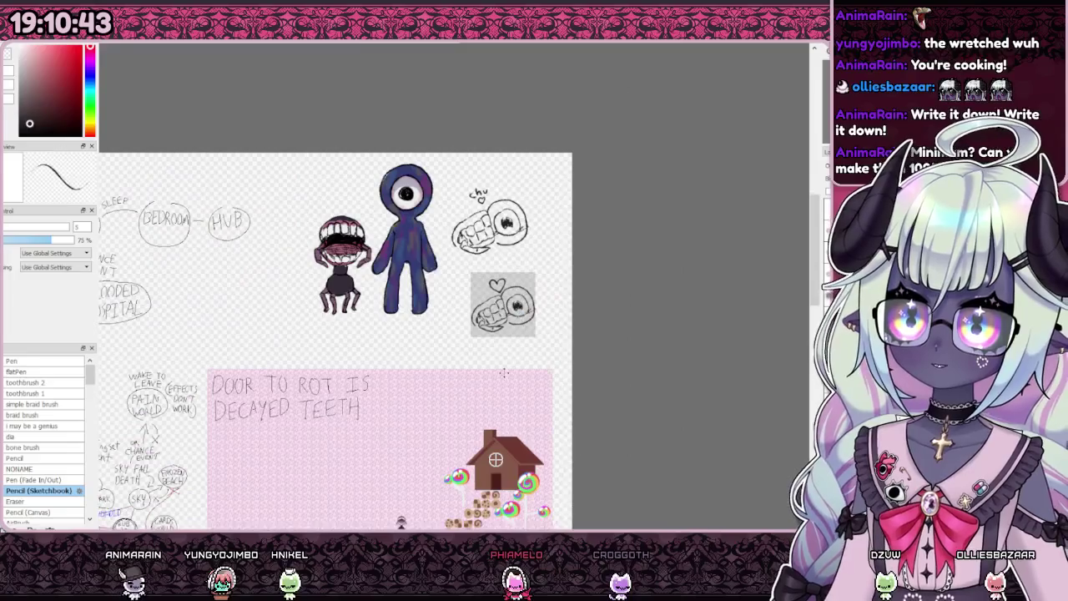
scroll(534, 305, up, 2)
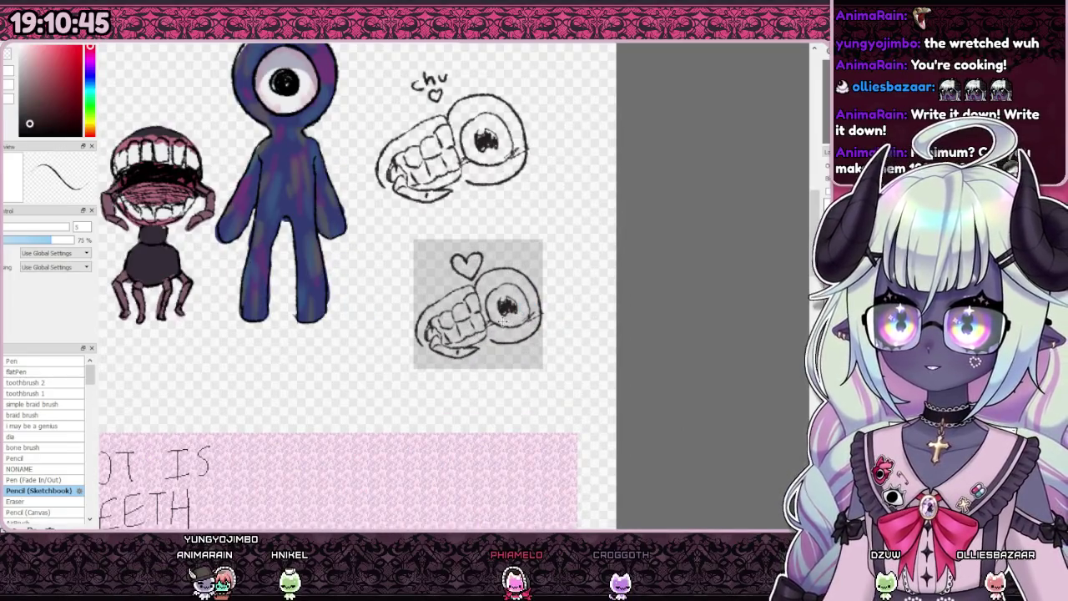
scroll(503, 320, down, 2)
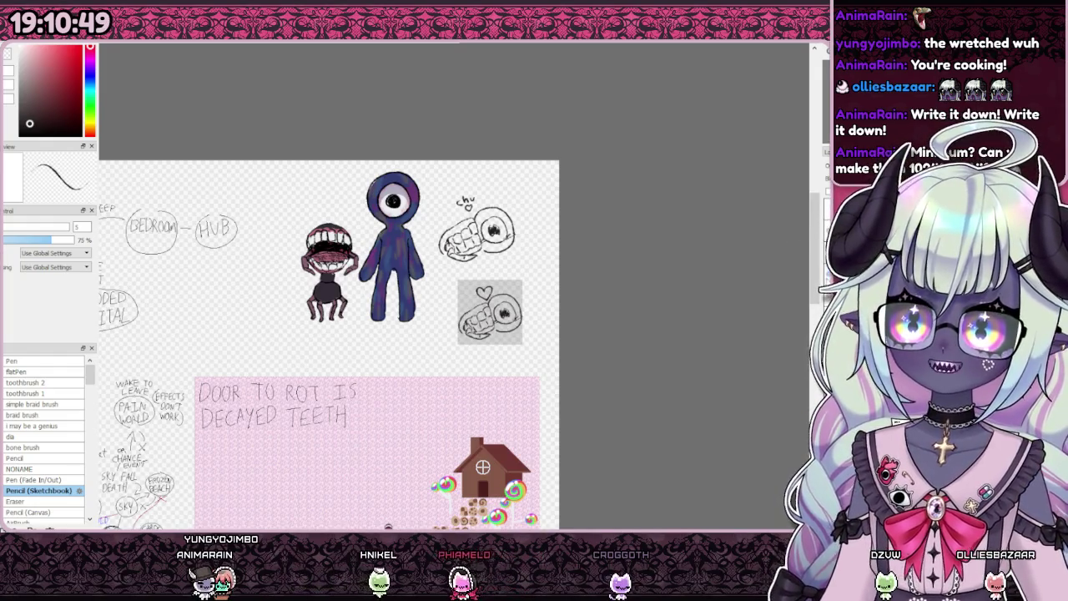
scroll(480, 312, up, 3)
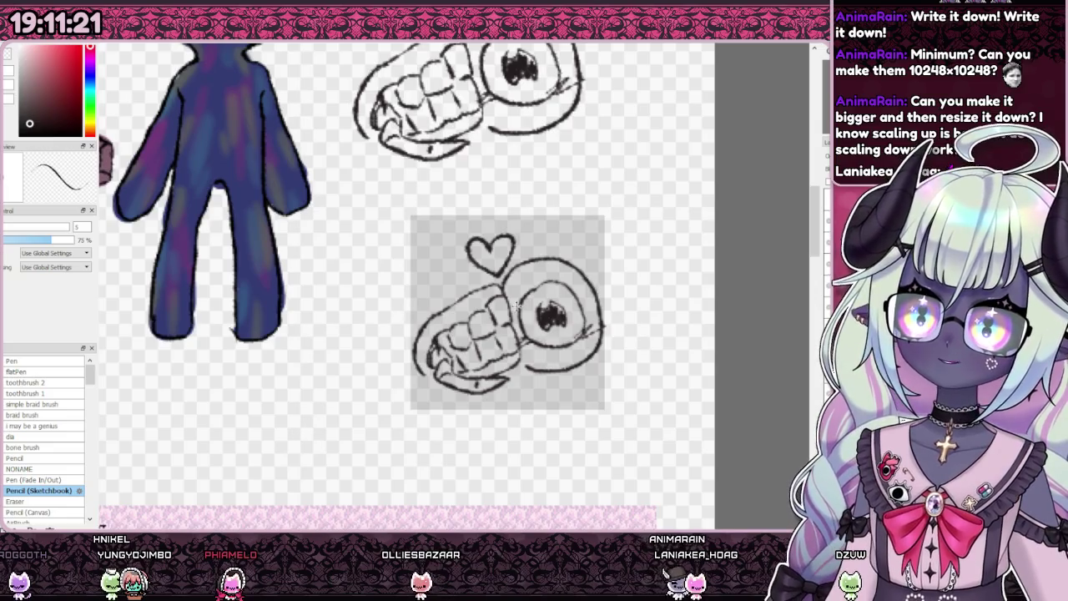
scroll(516, 302, down, 2)
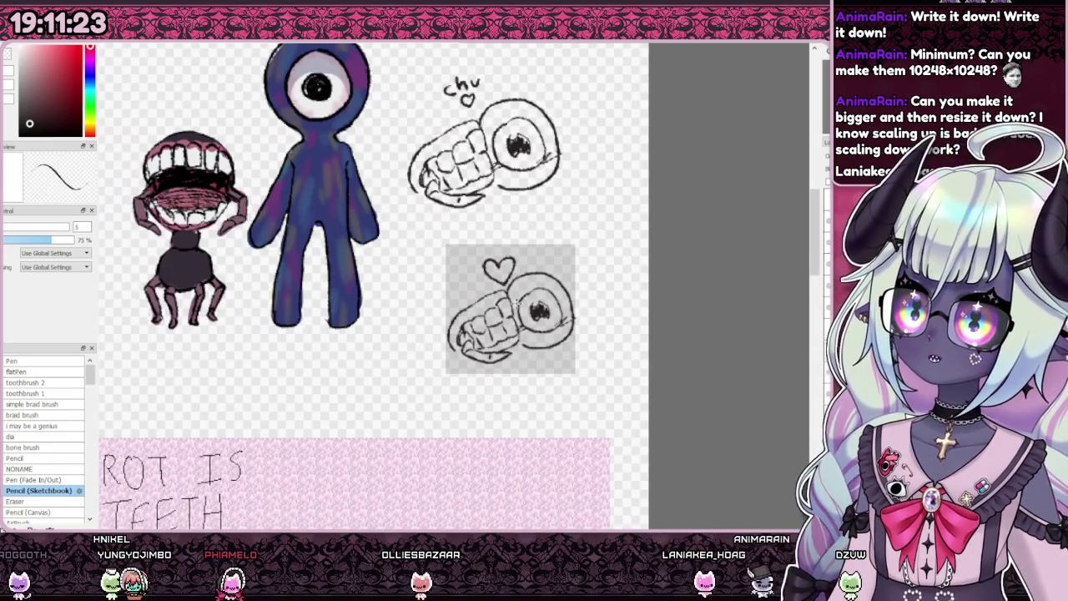
scroll(516, 303, down, 3)
scroll(475, 304, up, 3)
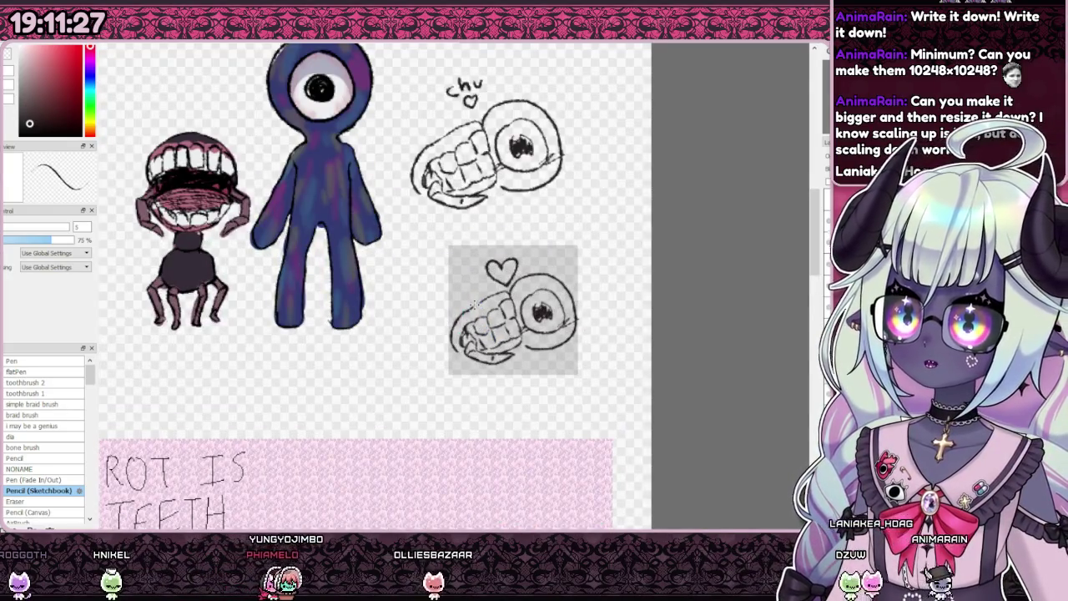
scroll(473, 304, down, 1)
scroll(485, 281, up, 2)
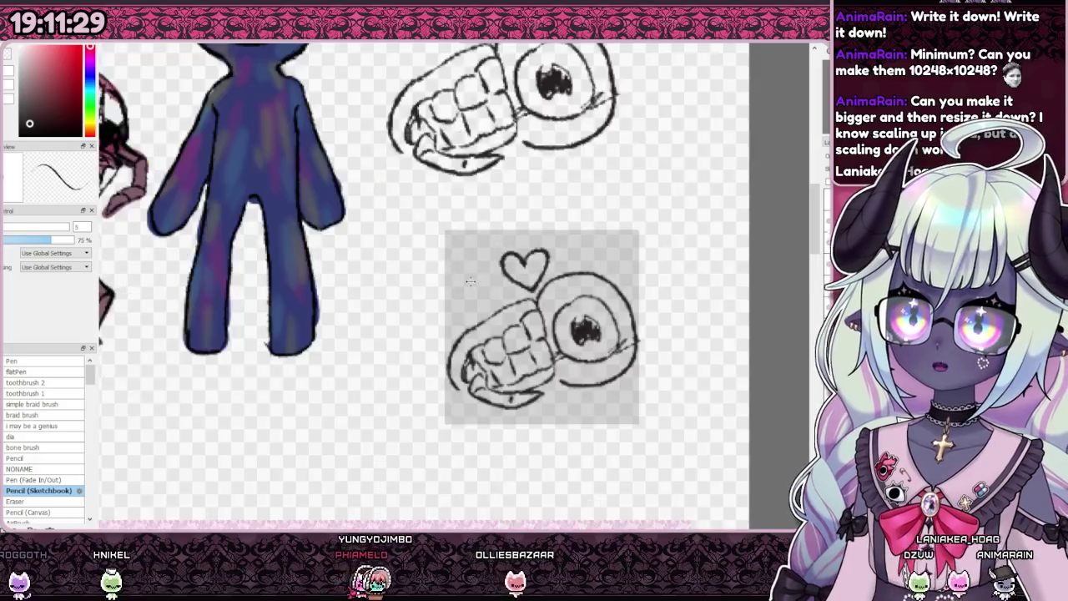
scroll(511, 302, up, 2)
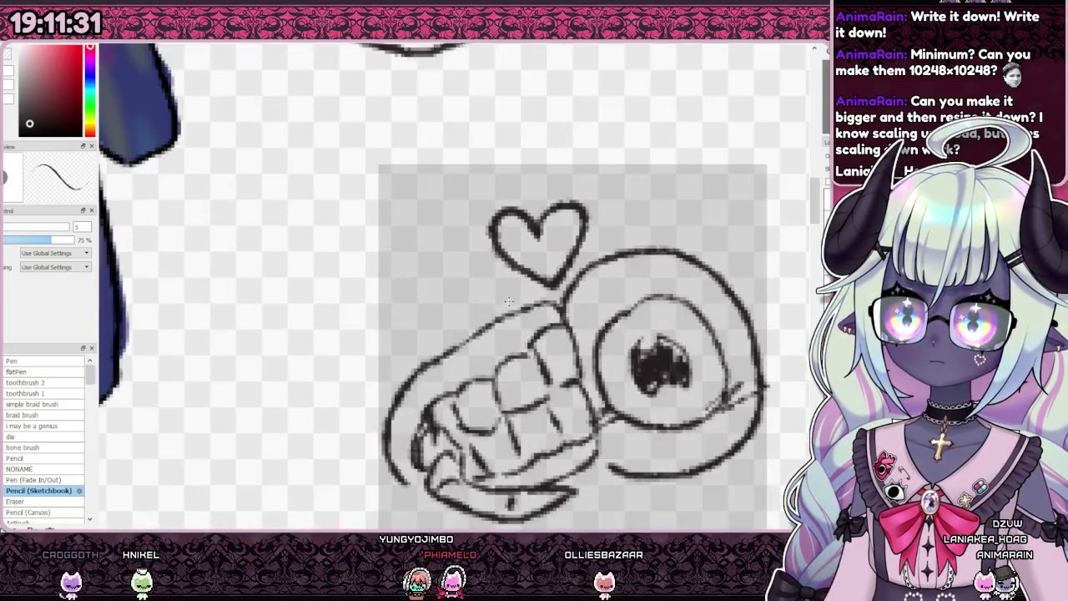
scroll(501, 316, down, 1)
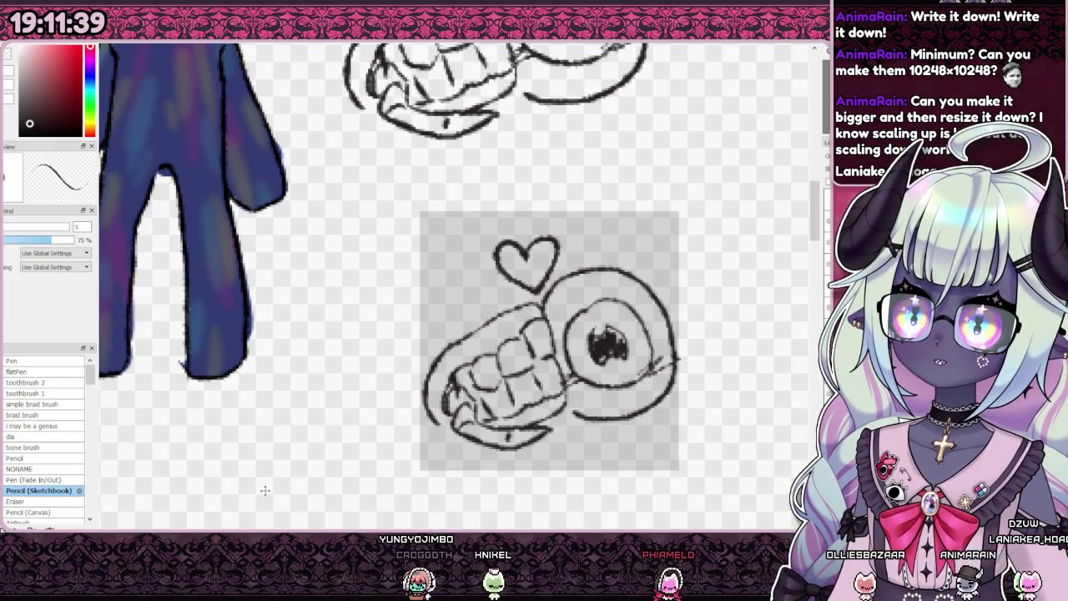
scroll(265, 491, down, 5)
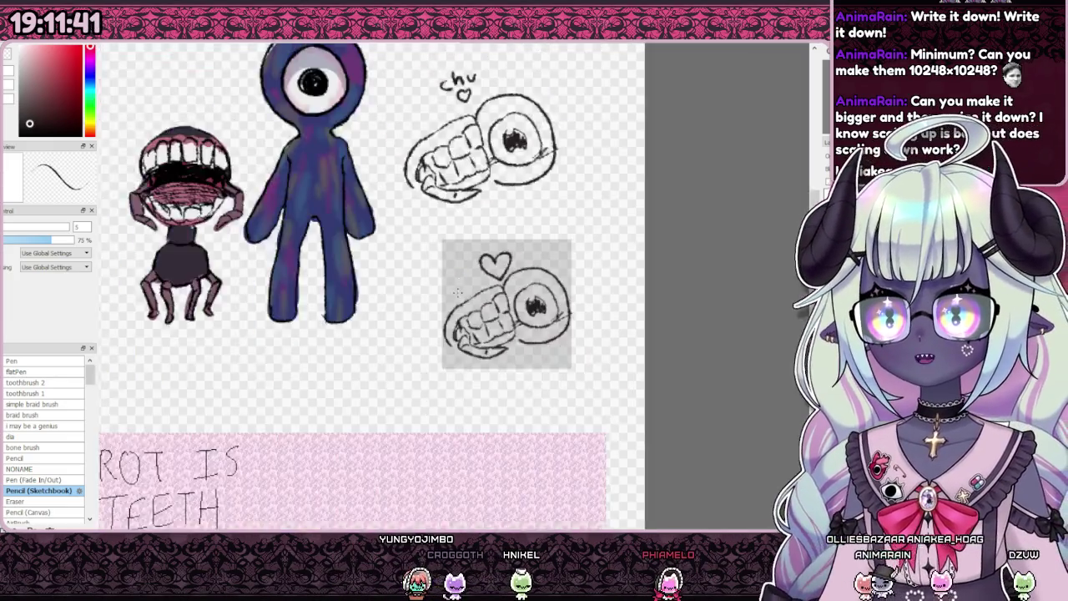
scroll(470, 282, up, 2)
scroll(442, 297, down, 2)
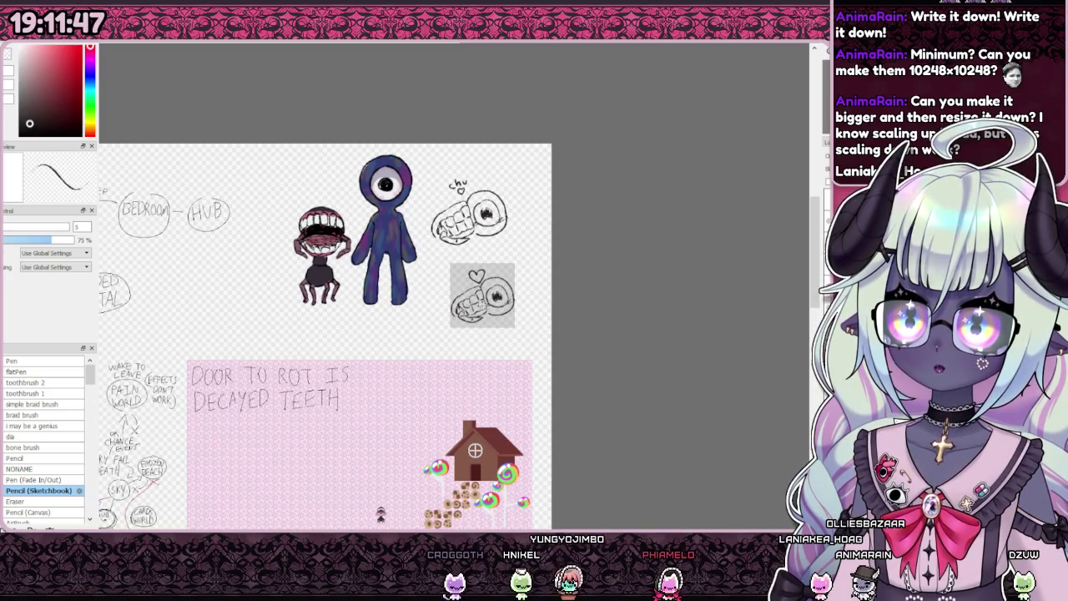
scroll(483, 322, up, 2)
scroll(486, 291, up, 3)
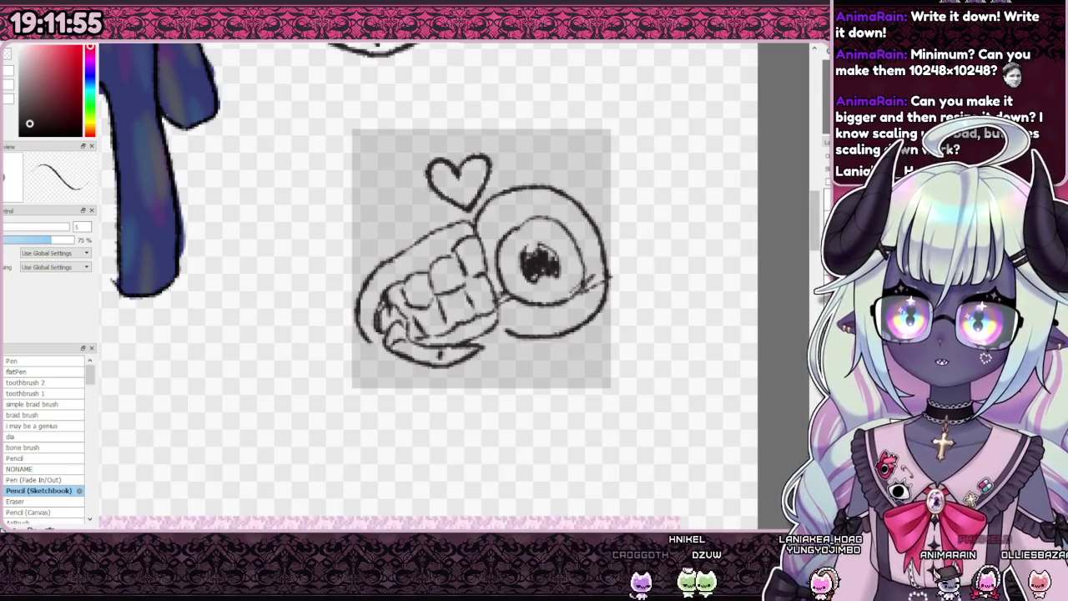
scroll(551, 274, down, 5)
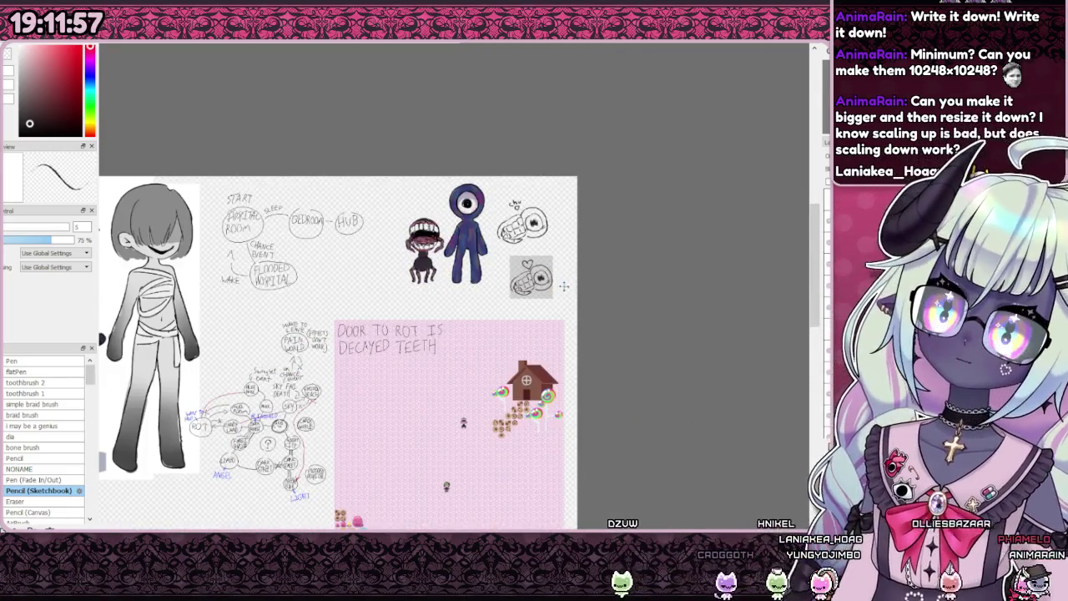
scroll(561, 289, up, 3)
scroll(567, 267, down, 4)
scroll(577, 237, up, 4)
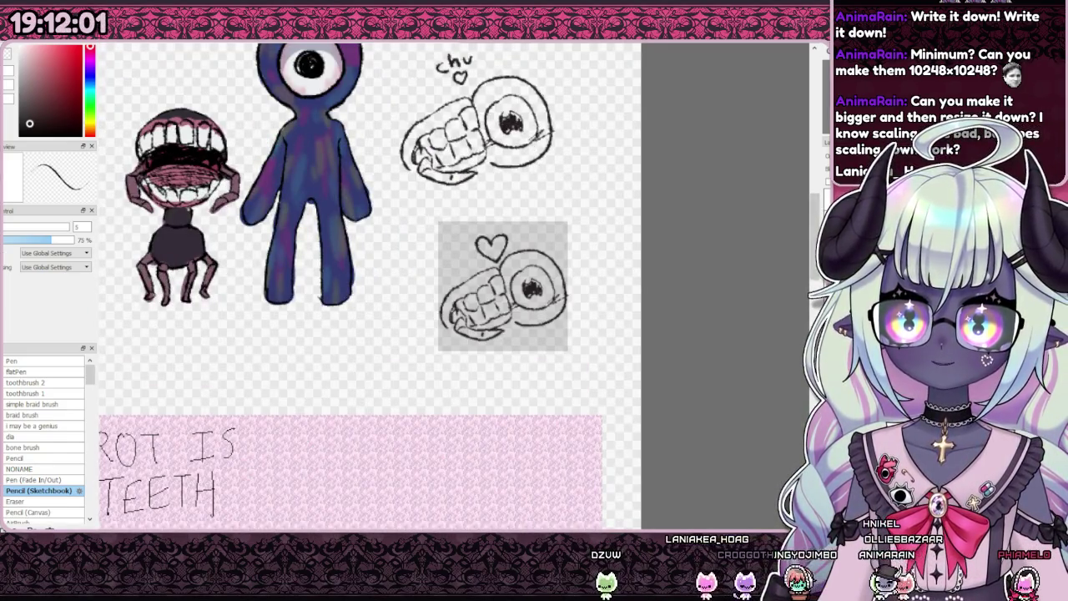
Step: With the size-15 Pen, paint thick black lips above, left of and below the teeth
click(25, 361)
scroll(461, 270, up, 2)
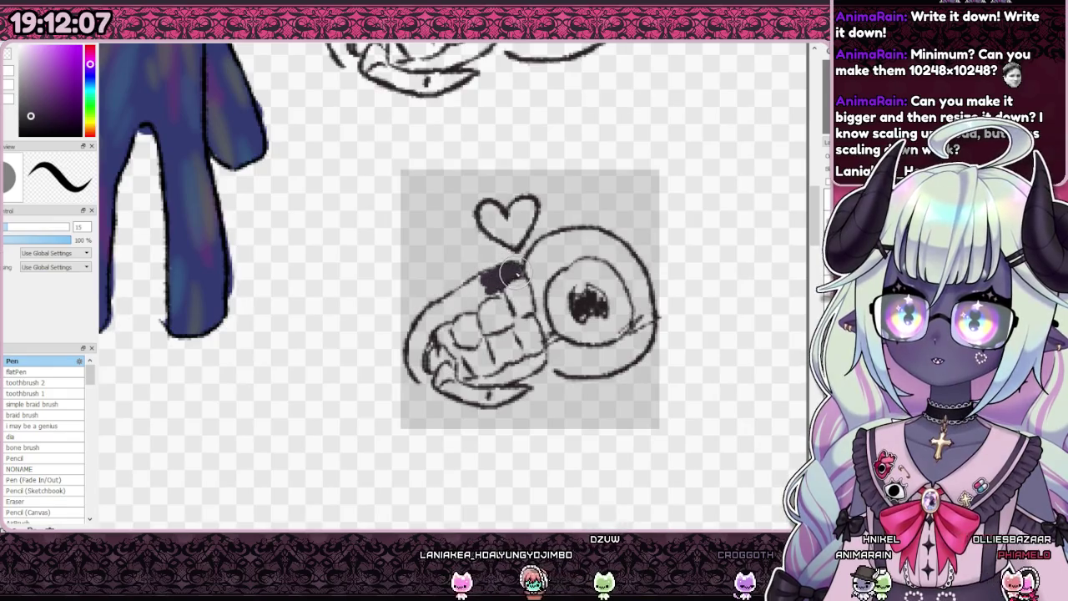
drag(495, 283, 488, 285)
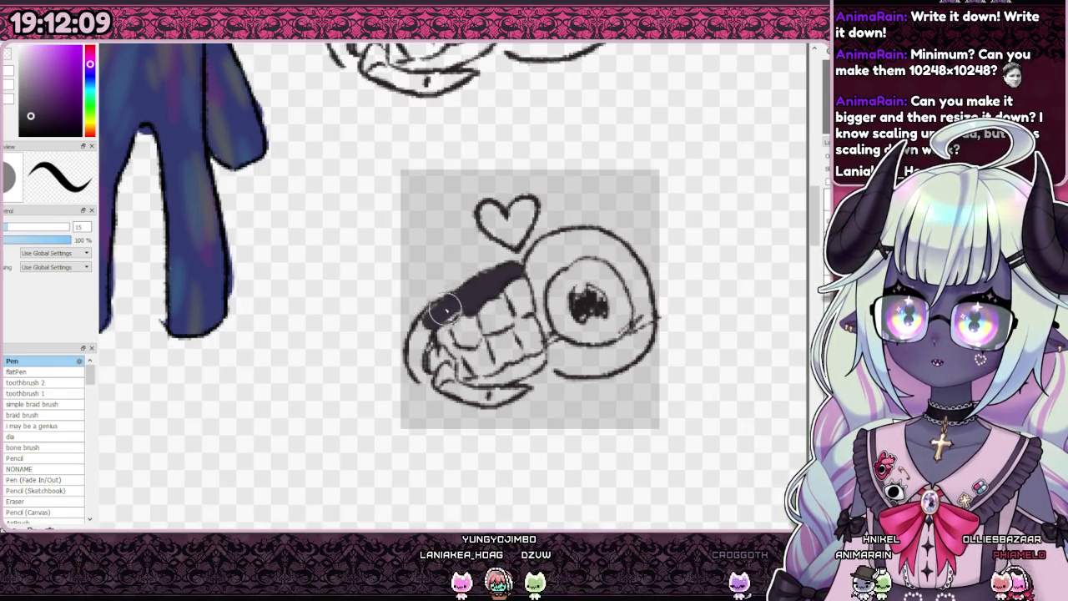
drag(428, 317, 414, 359)
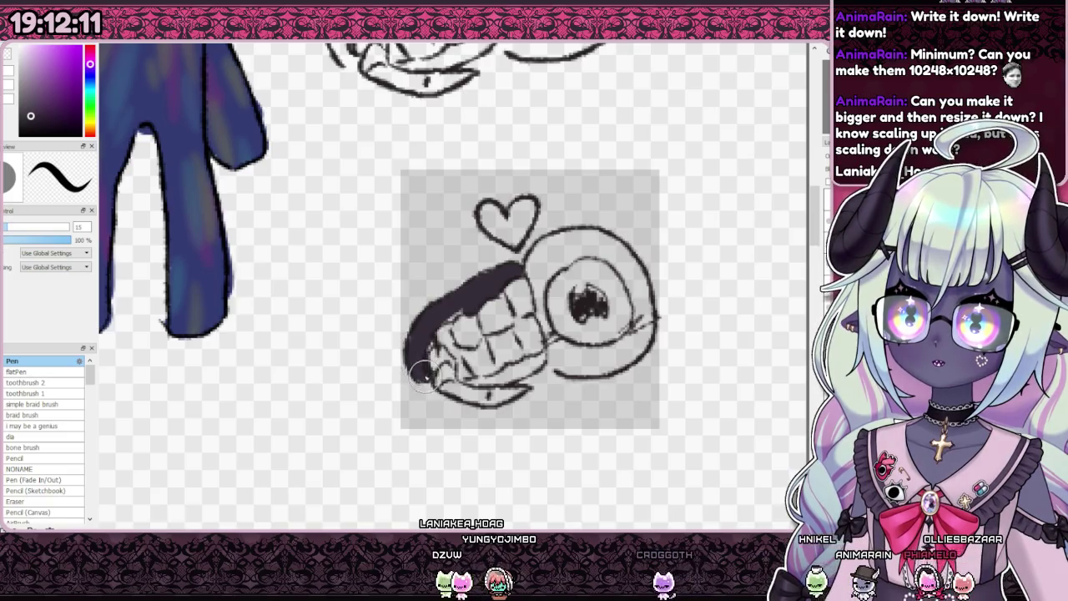
drag(440, 354, 423, 365)
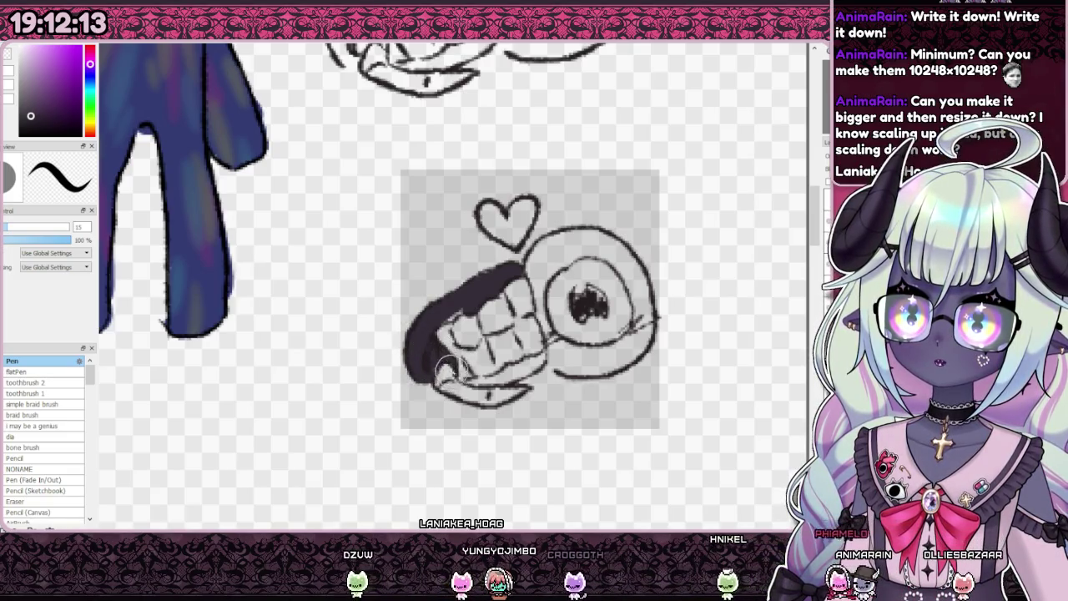
drag(538, 359, 497, 377)
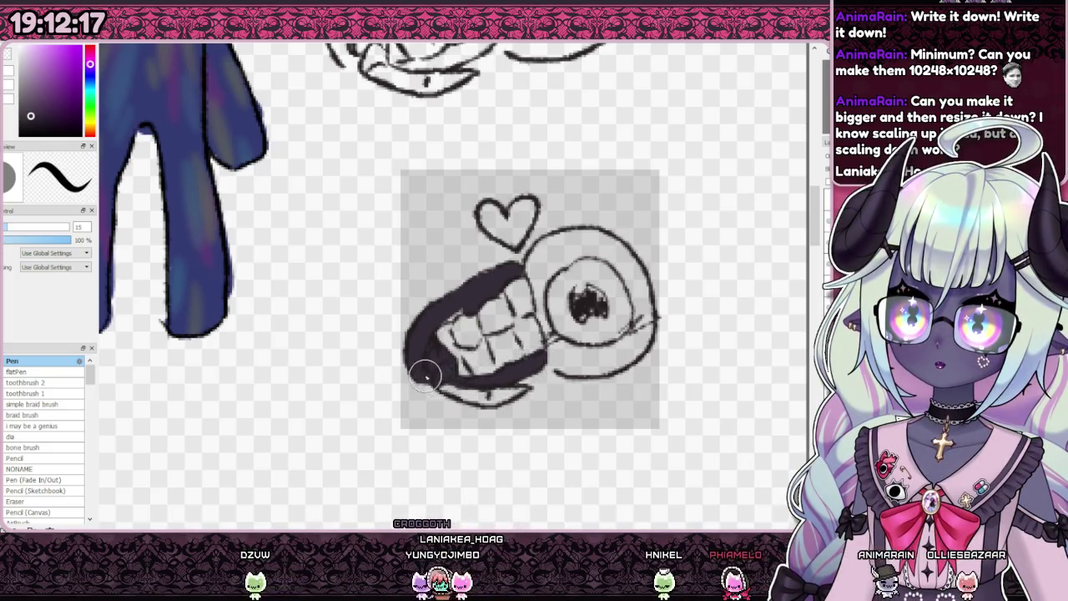
scroll(459, 392, up, 2)
scroll(469, 441, down, 4)
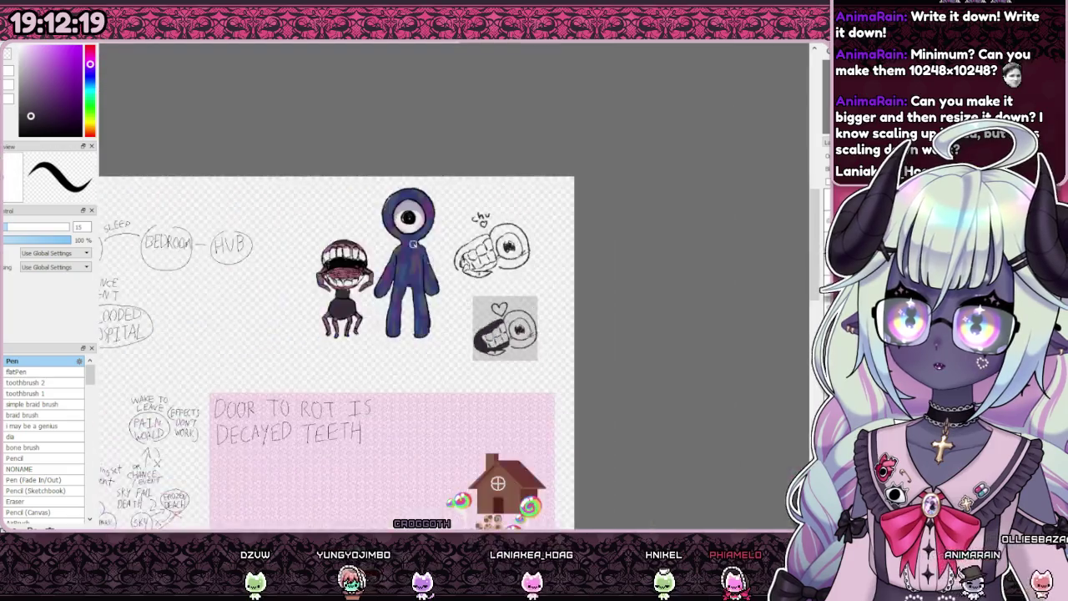
scroll(330, 261, up, 4)
scroll(298, 353, down, 4)
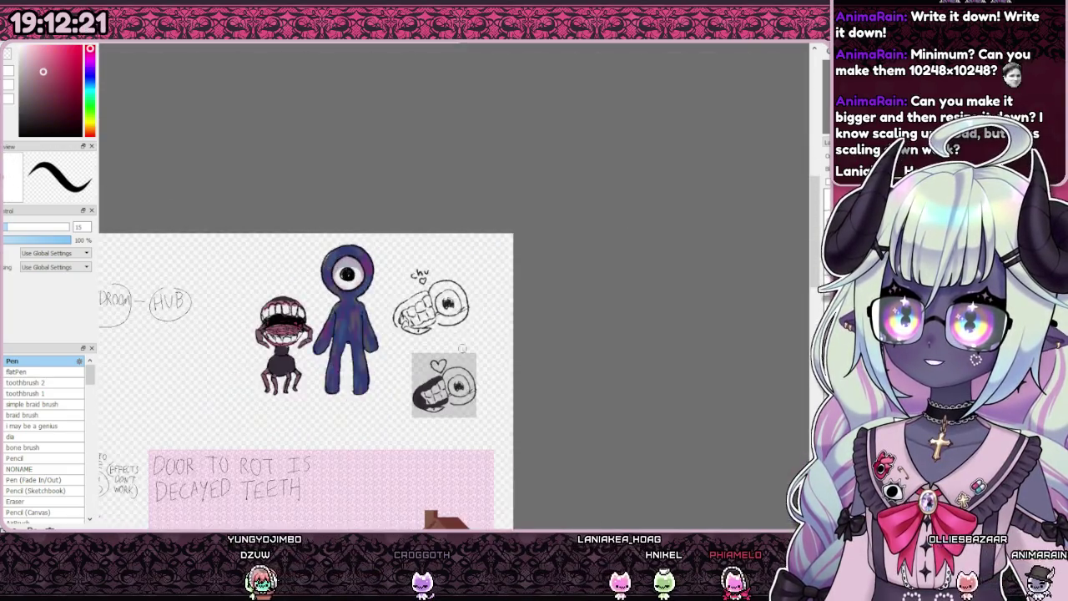
Step: Paint pink gums along the upper and lower teeth, undoing stray strokes
scroll(435, 409, up, 4)
scroll(435, 408, up, 2)
drag(455, 367, 413, 394)
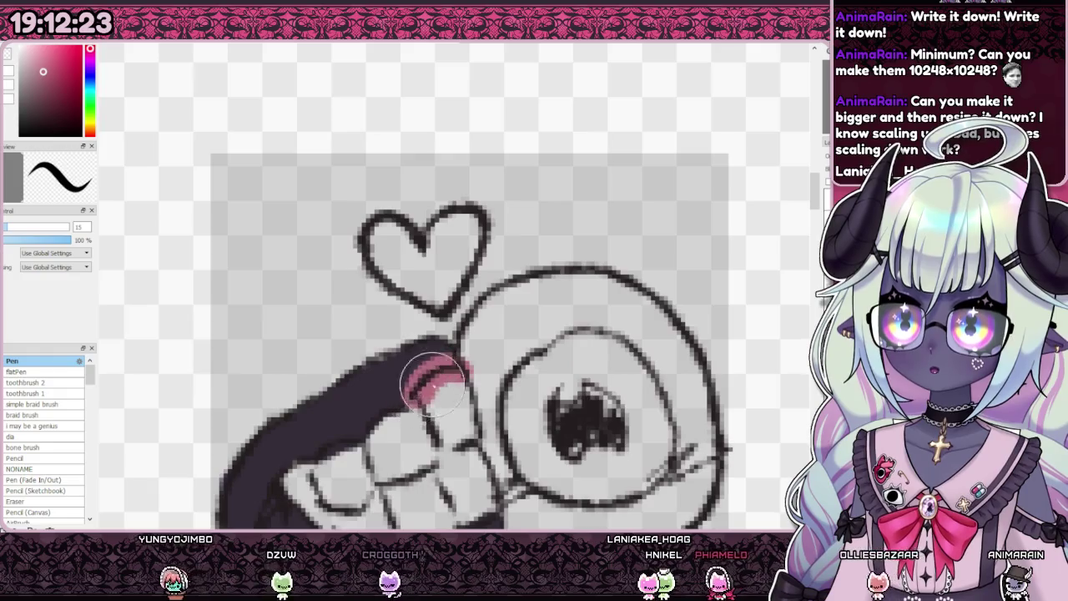
key(ctrl+z)
mouse_move(464, 377)
mouse_down()
mouse_move(381, 393)
mouse_move(369, 429)
mouse_up()
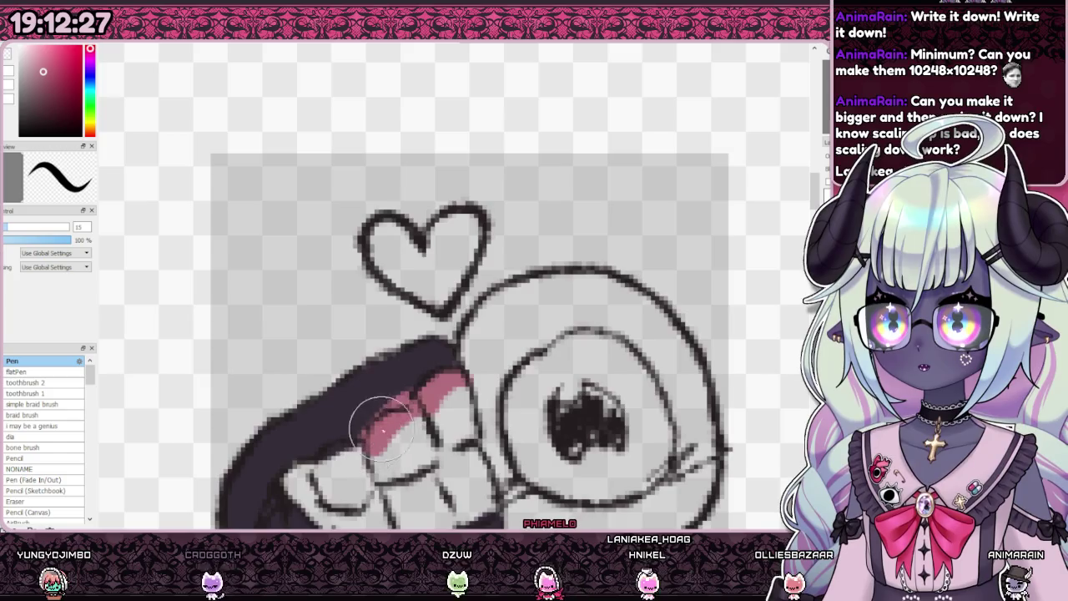
key(ctrl+z)
mouse_move(467, 388)
mouse_down()
mouse_move(417, 392)
mouse_move(309, 463)
mouse_up()
scroll(309, 463, down, 3)
scroll(308, 463, up, 1)
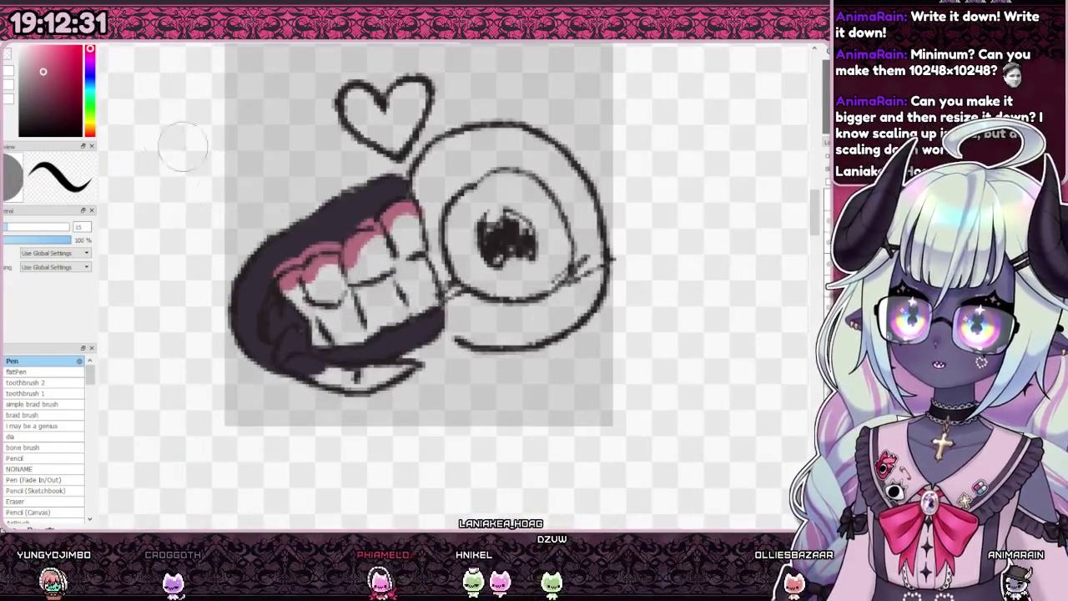
key(ctrl+z)
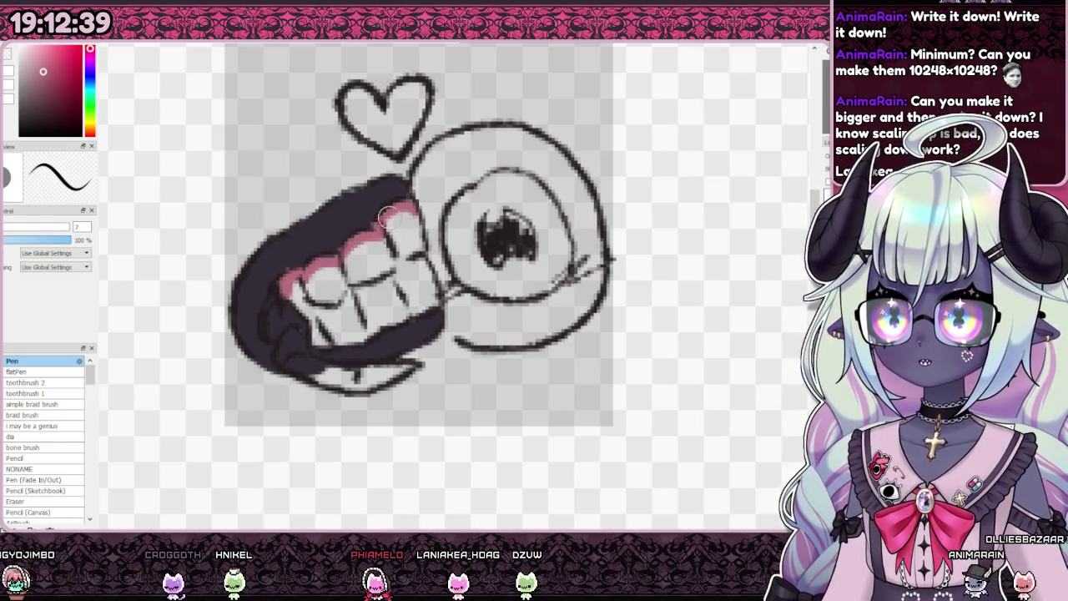
drag(325, 334, 406, 318)
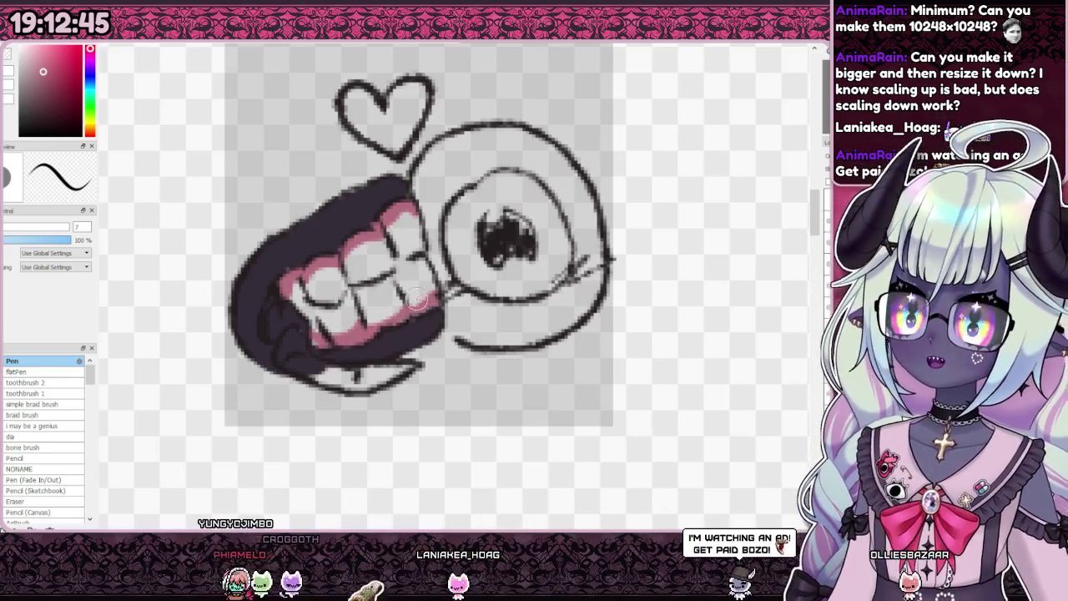
Step: Cover the lower pink gum with the dark purple lip colour
scroll(397, 325, down, 5)
scroll(422, 300, up, 2)
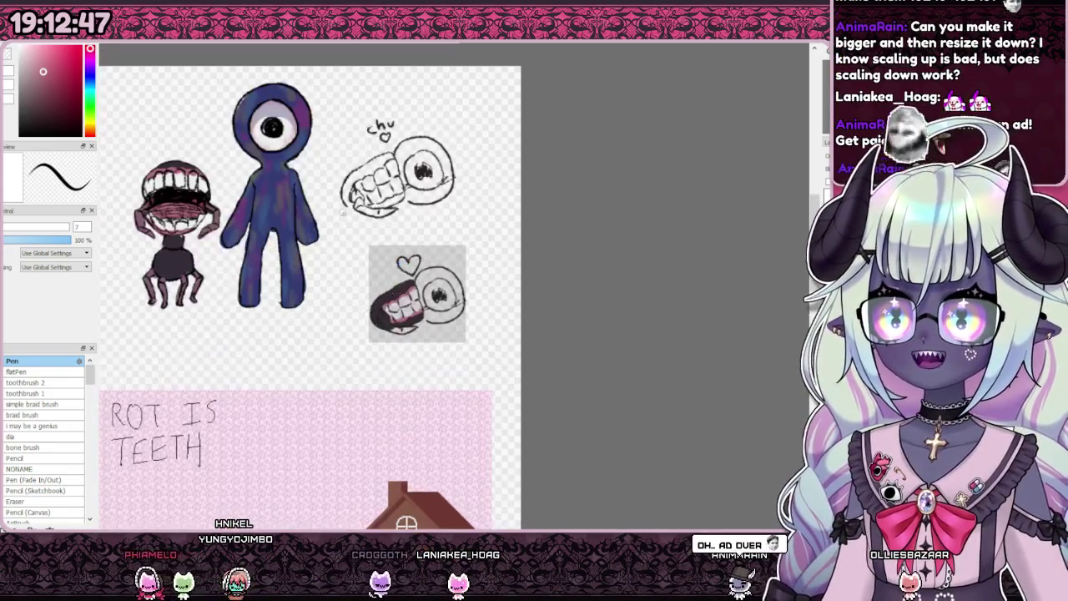
scroll(421, 301, up, 3)
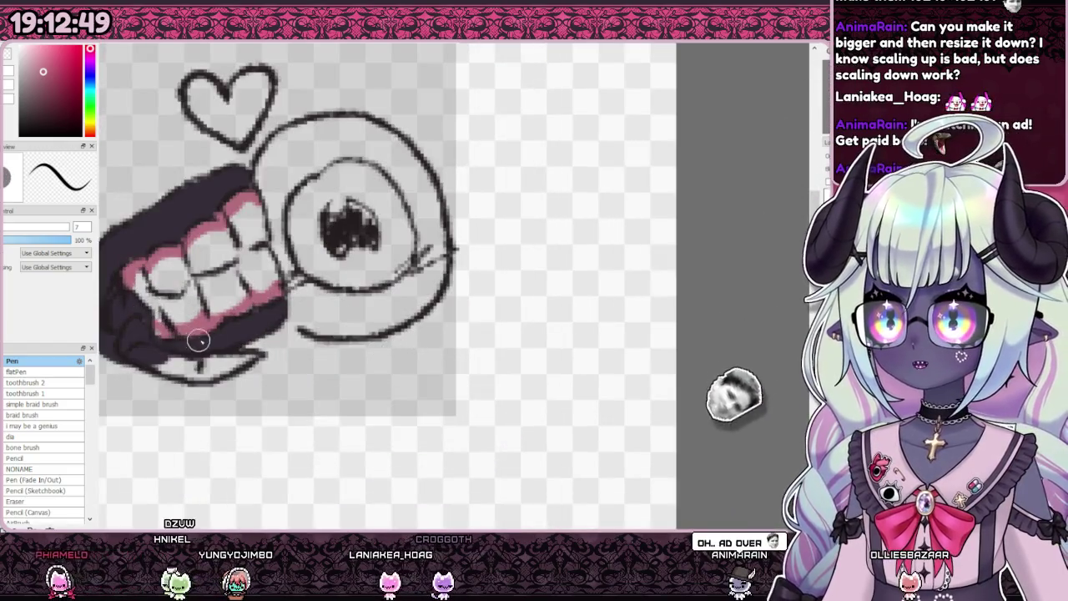
alt+click(155, 329)
drag(155, 329, 261, 306)
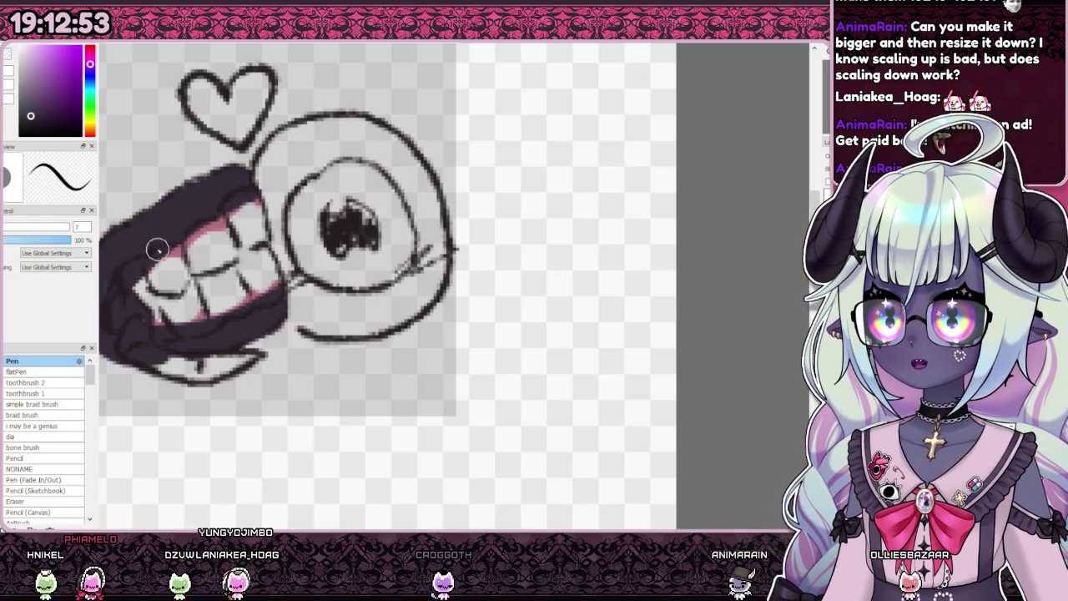
Step: Paint the teeth white, including the lower-left teeth
scroll(159, 309, down, 3)
scroll(160, 308, down, 2)
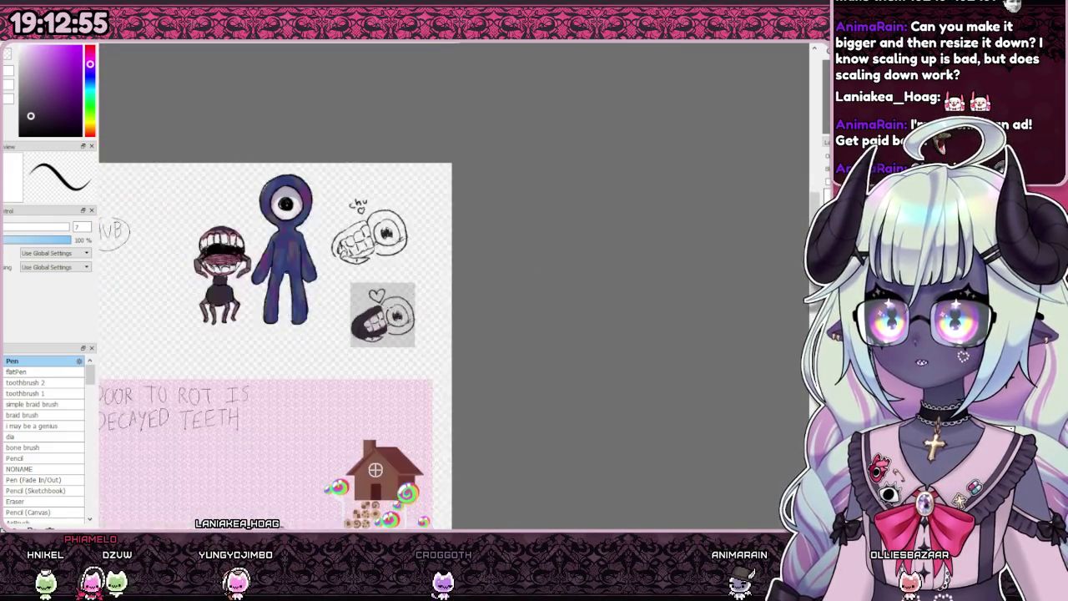
scroll(215, 198, up, 4)
scroll(216, 199, up, 2)
alt+click(215, 199)
scroll(215, 198, down, 3)
scroll(341, 228, up, 4)
scroll(398, 284, up, 2)
mouse_move(346, 330)
mouse_down()
mouse_move(520, 265)
mouse_move(453, 371)
mouse_up()
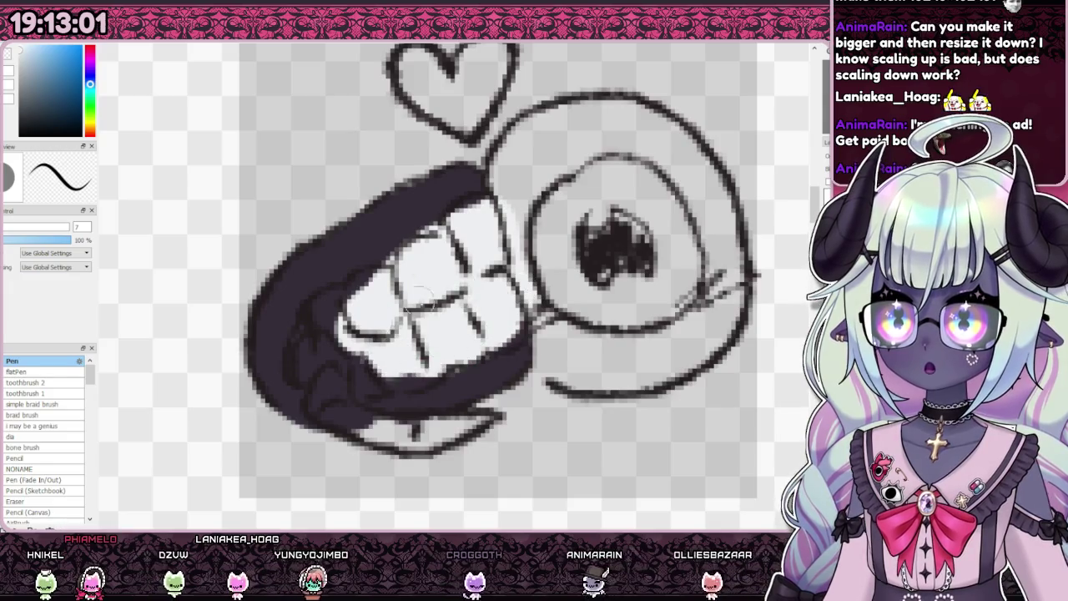
scroll(453, 370, down, 3)
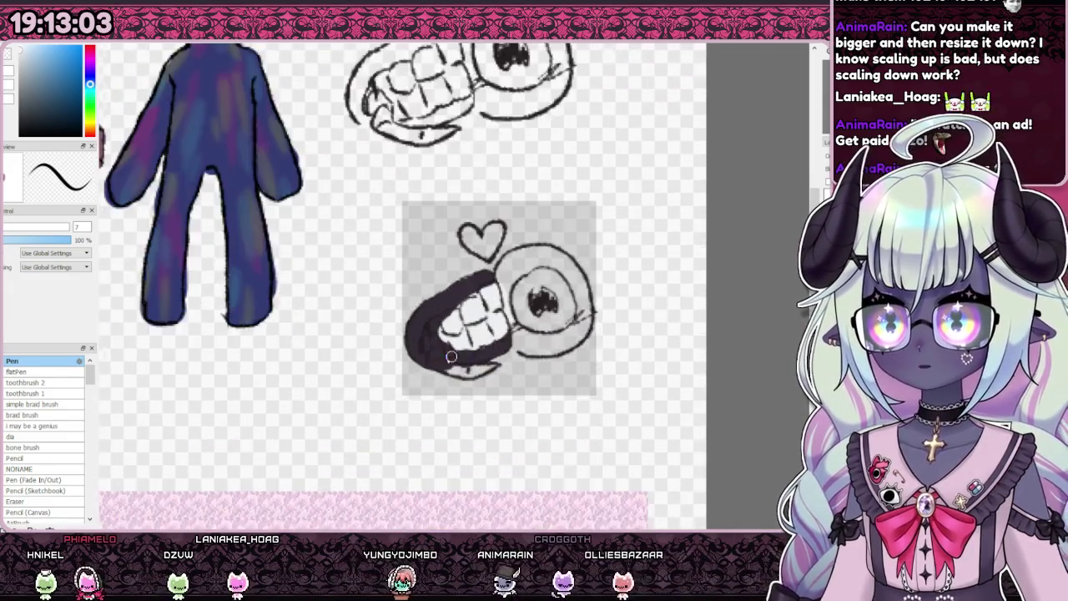
scroll(451, 350, up, 2)
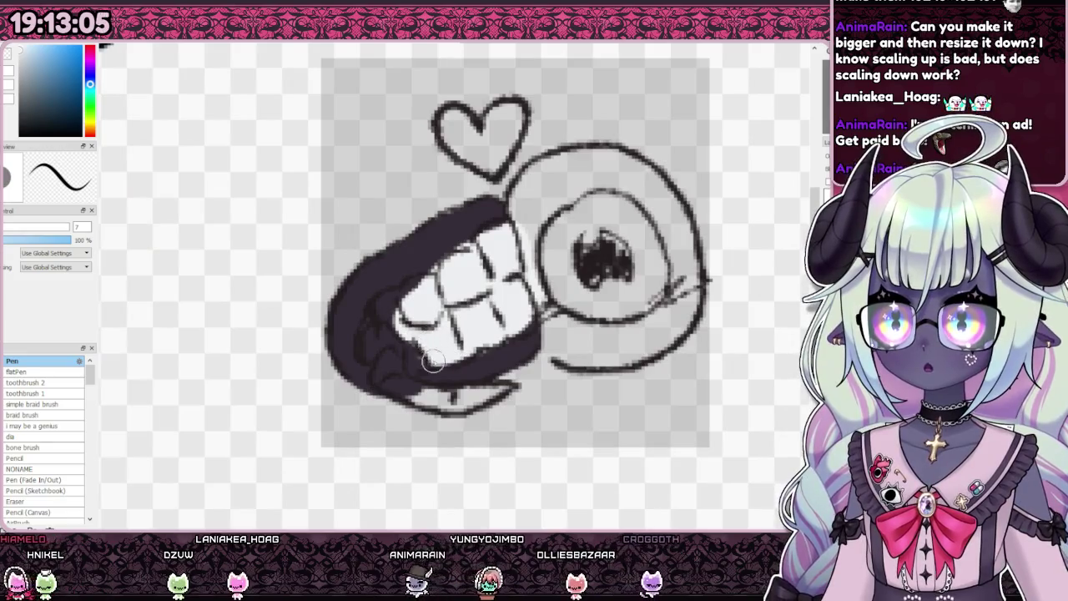
drag(388, 315, 423, 296)
Step: Add a pink mark on the teeth, then undo it
scroll(423, 296, down, 3)
scroll(293, 240, up, 3)
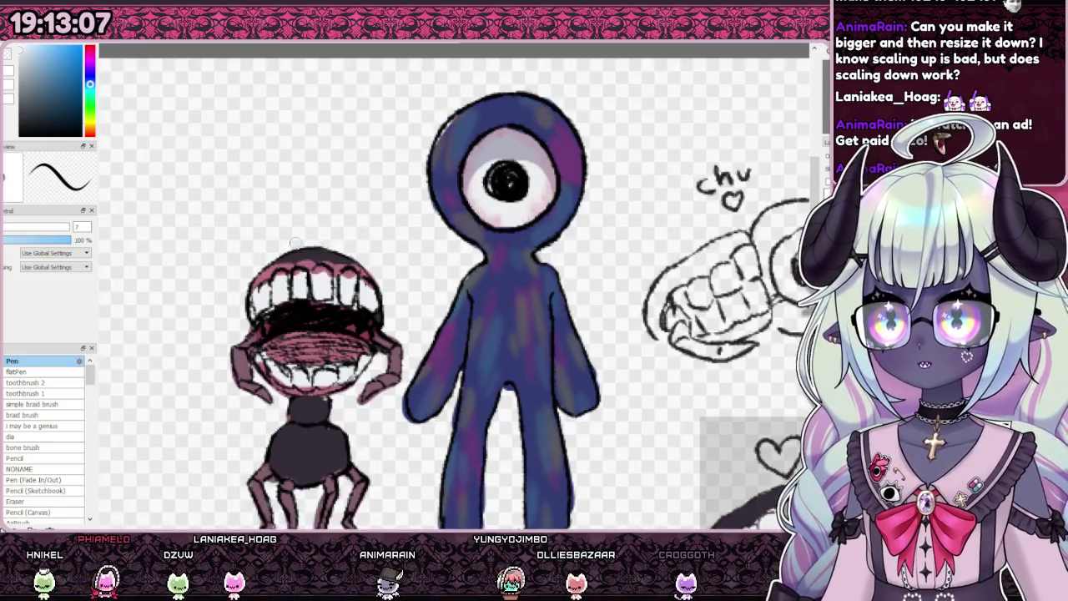
scroll(454, 340, down, 3)
scroll(455, 340, up, 3)
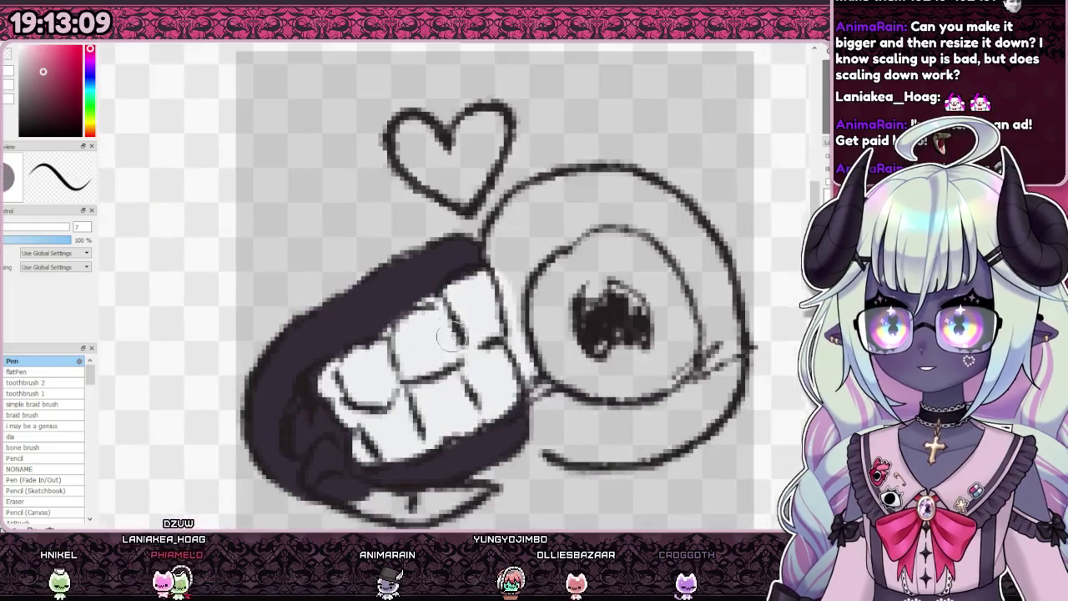
drag(491, 288, 476, 278)
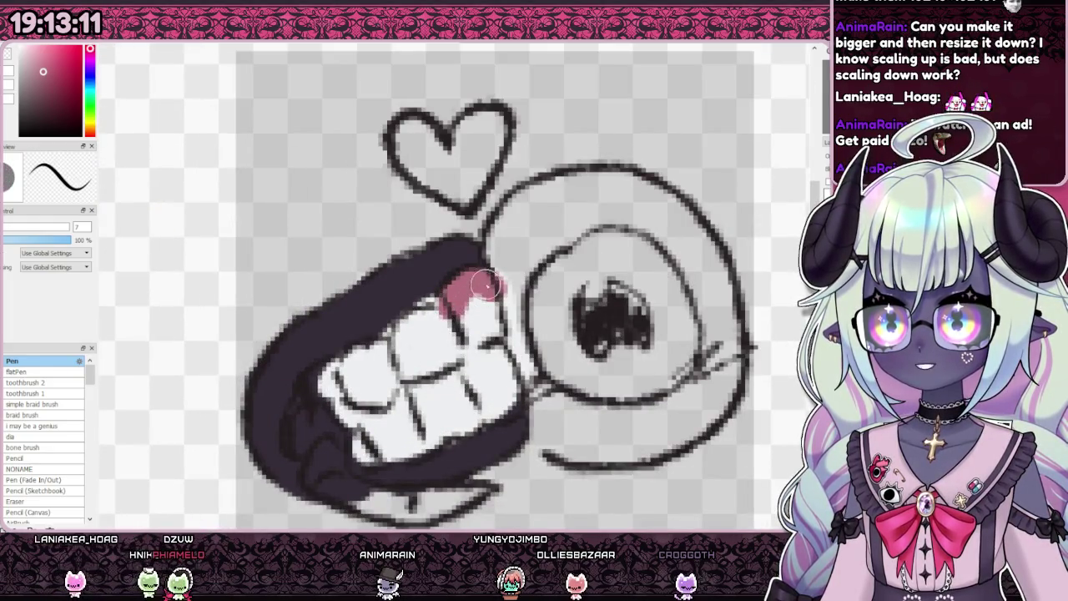
key(ctrl+z)
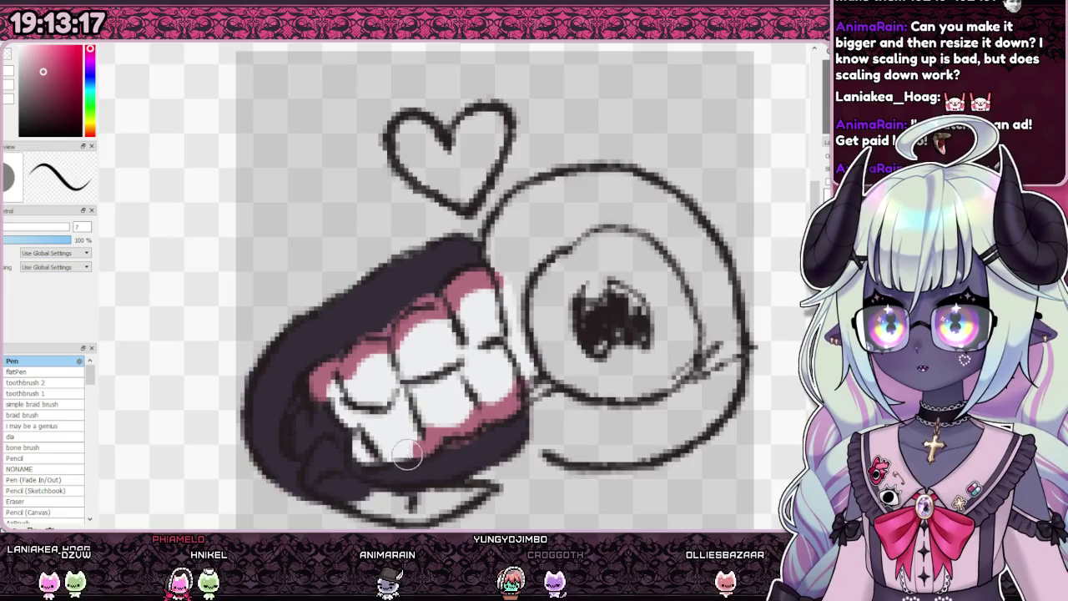
Step: Compare the lip and teeth colour fill against the bare line art, leaving it hidden
scroll(388, 346, down, 5)
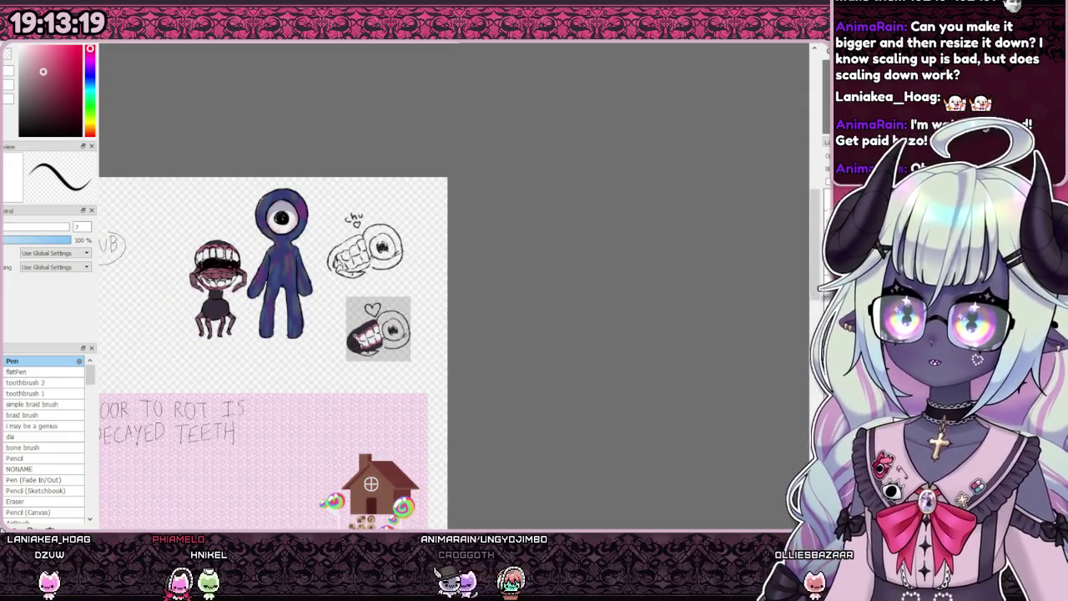
scroll(367, 219, up, 3)
key(ctrl+z)
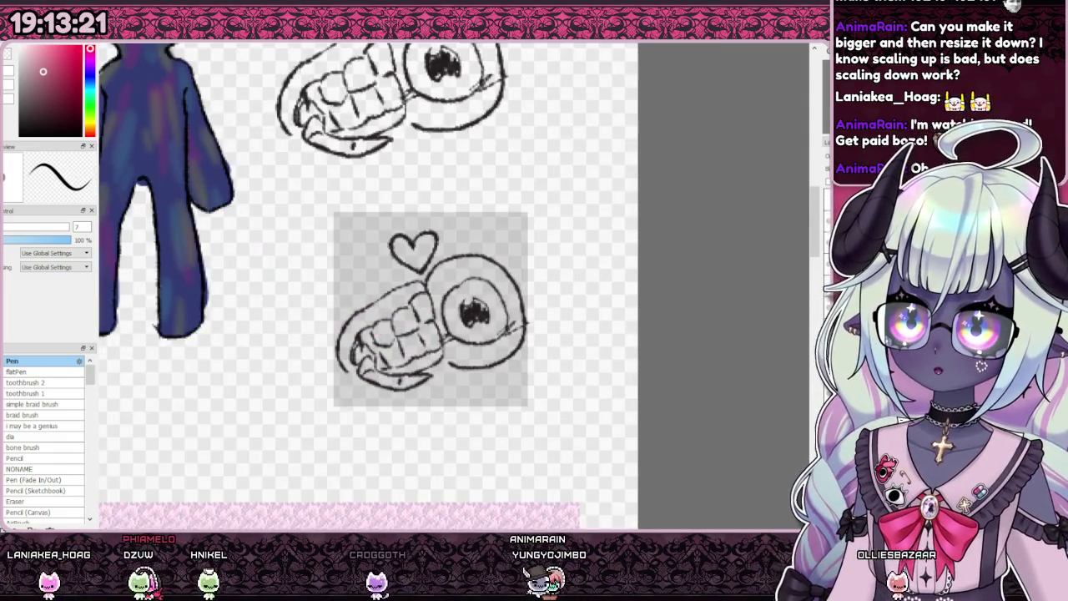
key(ctrl+y)
key(ctrl+z)
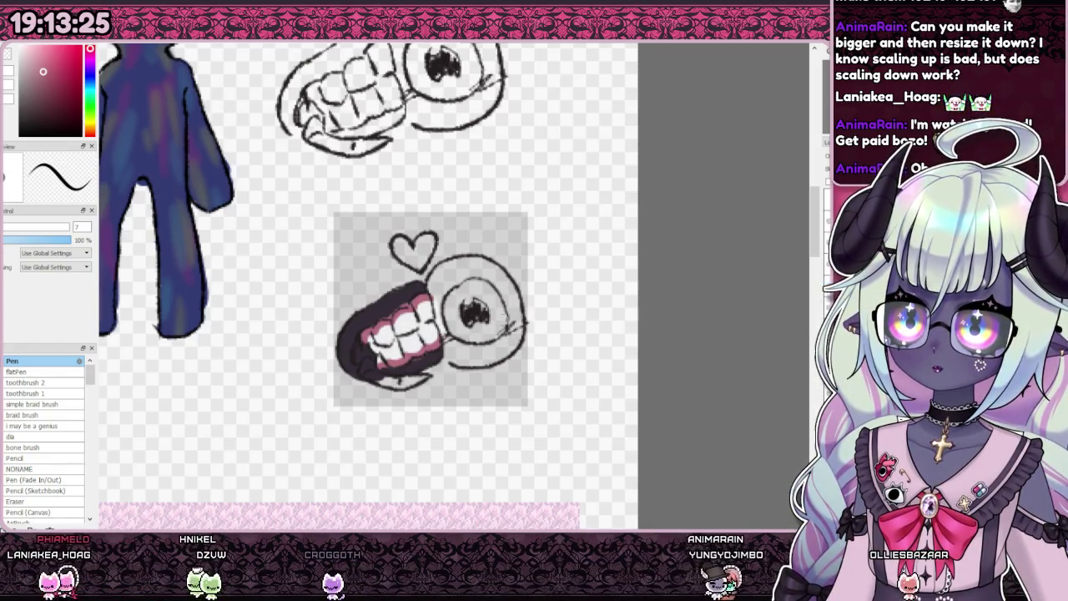
Step: Brush white over the grey inside of the eyeball
scroll(525, 315, down, 3)
scroll(525, 315, up, 3)
scroll(234, 230, down, 2)
scroll(234, 230, up, 5)
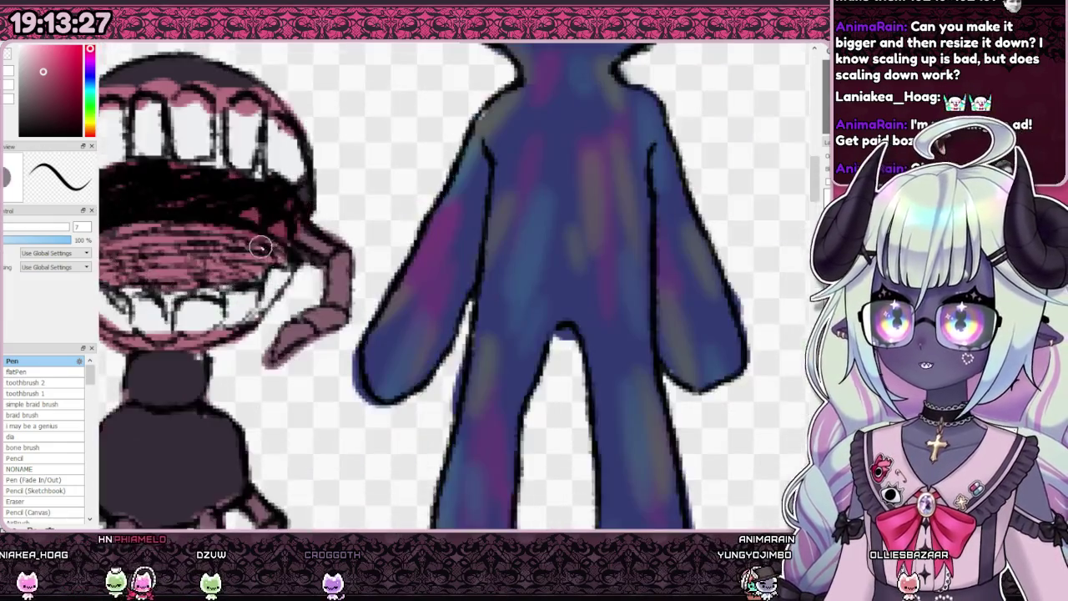
scroll(336, 290, down, 4)
scroll(538, 441, up, 3)
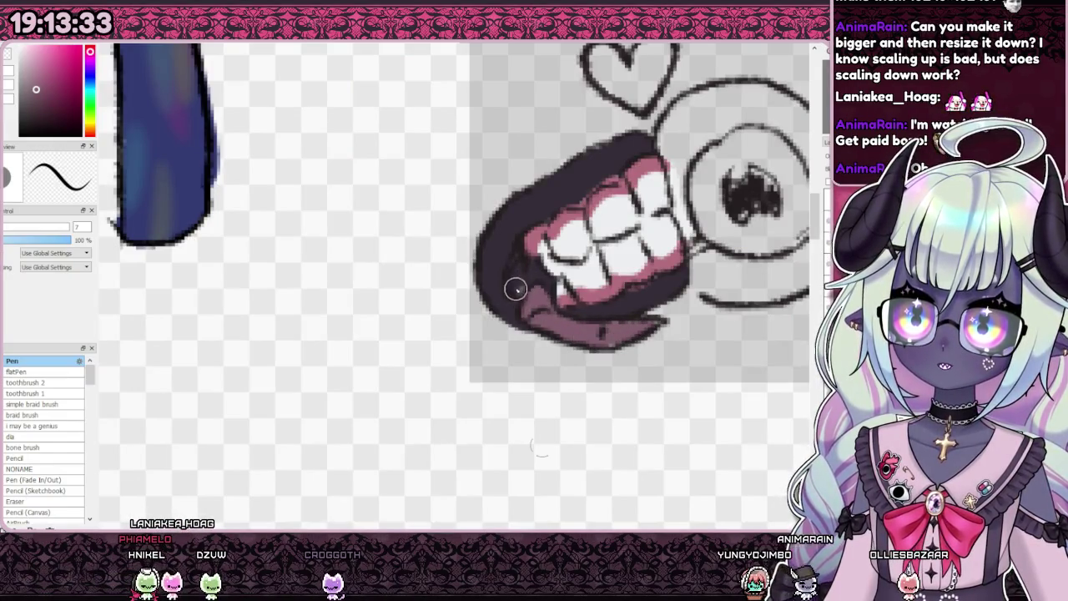
scroll(541, 285, down, 4)
scroll(500, 275, up, 2)
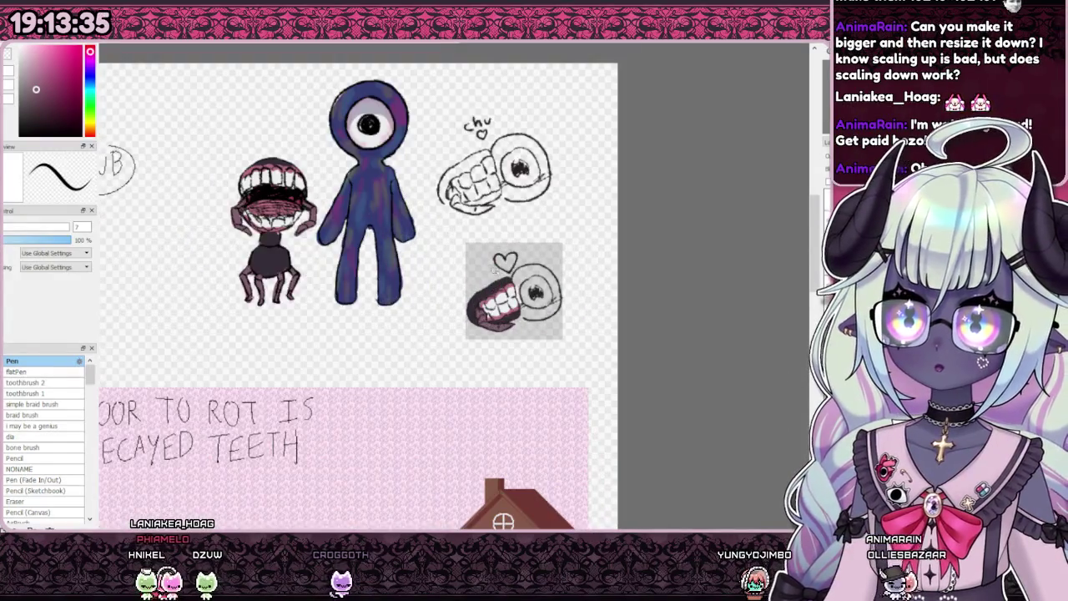
scroll(500, 275, up, 2)
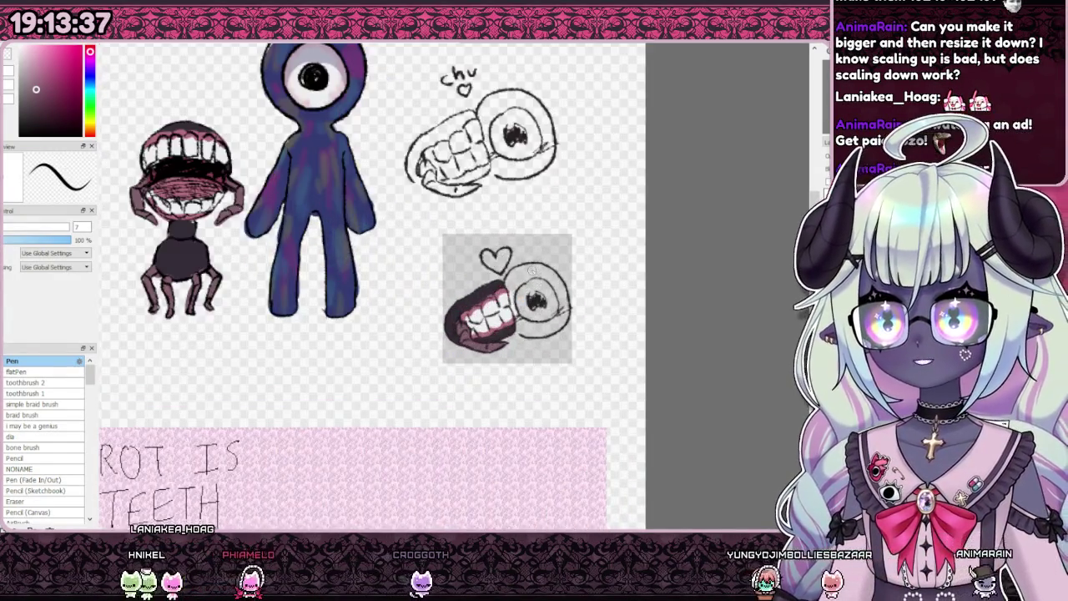
scroll(501, 275, down, 2)
scroll(510, 357, up, 2)
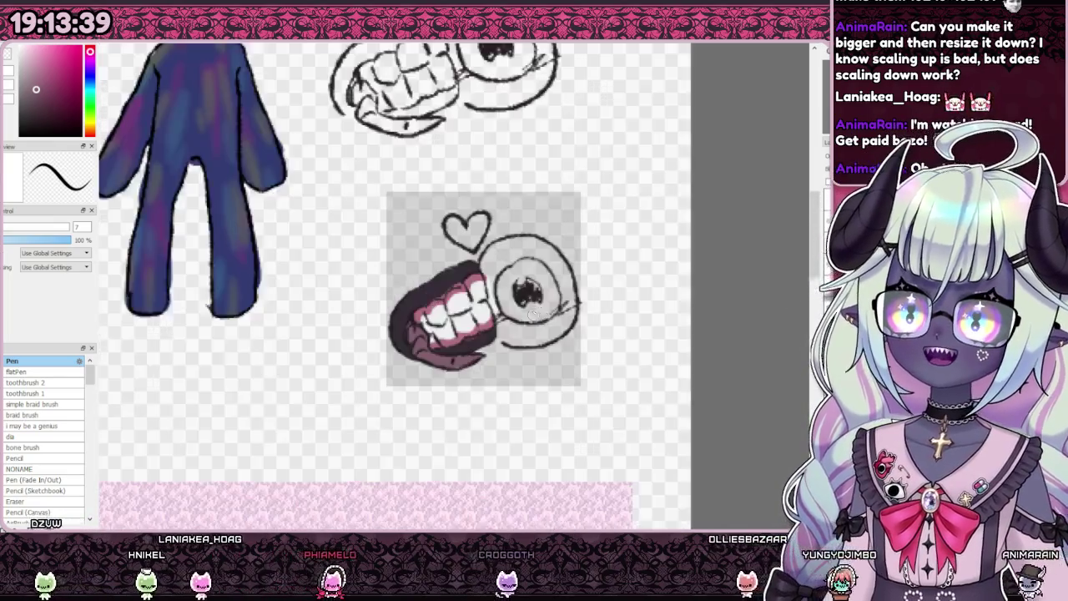
scroll(510, 357, down, 1)
scroll(511, 357, up, 2)
scroll(510, 357, down, 2)
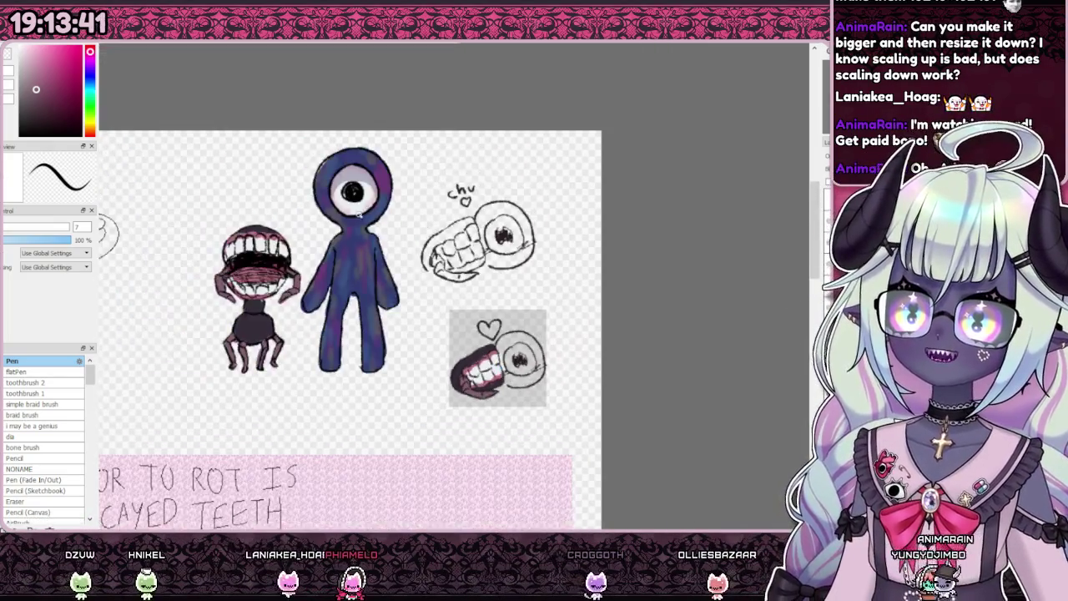
scroll(371, 234, up, 2)
scroll(379, 217, down, 2)
scroll(532, 376, up, 2)
scroll(525, 355, up, 2)
drag(471, 399, 495, 271)
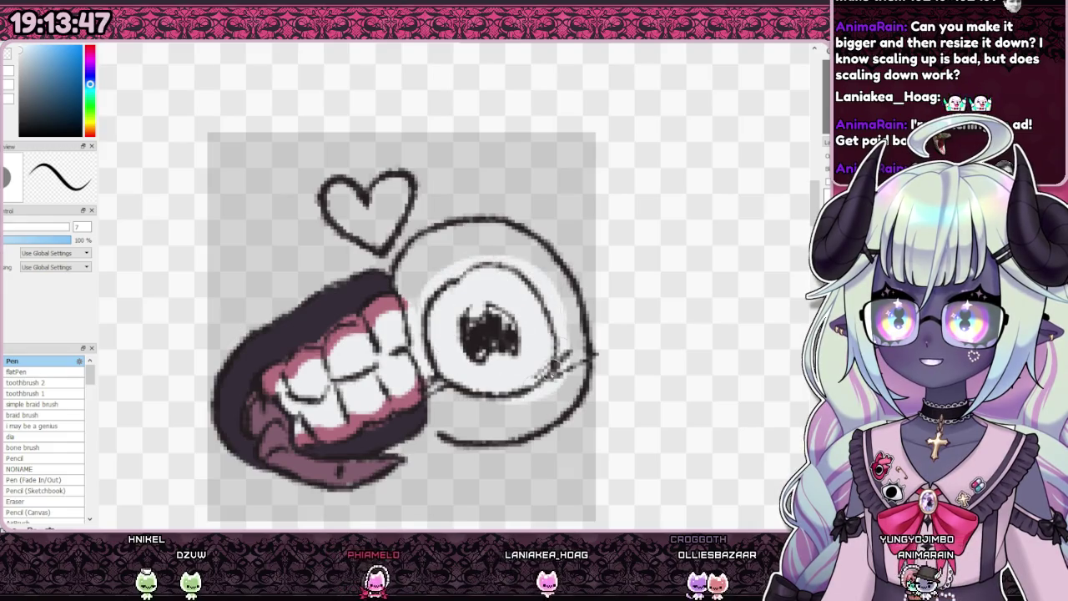
Step: Raise the Pen size to 15 and paint the eye's outer ring dark blue
scroll(450, 350, down, 2)
scroll(351, 250, up, 2)
scroll(329, 278, up, 2)
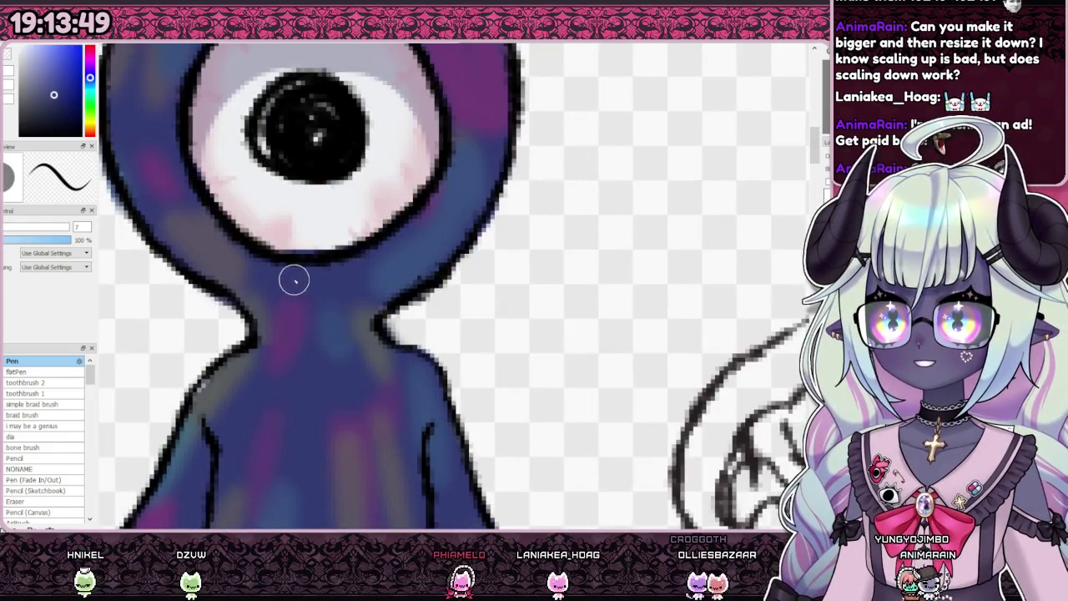
scroll(294, 279, down, 2)
scroll(445, 293, up, 2)
scroll(445, 293, down, 1)
scroll(429, 395, up, 1)
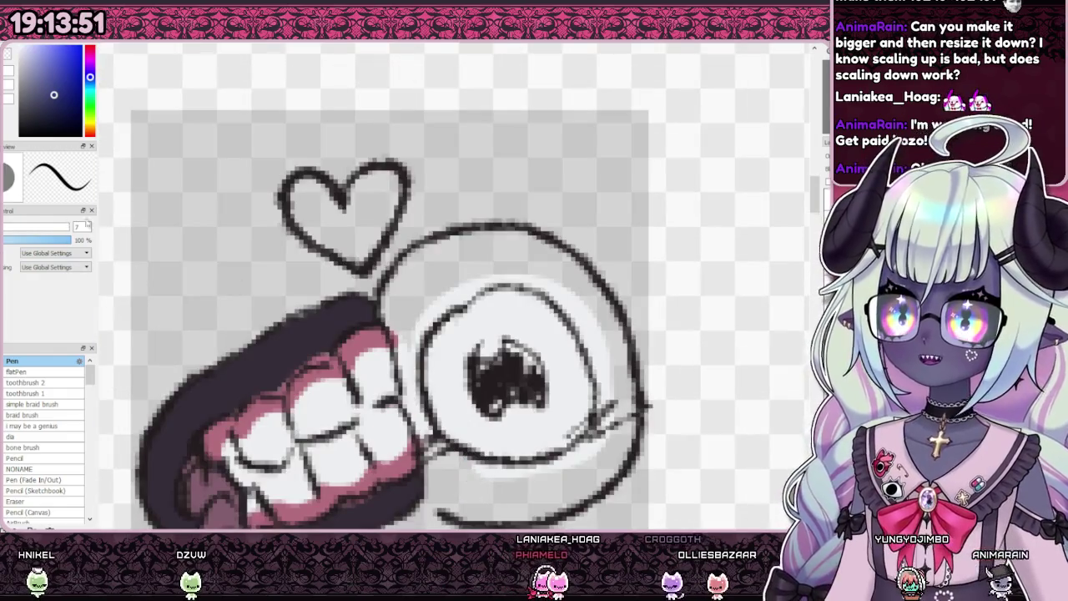
key(bracketright)
key(bracketright)
key(bracketright)
drag(405, 327, 450, 490)
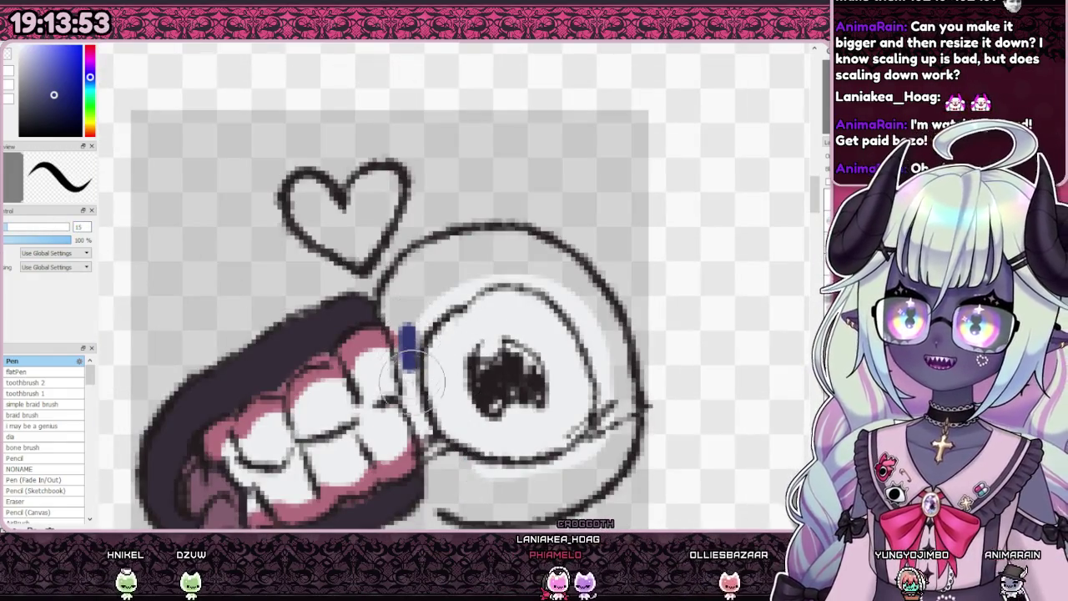
mouse_move(428, 435)
mouse_down()
mouse_move(540, 492)
mouse_move(599, 457)
mouse_move(615, 417)
mouse_move(614, 372)
mouse_up()
mouse_move(585, 299)
mouse_down()
mouse_move(492, 254)
mouse_move(543, 258)
mouse_move(420, 255)
mouse_move(405, 298)
mouse_move(398, 291)
mouse_move(418, 315)
mouse_move(489, 256)
mouse_up()
Step: Fill the heart outline above the teeth with solid pink
scroll(540, 290, down, 5)
scroll(393, 131, up, 1)
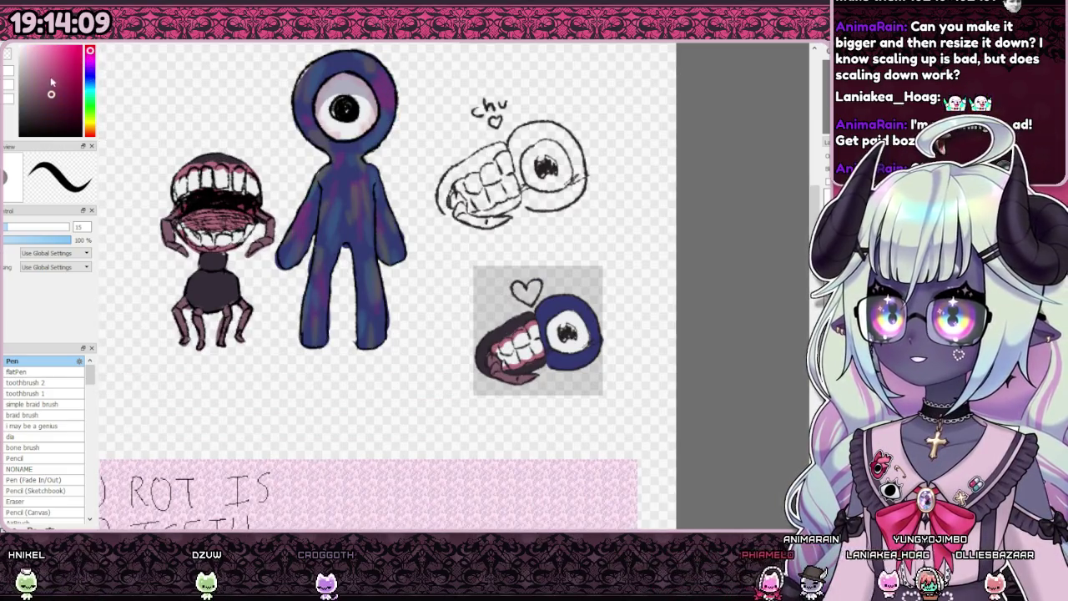
scroll(559, 359, up, 2)
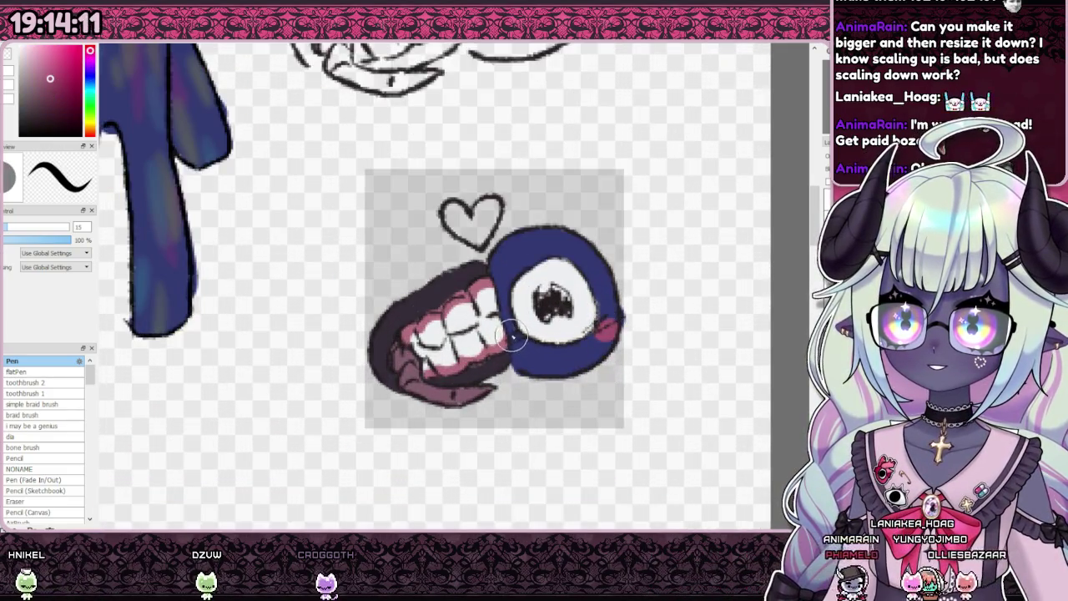
scroll(535, 316, down, 3)
scroll(501, 309, up, 2)
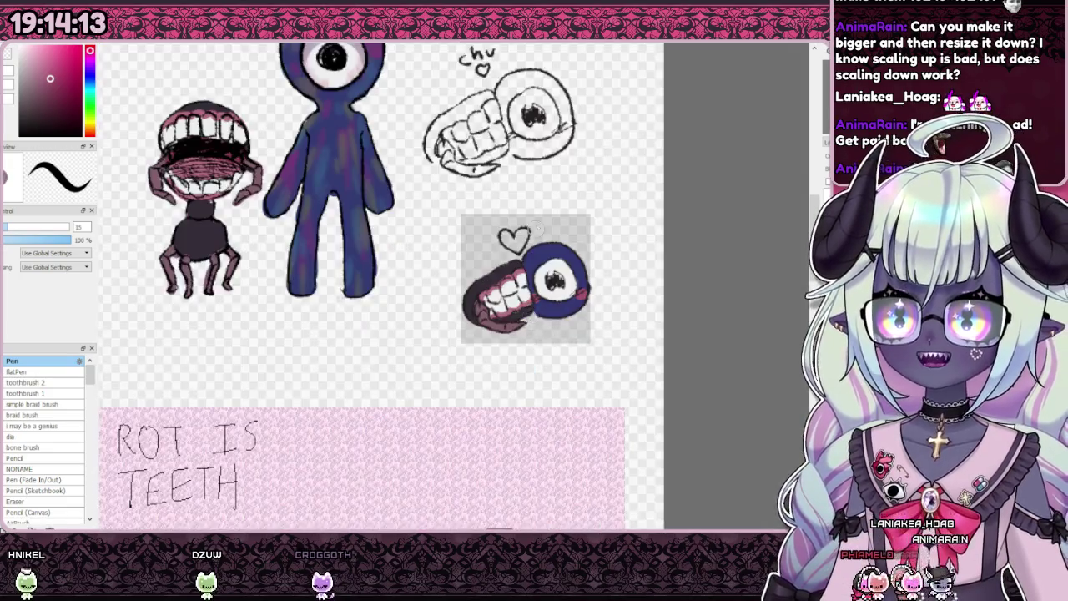
scroll(469, 308, up, 3)
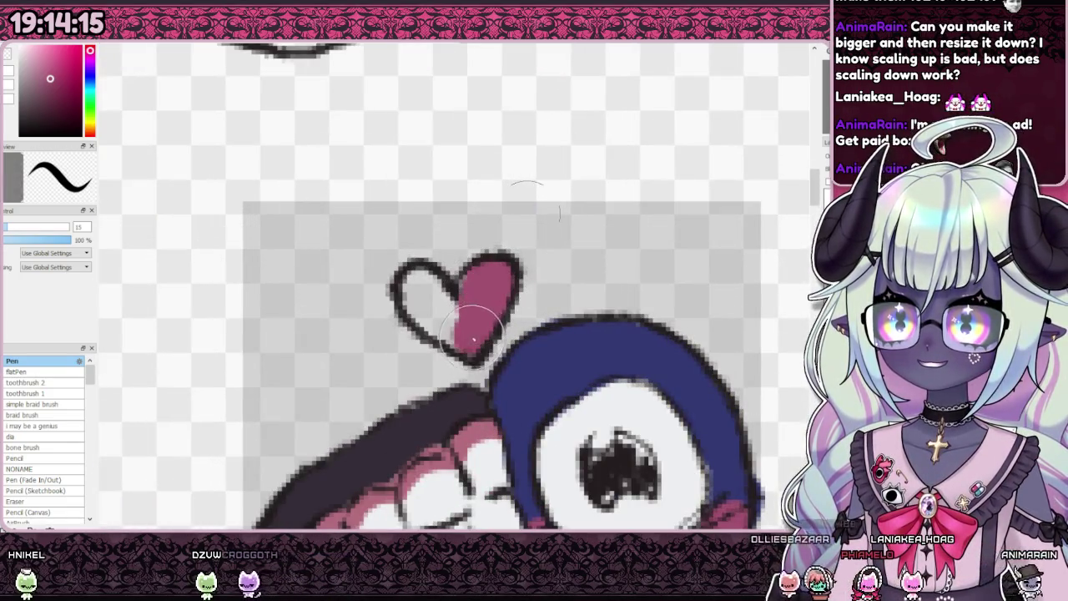
mouse_move(437, 318)
mouse_down()
mouse_move(441, 298)
mouse_move(429, 286)
mouse_move(441, 309)
mouse_move(457, 296)
mouse_up()
scroll(457, 294, down, 2)
scroll(510, 327, down, 2)
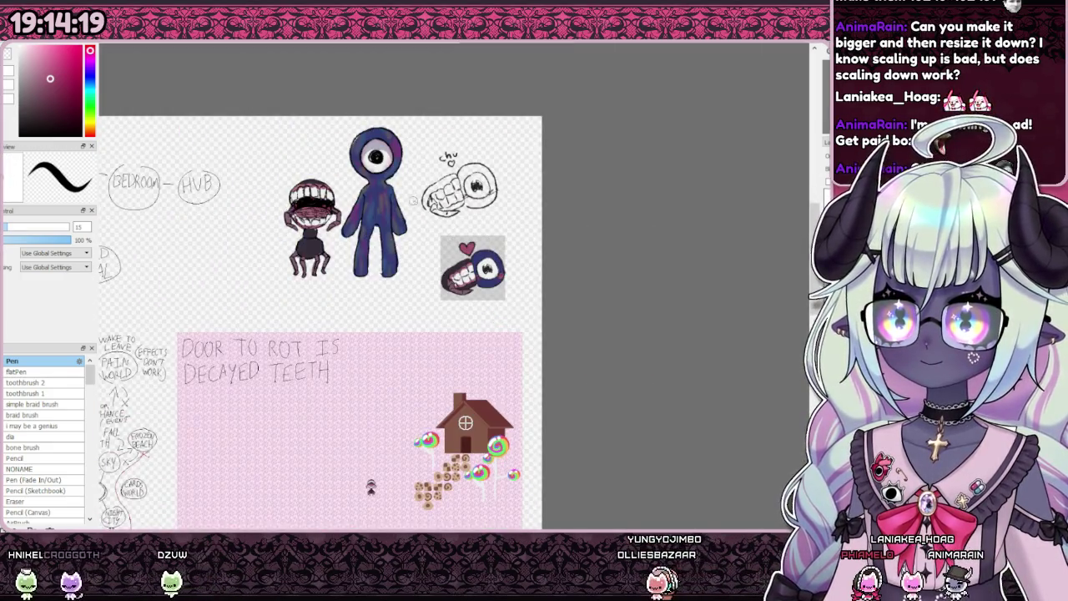
scroll(443, 200, up, 3)
scroll(501, 275, down, 1)
scroll(584, 359, up, 1)
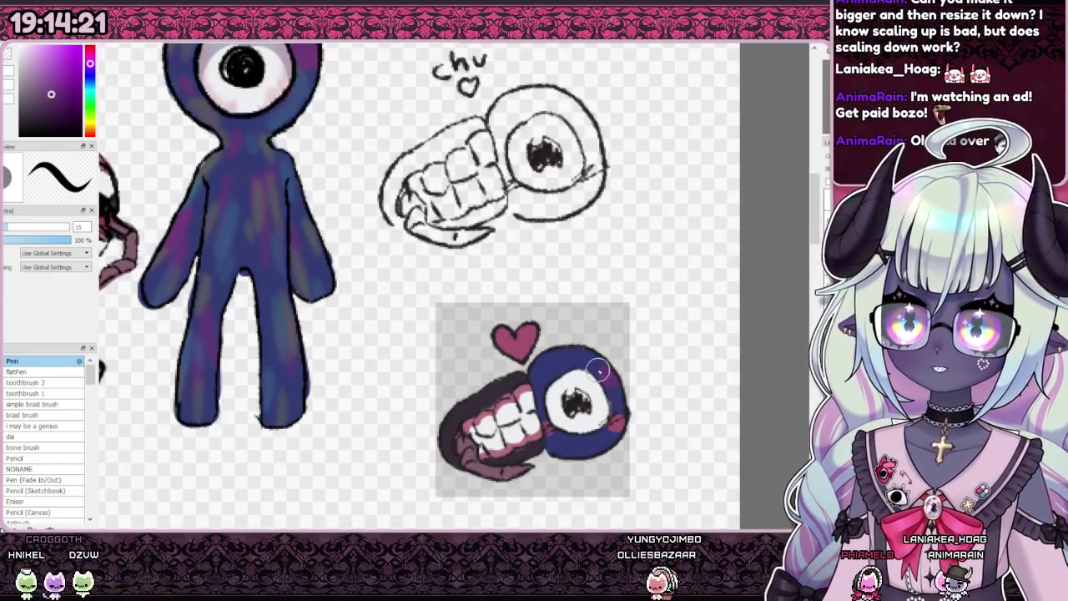
scroll(548, 423, down, 1)
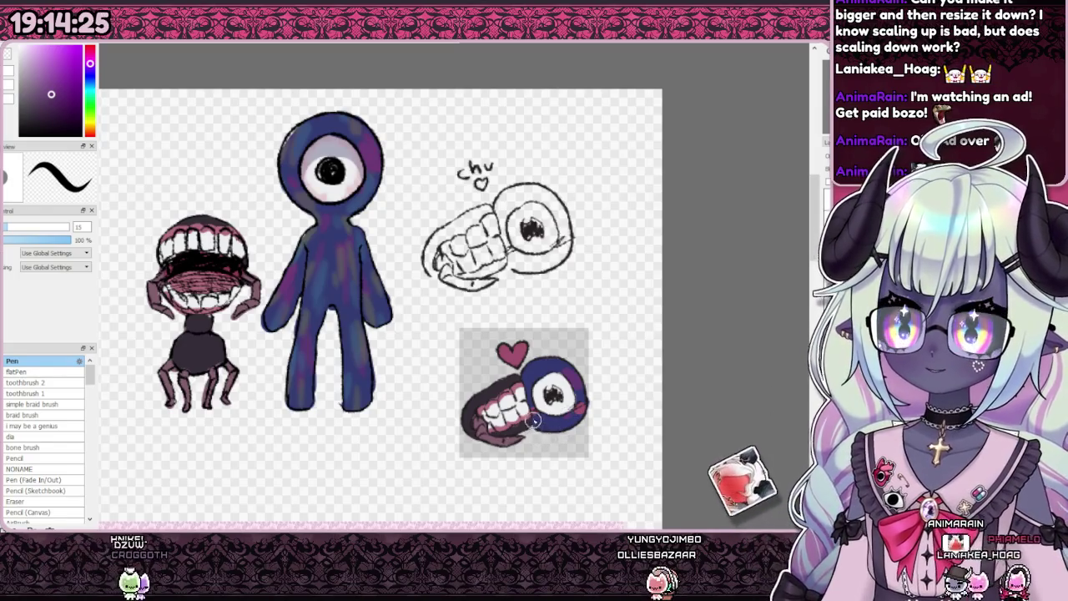
Step: Sample dark blue and purple shades from the eye ring and dab purple mottling on it
alt+click(527, 400)
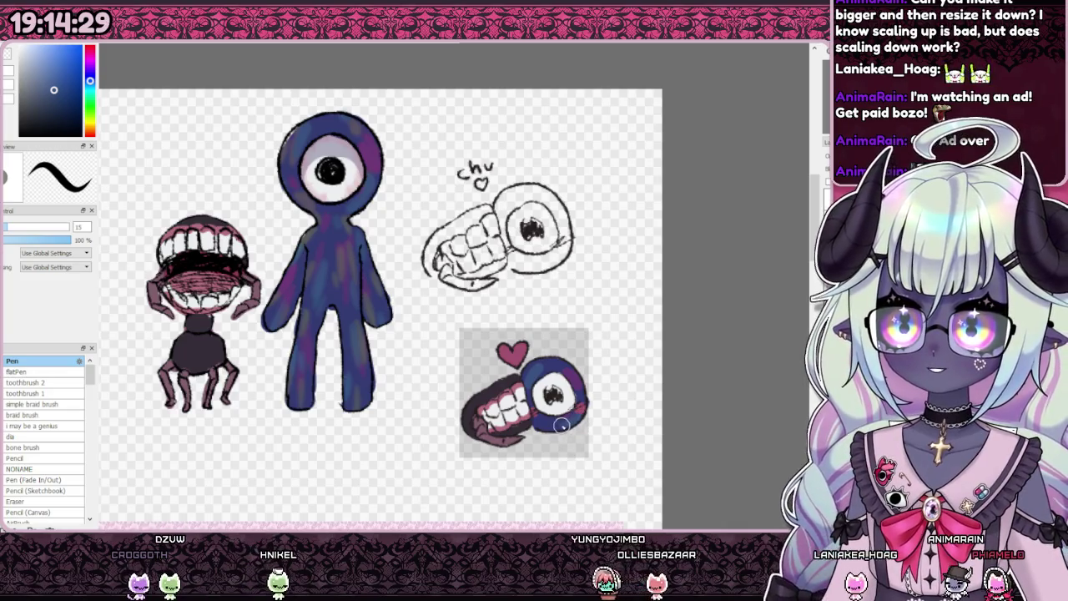
alt+click(549, 375)
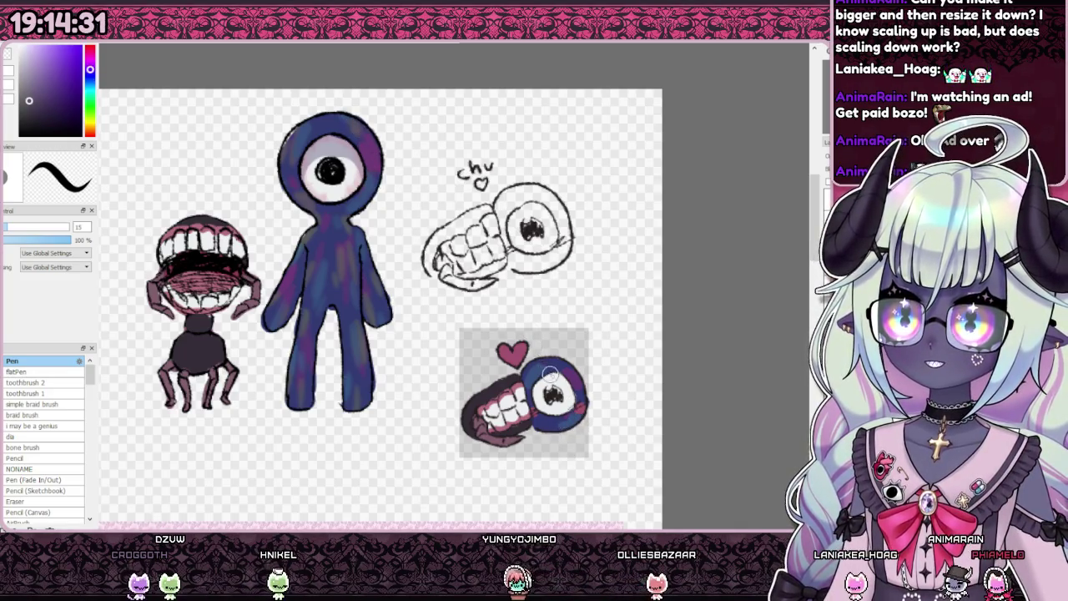
alt+click(535, 375)
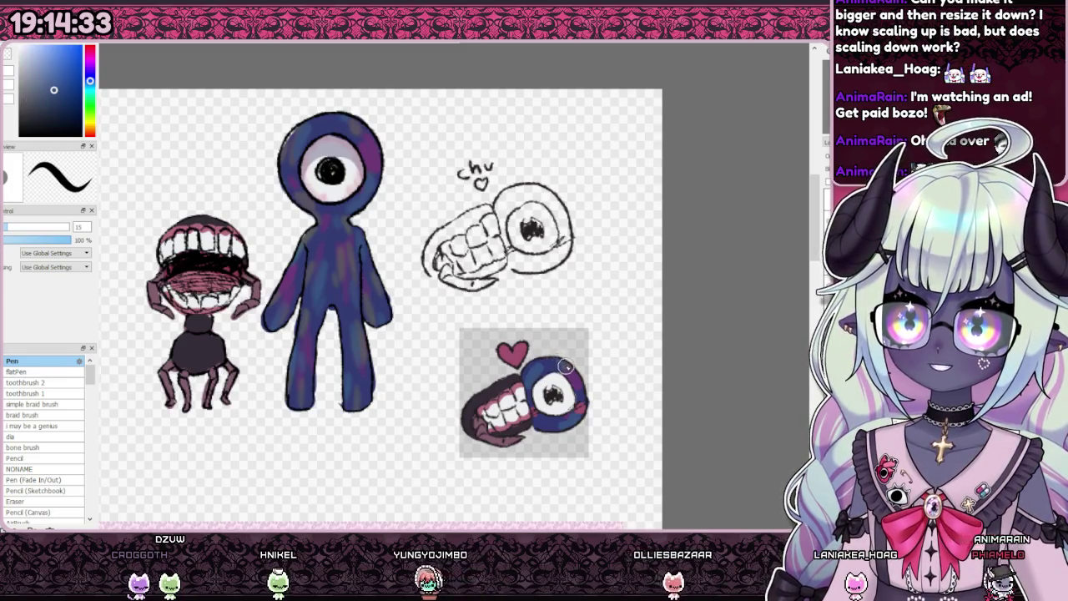
alt+click(524, 373)
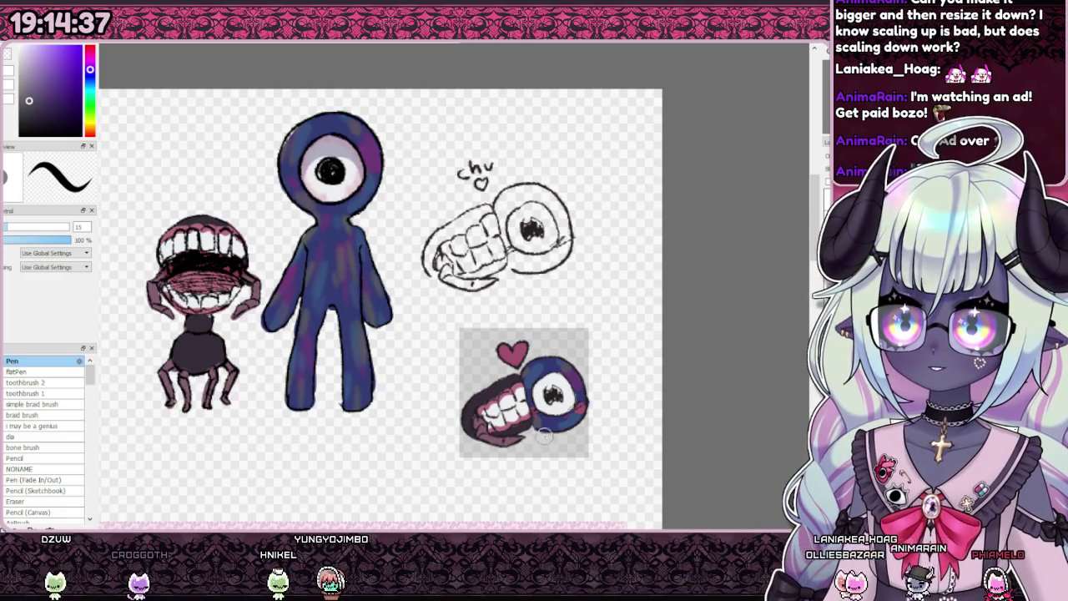
scroll(493, 328, down, 1)
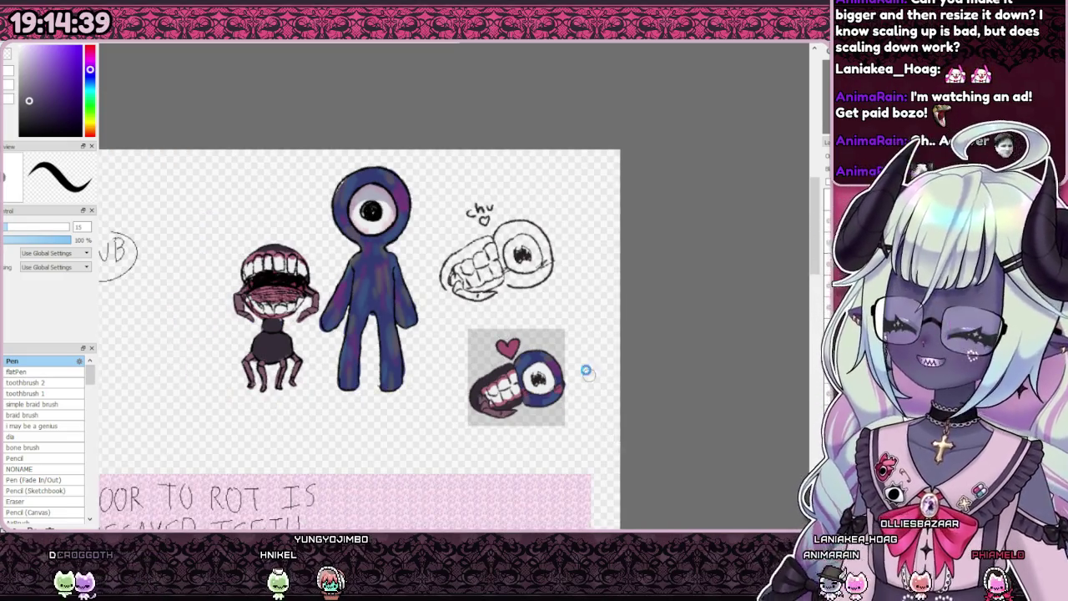
scroll(588, 372, down, 1)
scroll(575, 370, up, 2)
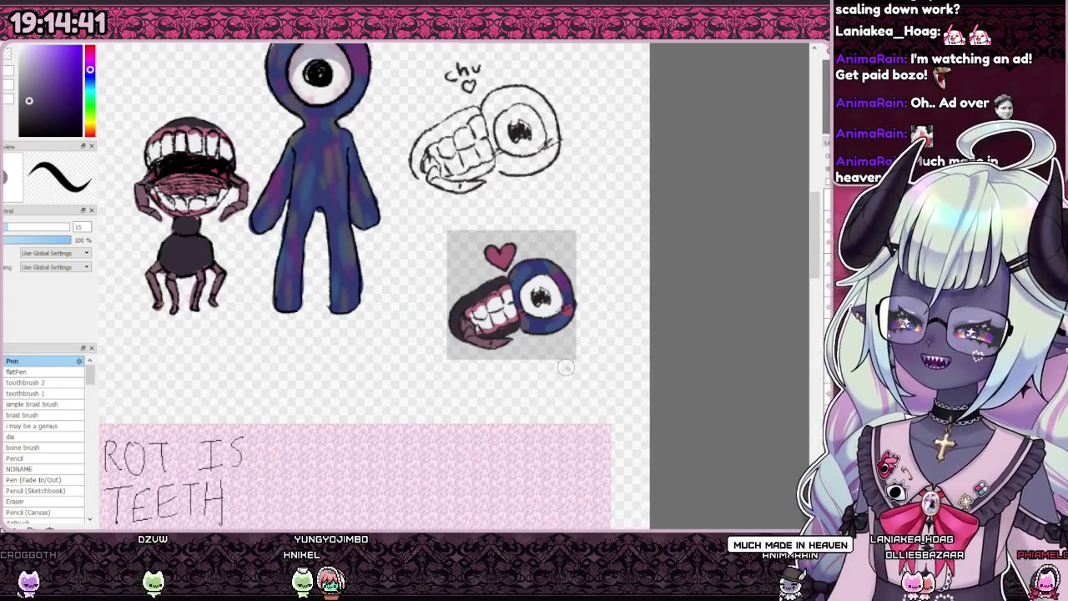
scroll(531, 362, down, 1)
scroll(530, 346, down, 1)
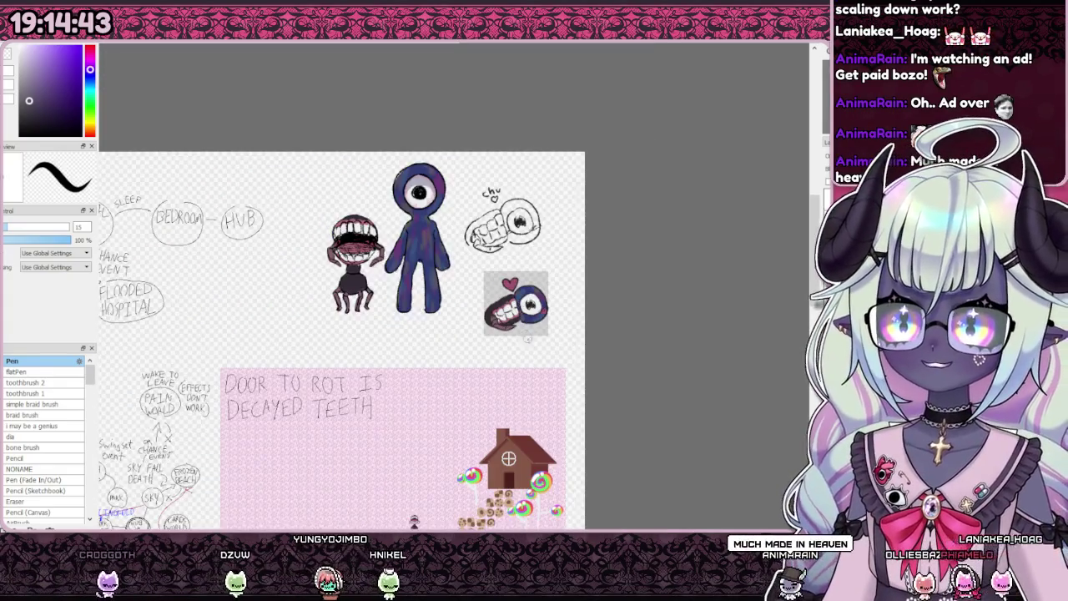
scroll(590, 337, up, 1)
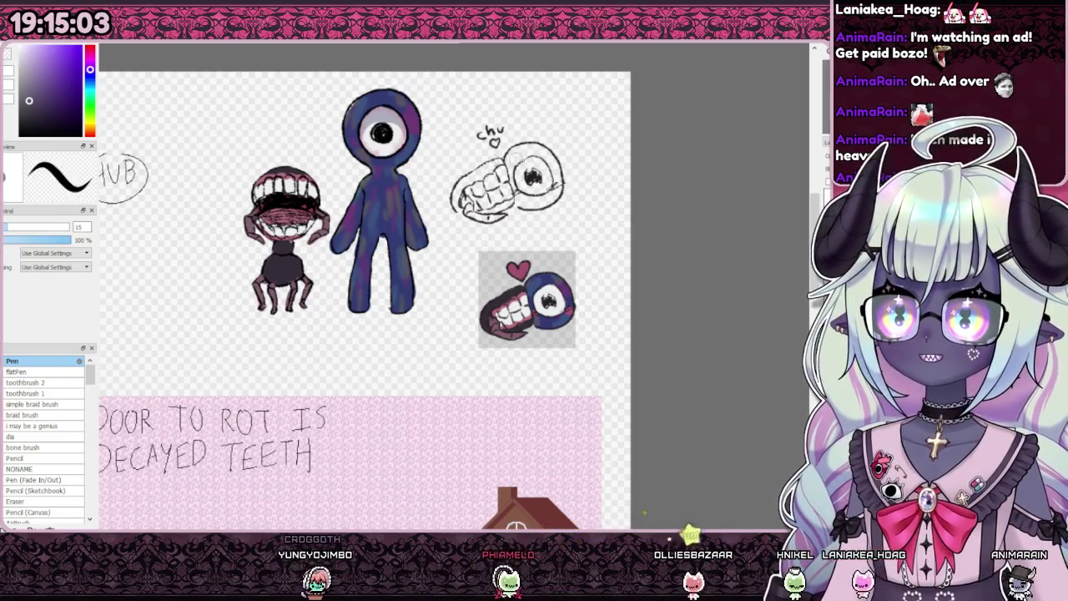
scroll(531, 177, up, 5)
Step: Sample near-black from the pupil and switch to the Pencil (Sketchbook) brush, size 5
alt+click(463, 242)
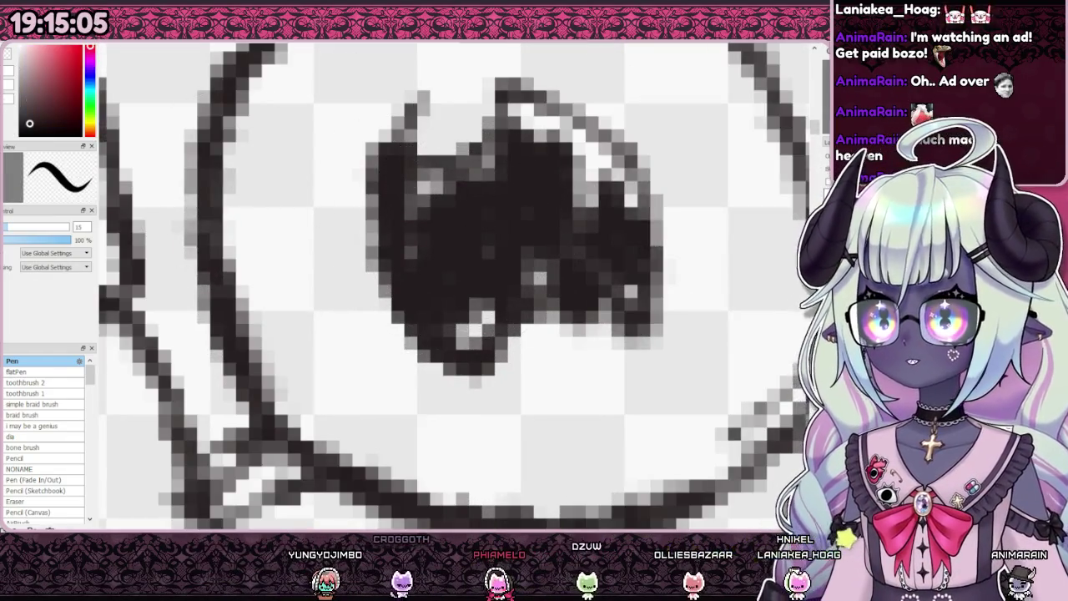
click(39, 489)
scroll(457, 524, down, 8)
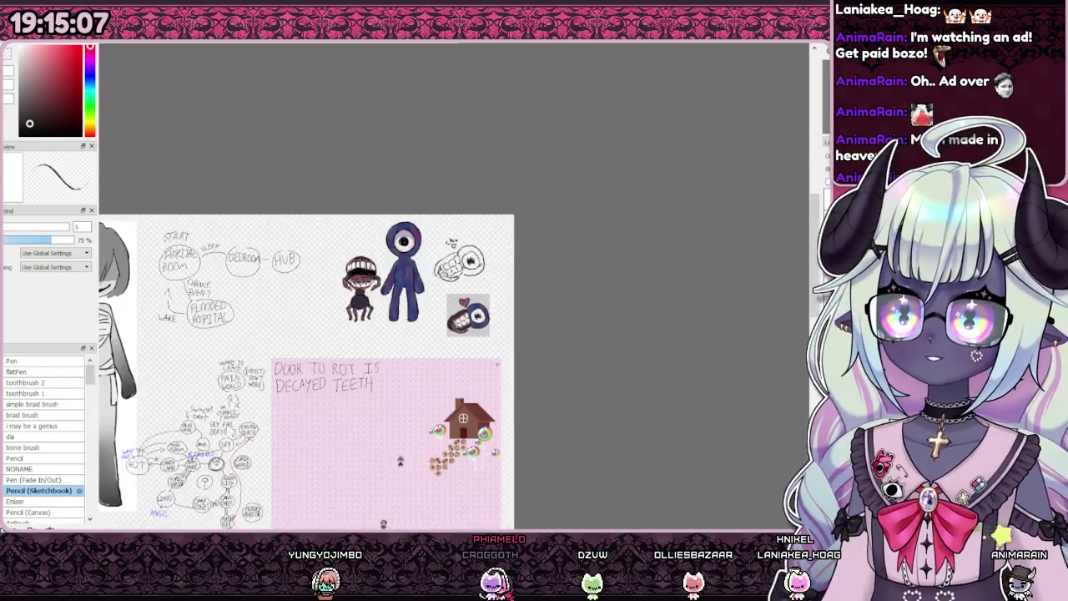
Step: Sketch thin black stick legs beneath the teeth and the eyeball, then switch to the Eraser
scroll(499, 334, up, 4)
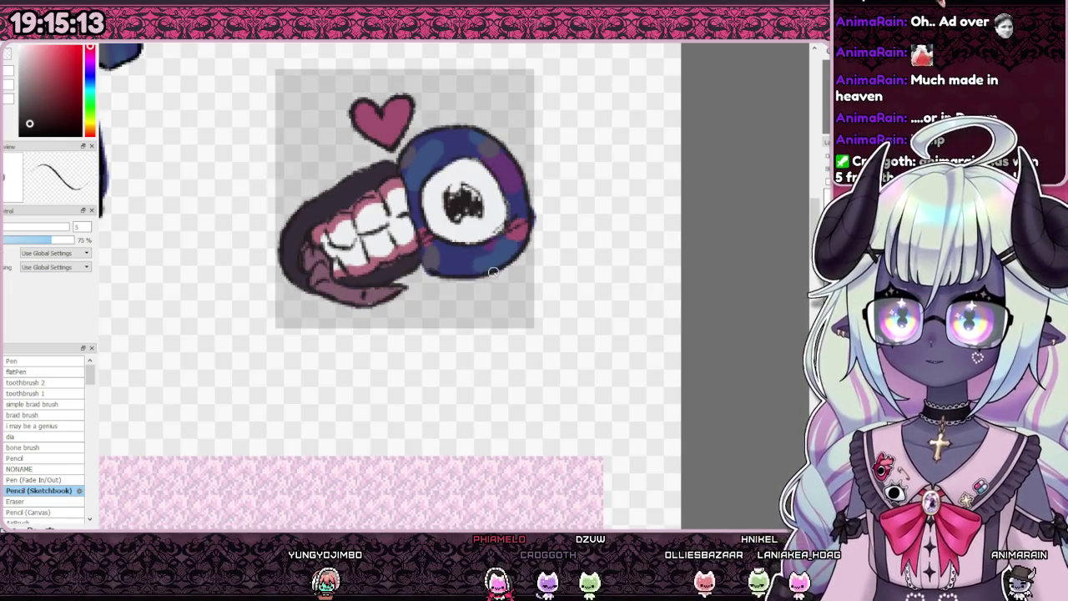
scroll(518, 310, down, 3)
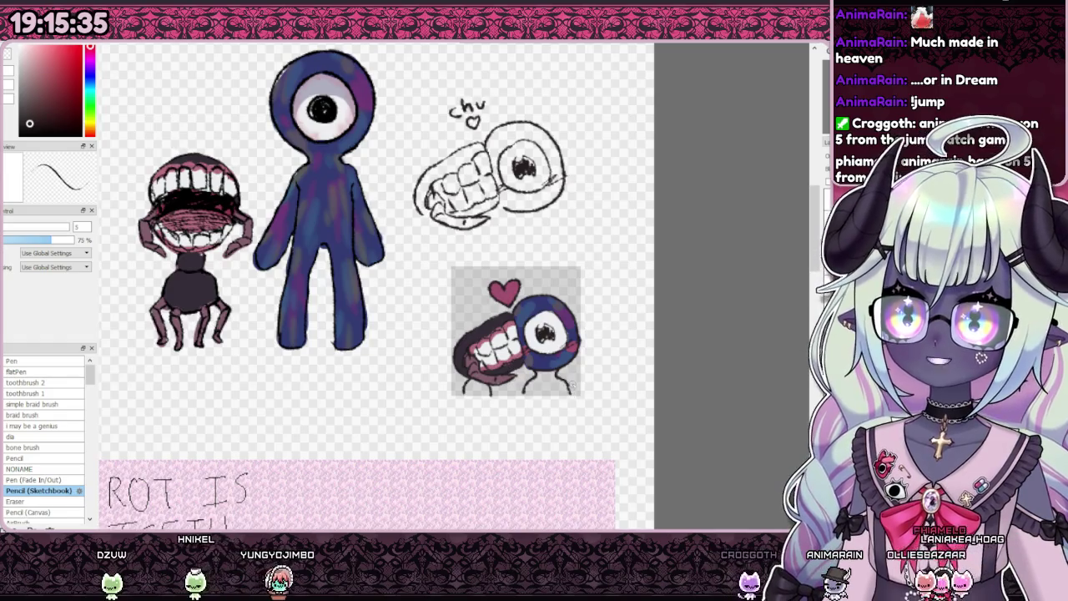
scroll(375, 284, down, 3)
scroll(376, 283, up, 3)
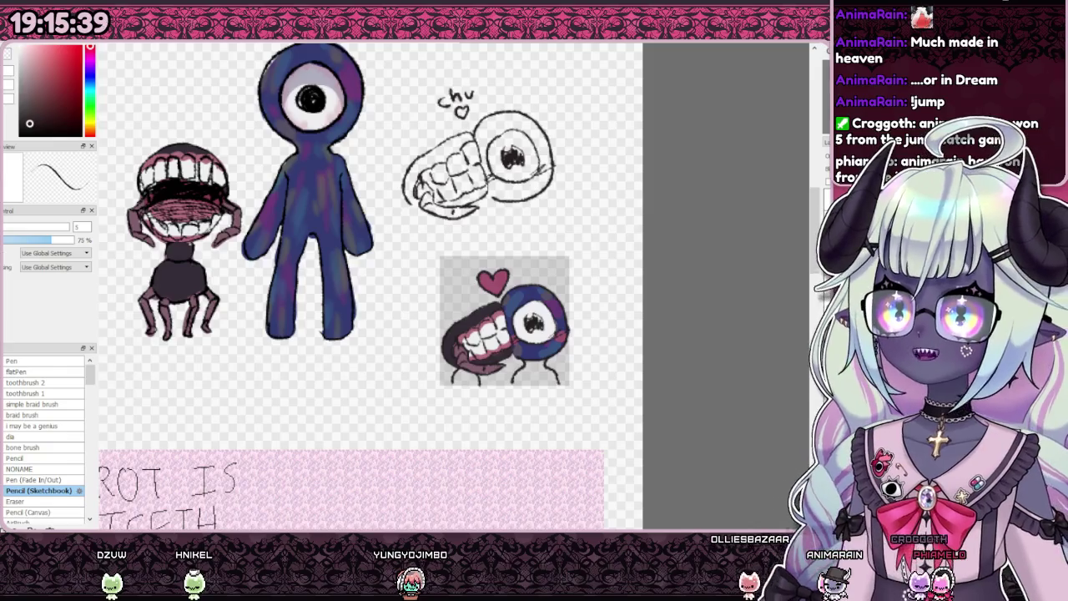
key(e)
scroll(513, 364, up, 5)
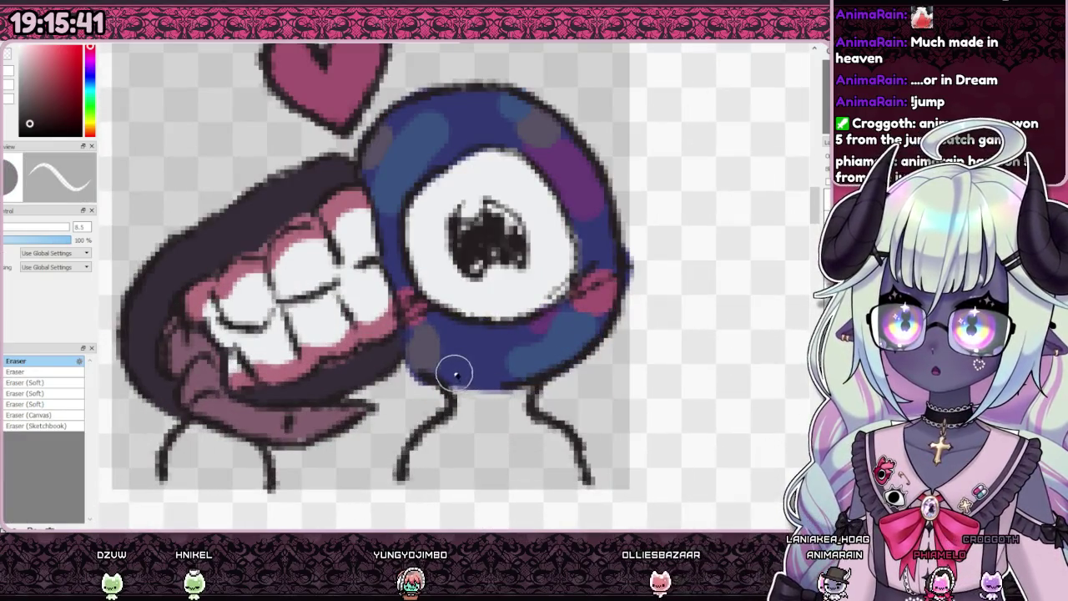
scroll(535, 364, down, 5)
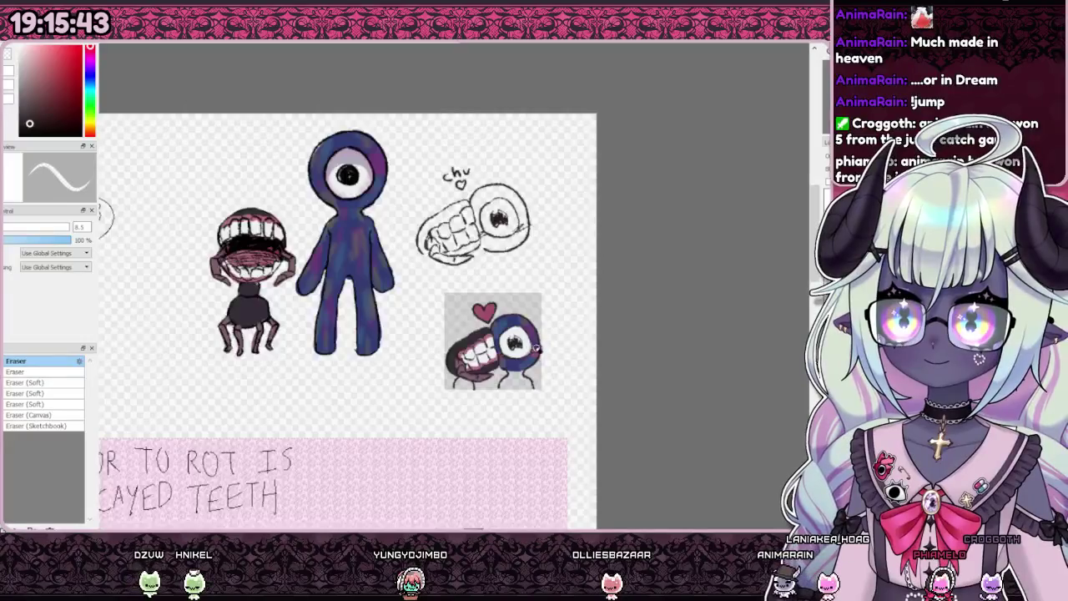